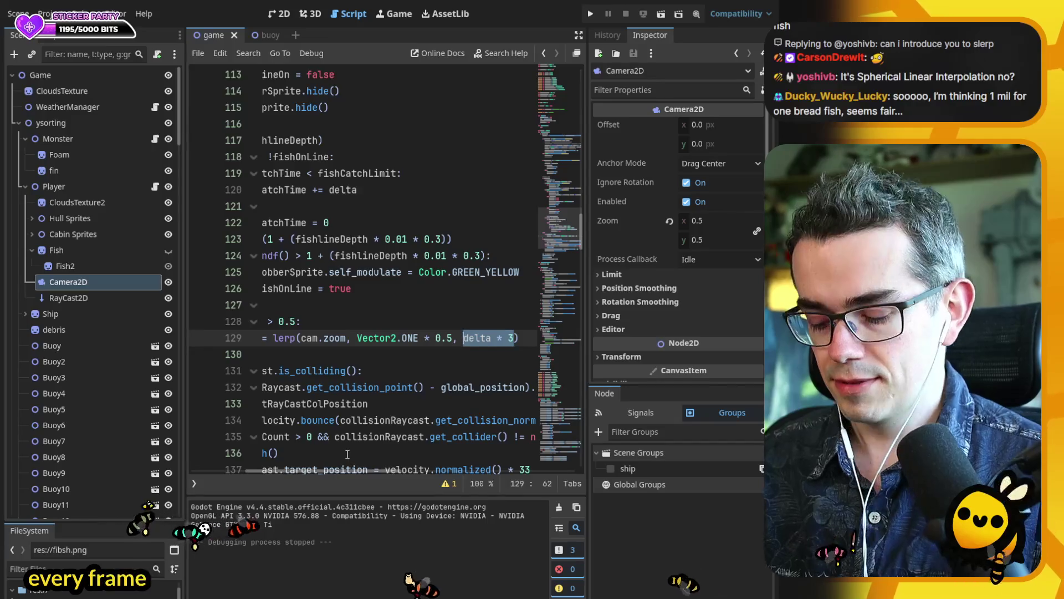
- Test-run the game to check the camera zoom, then stop it
text(5)
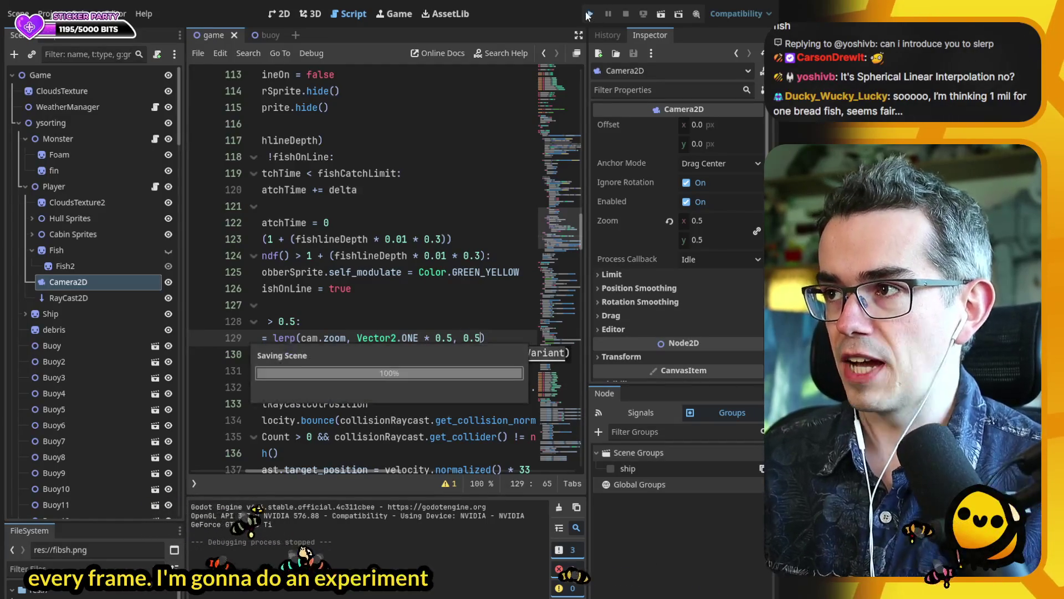
key(F5)
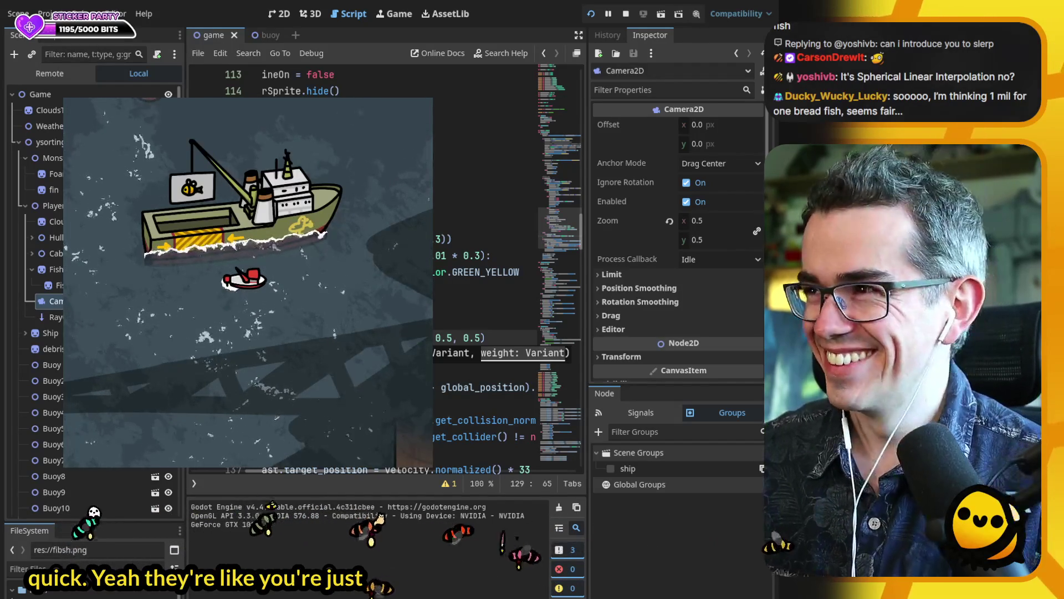
key(F8)
- Restore the line 129 zoom lerp weight to delta * 3 and retest the game
key(BackSpace)
key(BackSpace)
key(BackSpace)
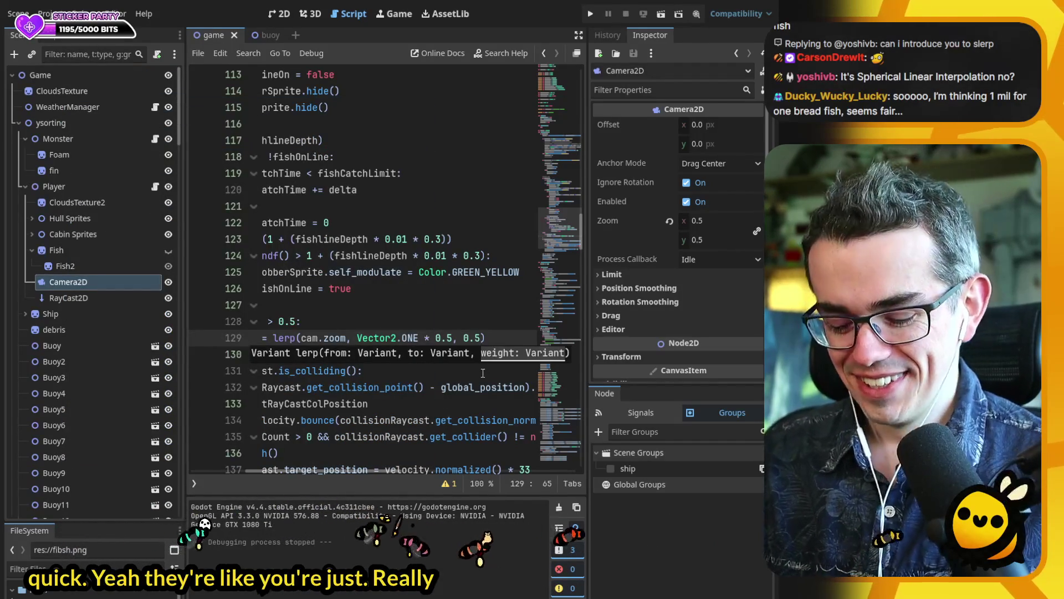
text(delta * 3)
key(shift+Left)
key(shift+Left)
key(shift+Left)
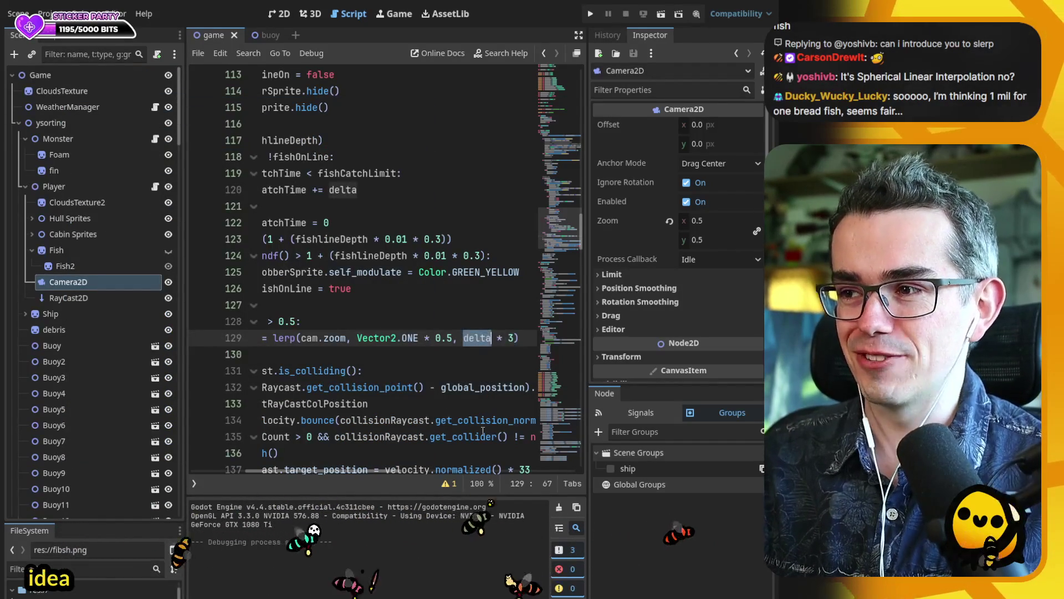
click(491, 337)
scroll(391, 470, right, 1)
drag(390, 475, 312, 482)
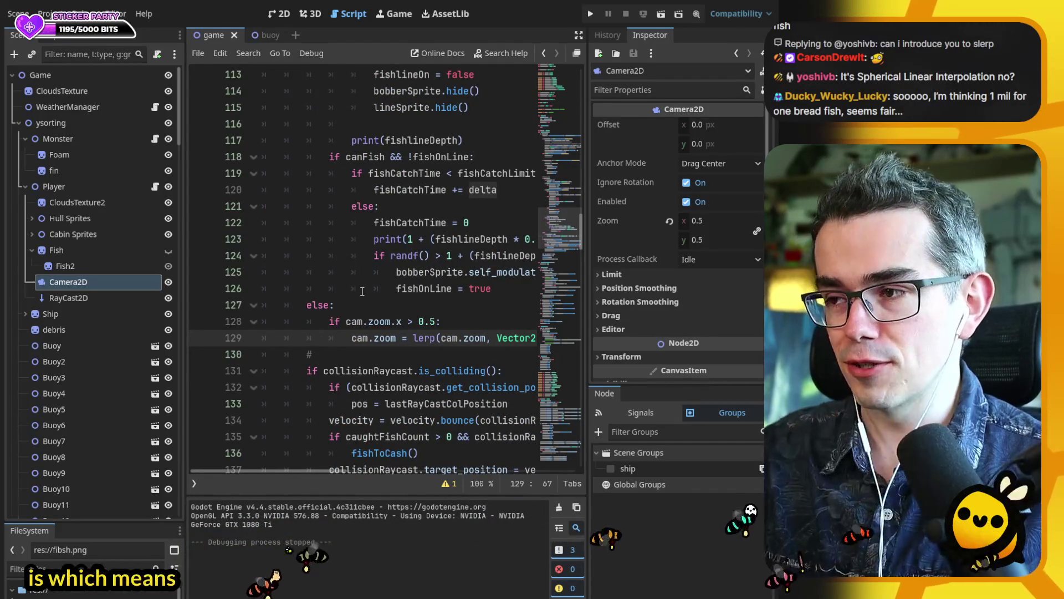
click(590, 14)
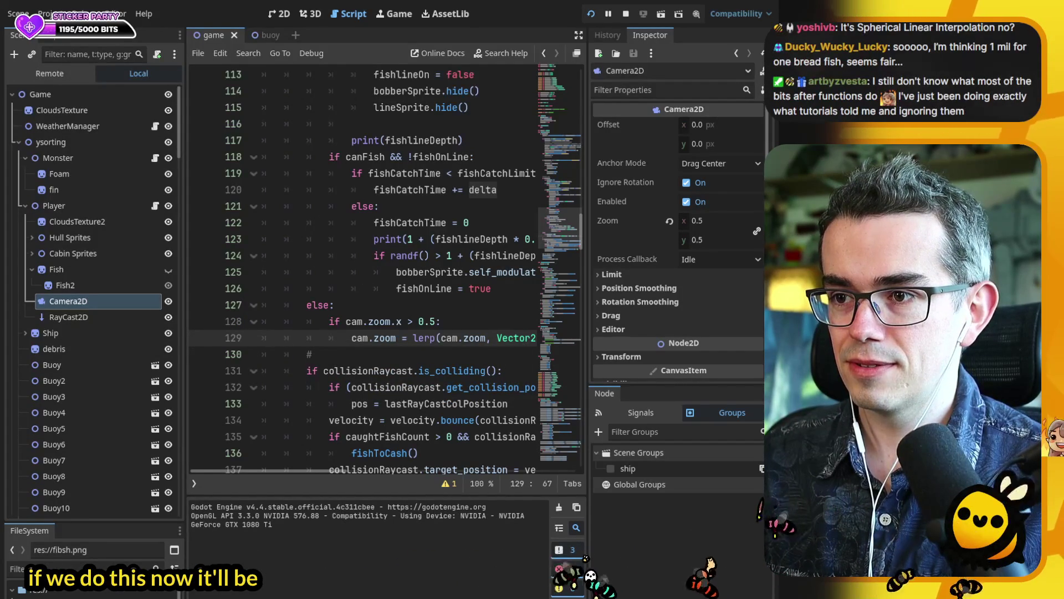
key(F8)
- Change the line 129 zoom lerp weight from delta * 3 to delta * 10
drag(304, 470, 428, 467)
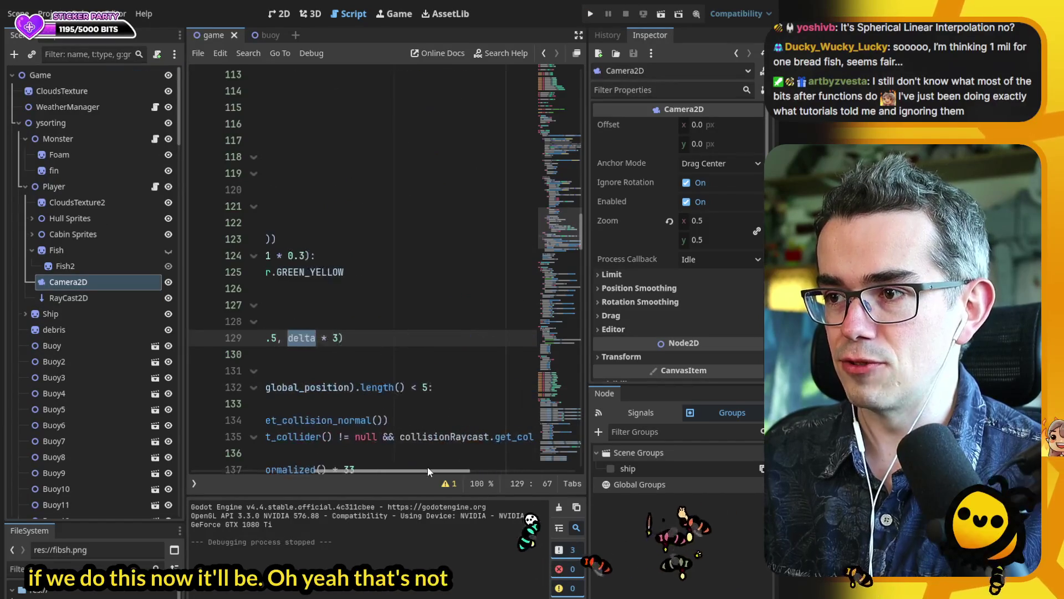
click(340, 337)
key(BackSpace)
text(10)
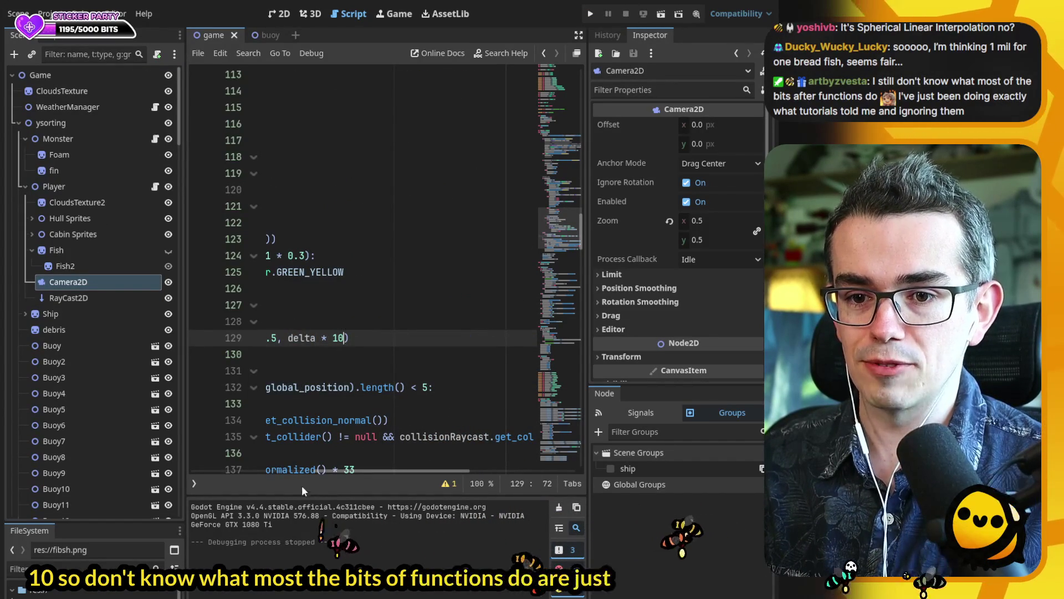
- Review the lerp arguments on line 129: cam.zoom, Vector2.ONE * 0.5, and delta * 10
mouse_move(314, 472)
mouse_down()
mouse_move(218, 476)
mouse_move(243, 478)
mouse_up()
mouse_move(308, 338)
mouse_down()
mouse_move(515, 337)
mouse_move(297, 338)
mouse_move(342, 337)
mouse_up()
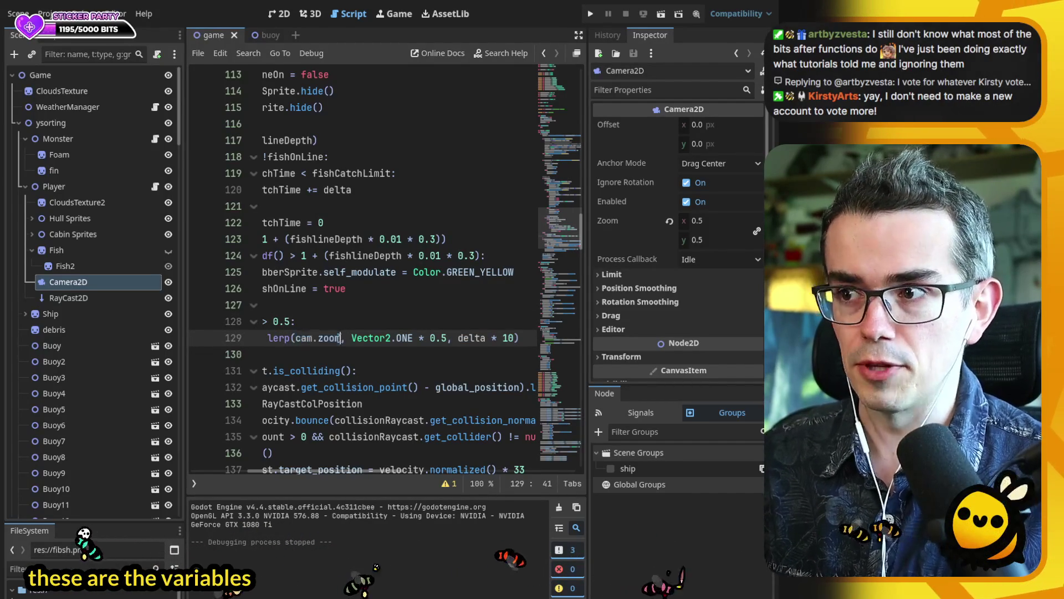
double_click(304, 337)
drag(443, 336, 351, 338)
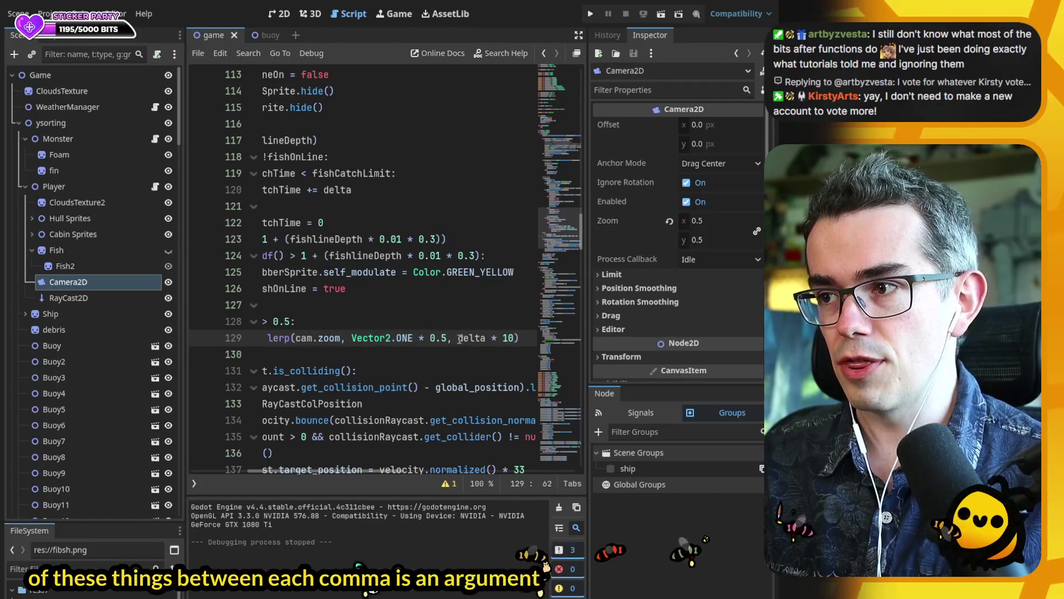
drag(458, 338, 514, 337)
mouse_move(359, 468)
mouse_down()
mouse_move(303, 476)
mouse_move(315, 473)
mouse_up()
double_click(397, 338)
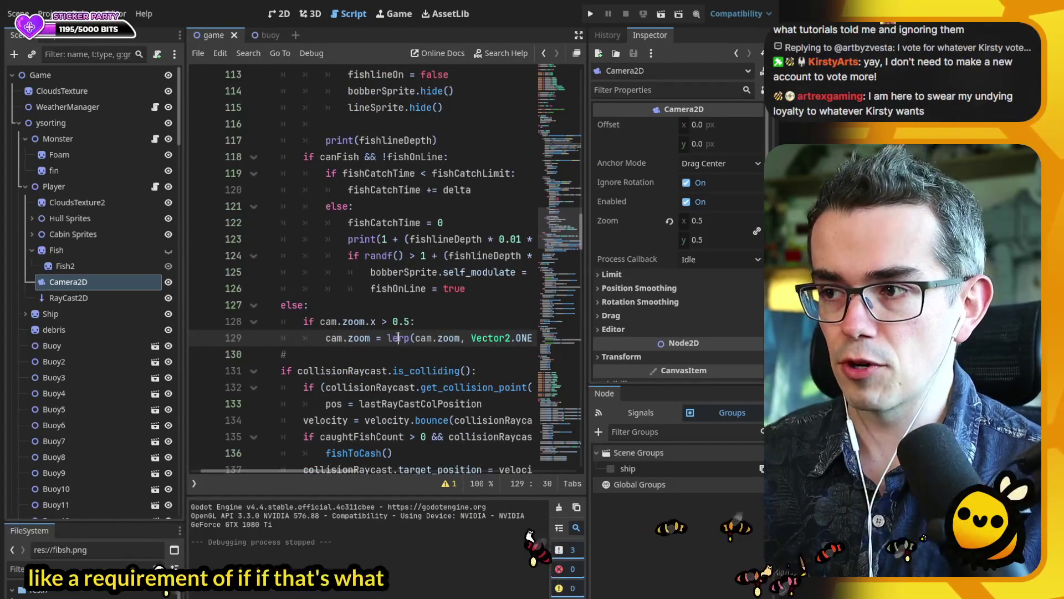
scroll(381, 332, down, 8)
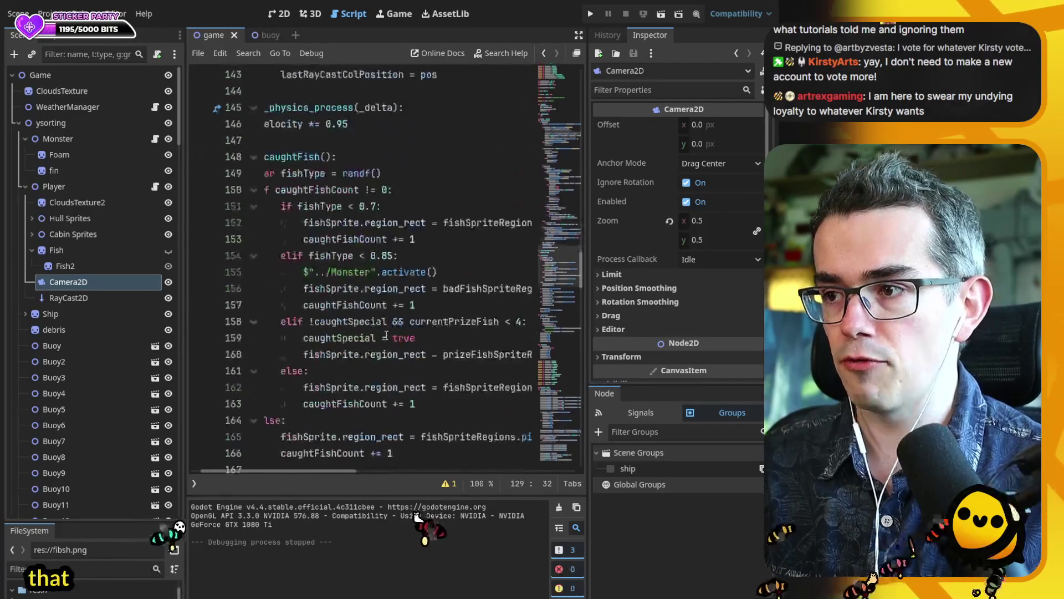
drag(318, 472, 308, 476)
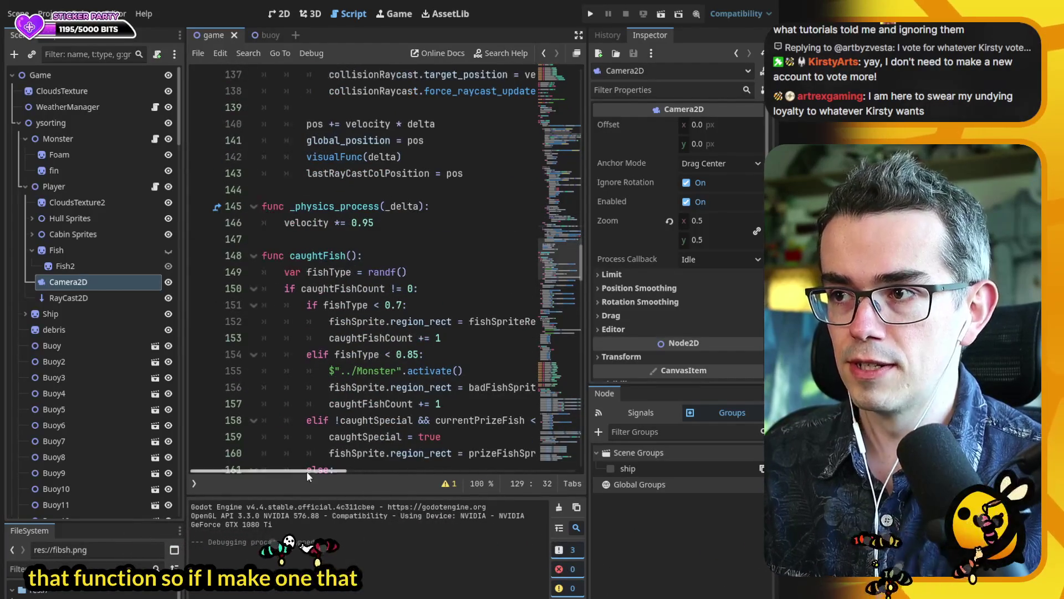
double_click(403, 205)
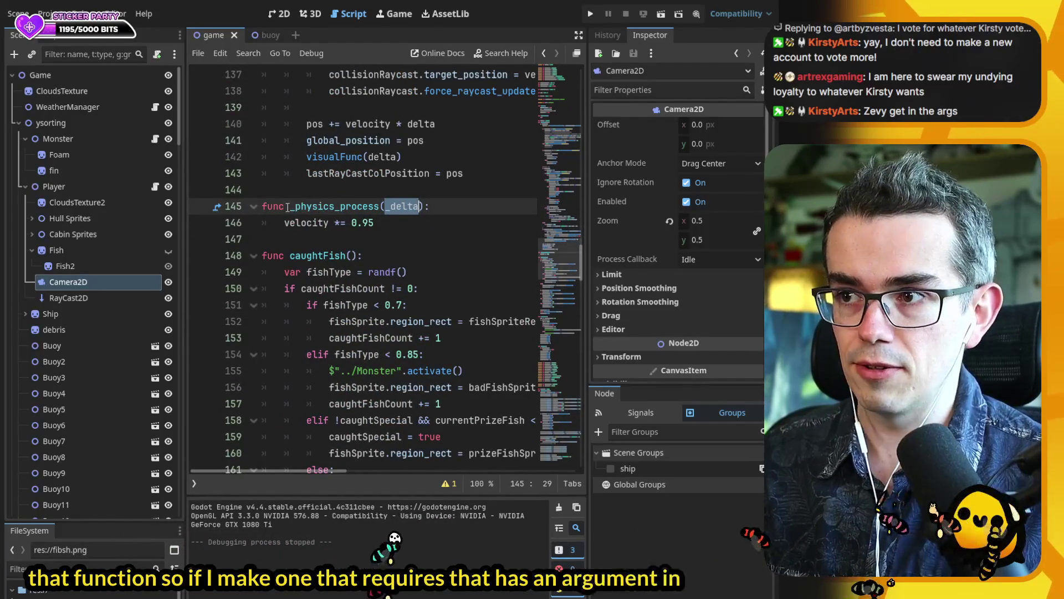
drag(289, 206, 425, 206)
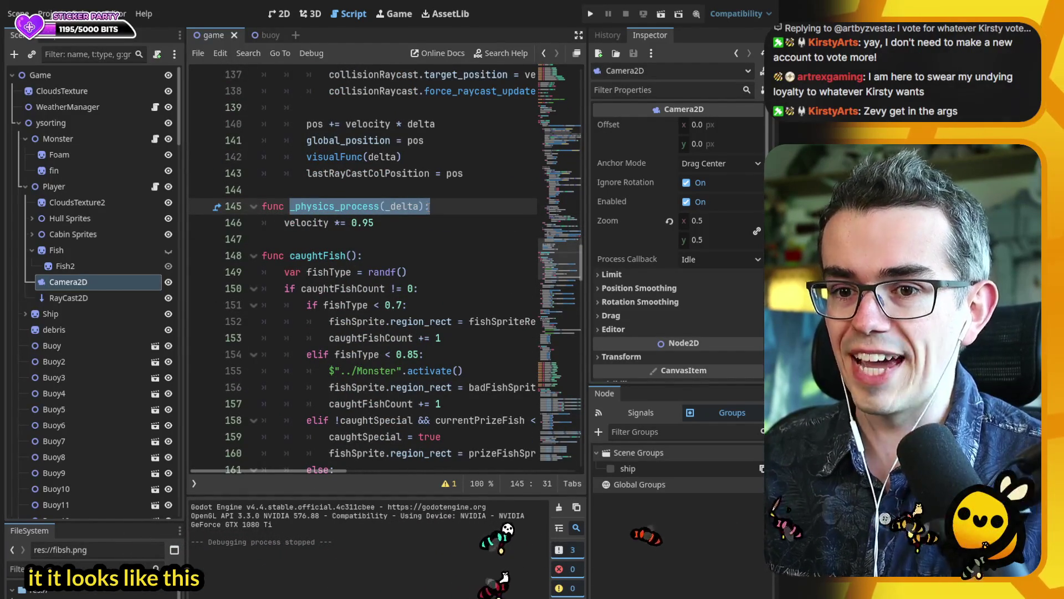
click(445, 208)
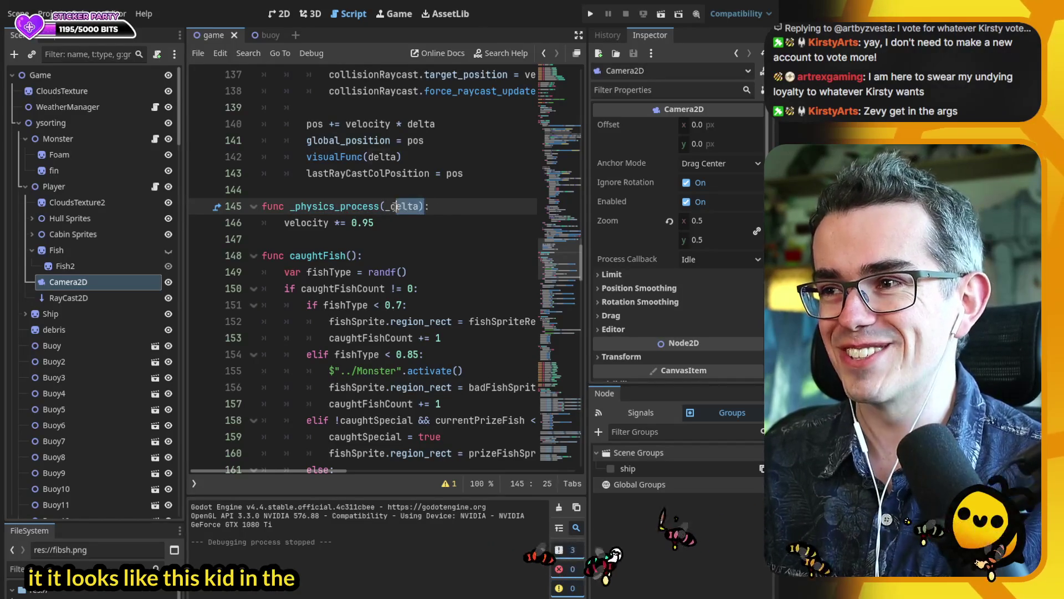
drag(402, 206, 380, 206)
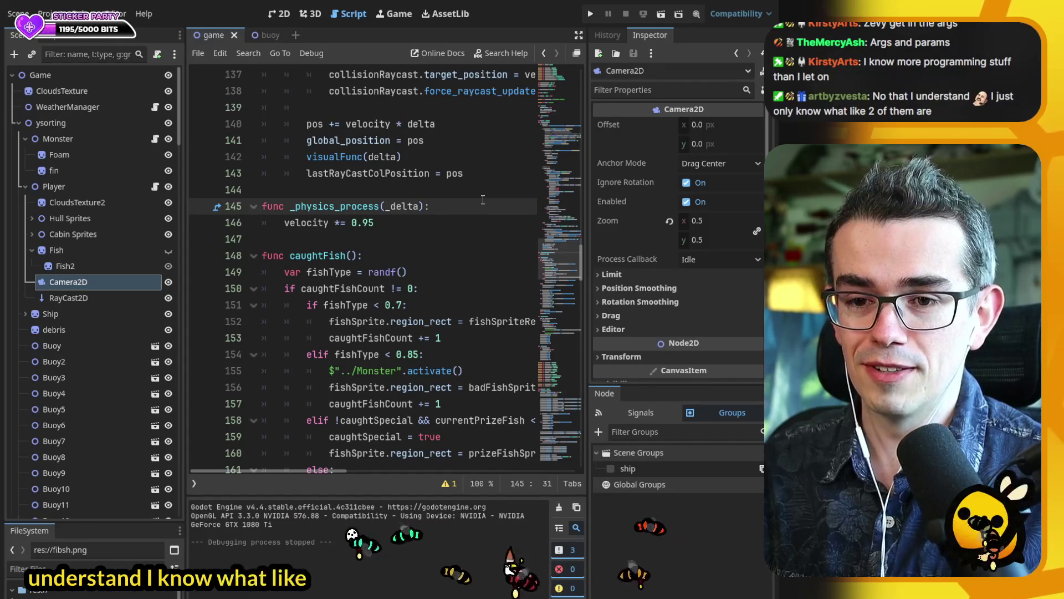
scroll(493, 180, up, 3)
double_click(402, 355)
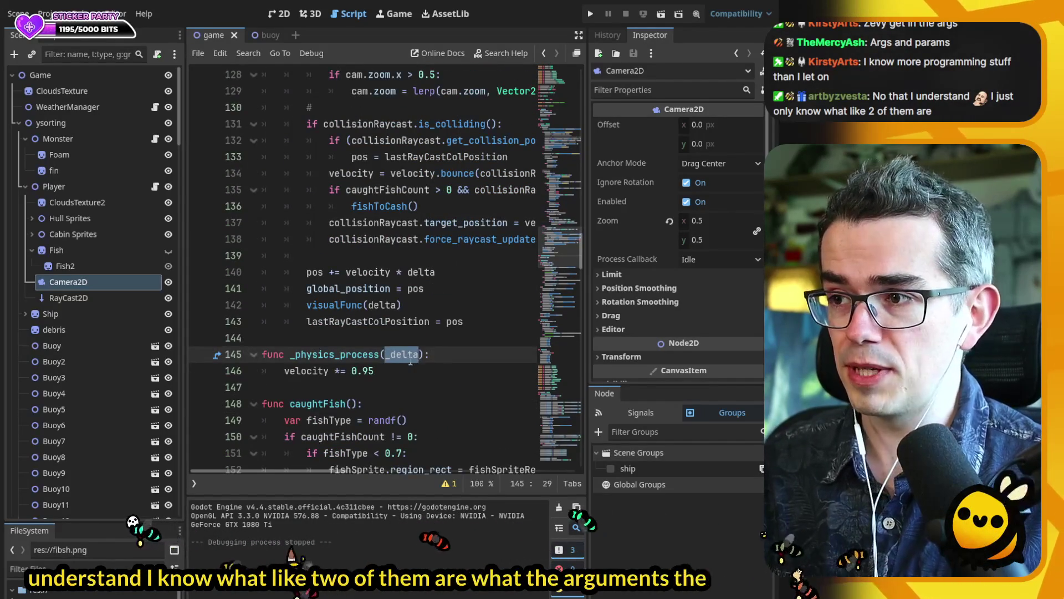
text(: int)
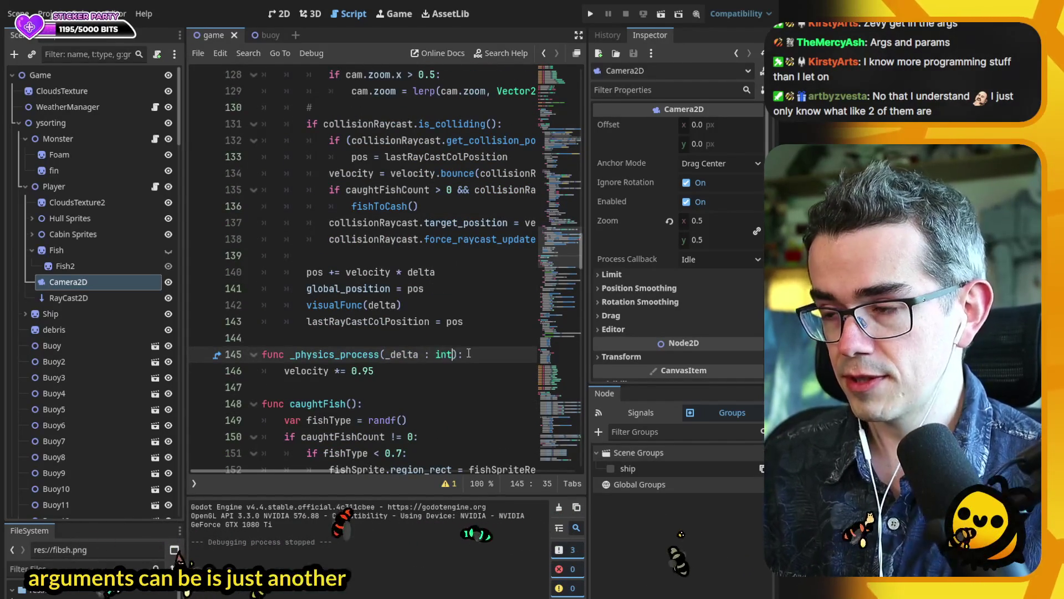
key(ctrl+shift+Left)
key(ctrl+shift+Left)
key(ctrl+shift+Left)
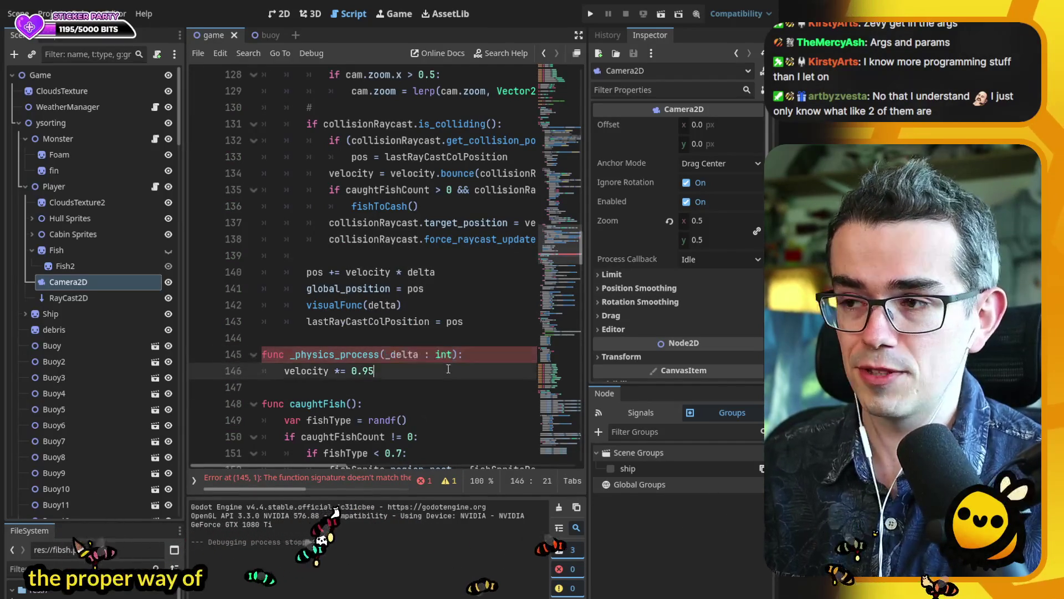
shift+click(416, 355)
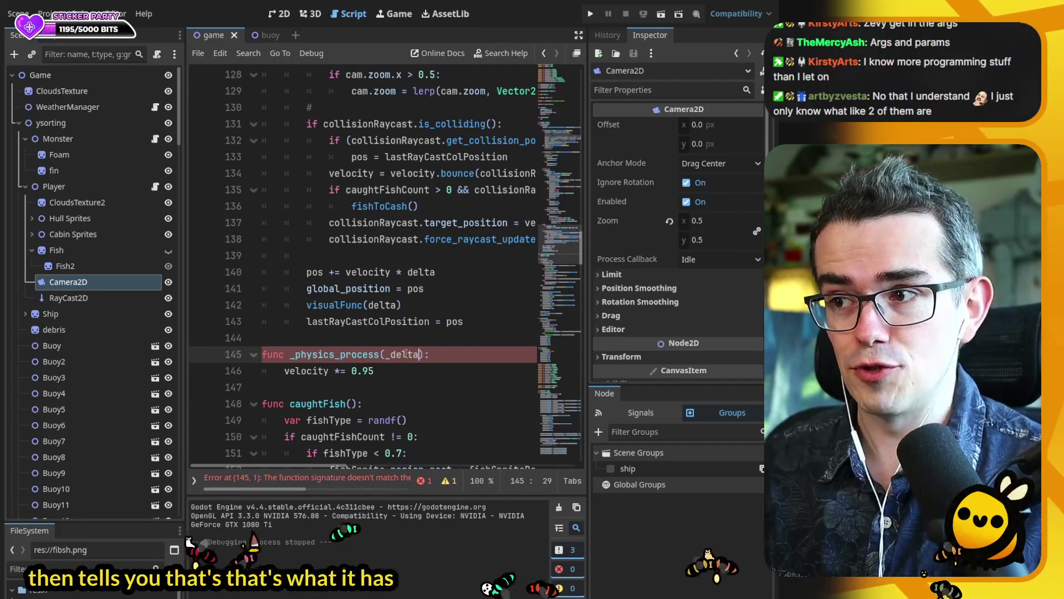
key(BackSpace)
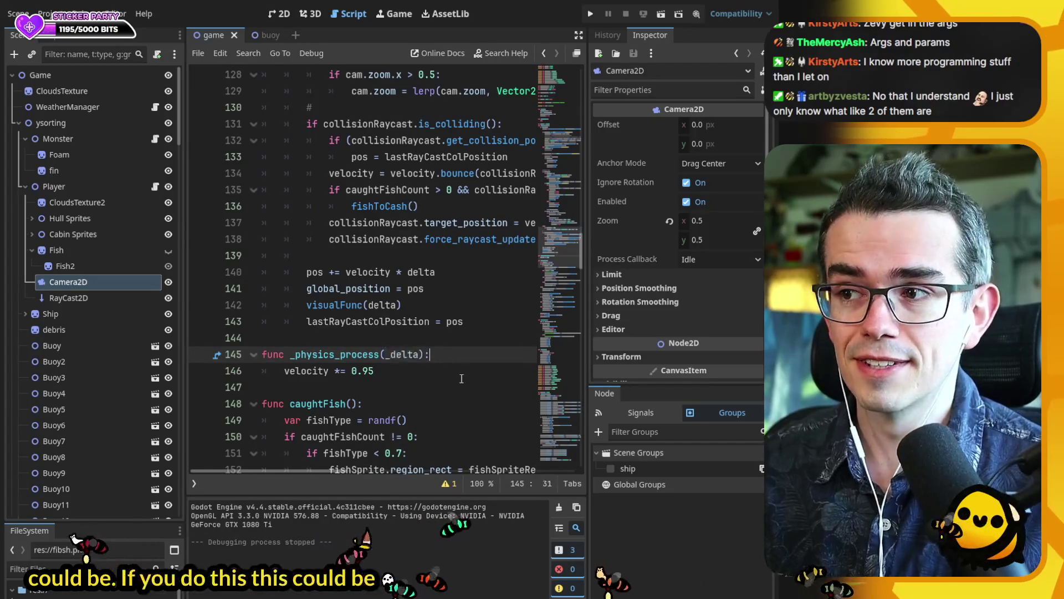
click(460, 355)
scroll(461, 378, up, 6)
scroll(444, 366, down, 7)
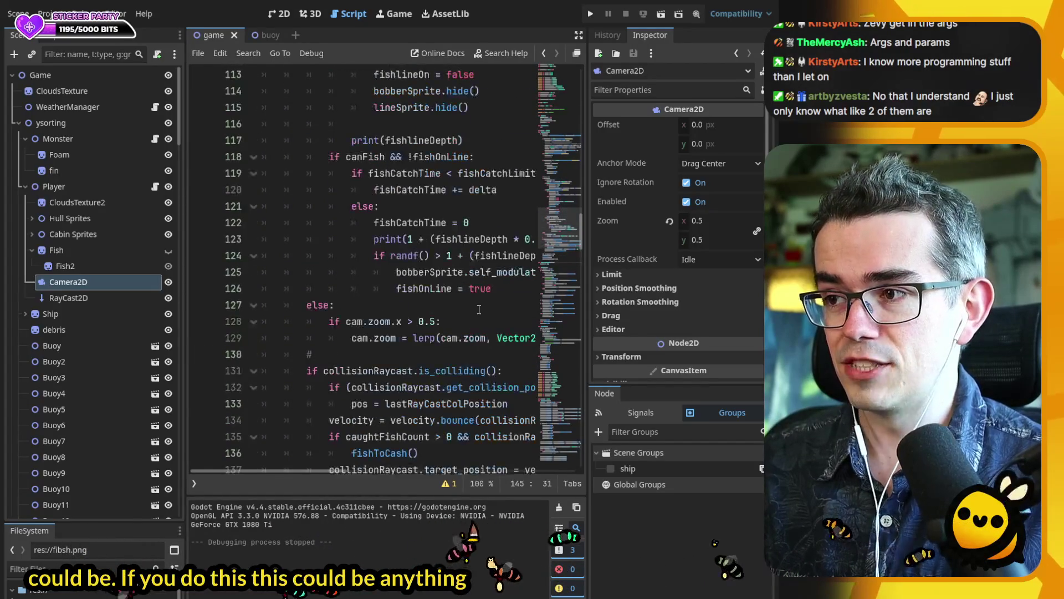
text(velocity *= 0.95)
click(433, 390)
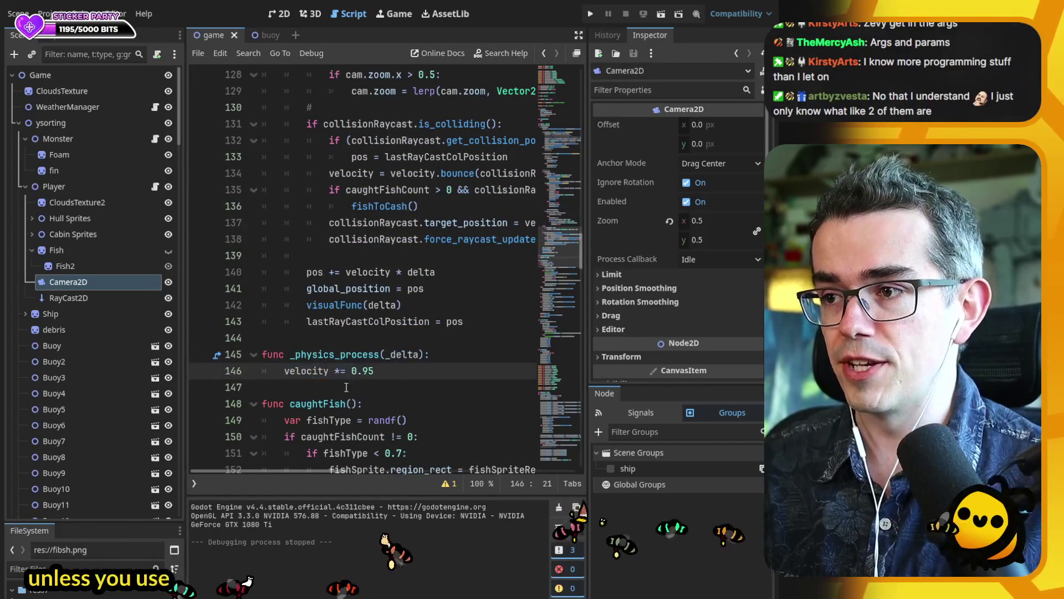
key(Return)
key(Return)
key(Up)
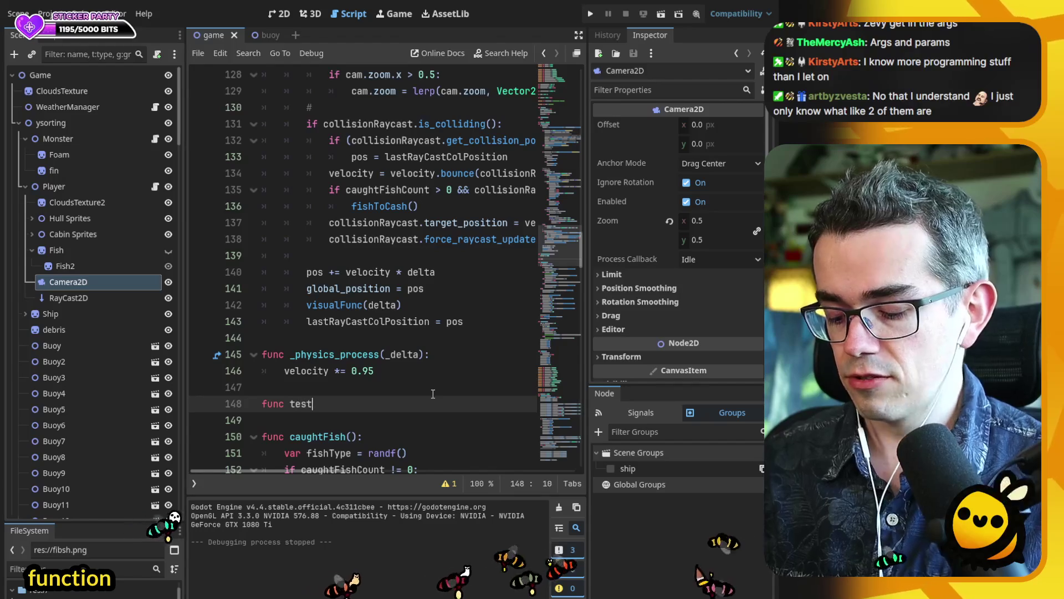
- Write func test(yay : int) on line 148 with the body yay += 1 on line 149
text((yay):)
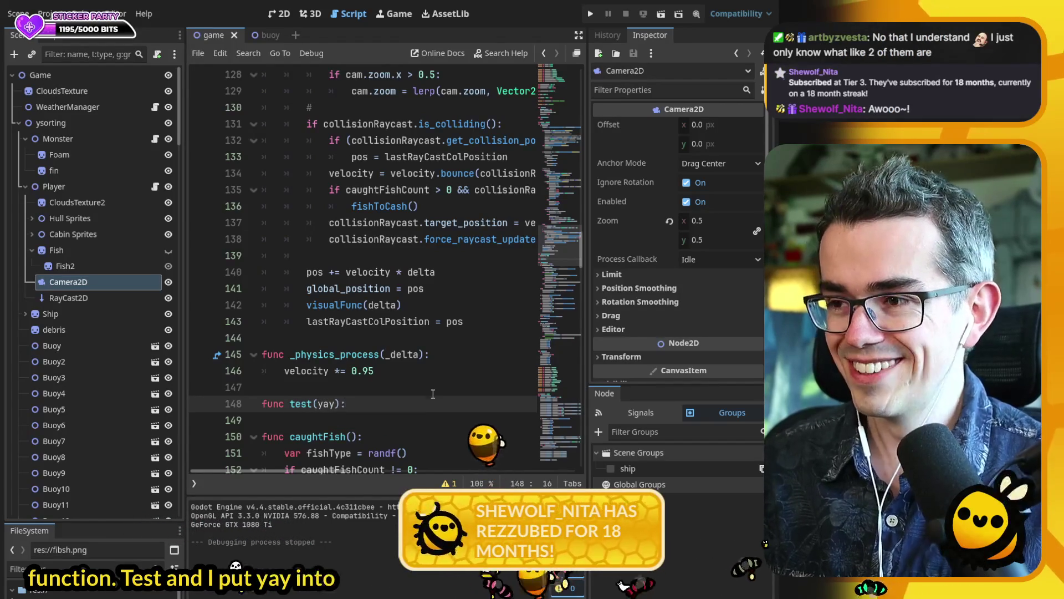
key(Return)
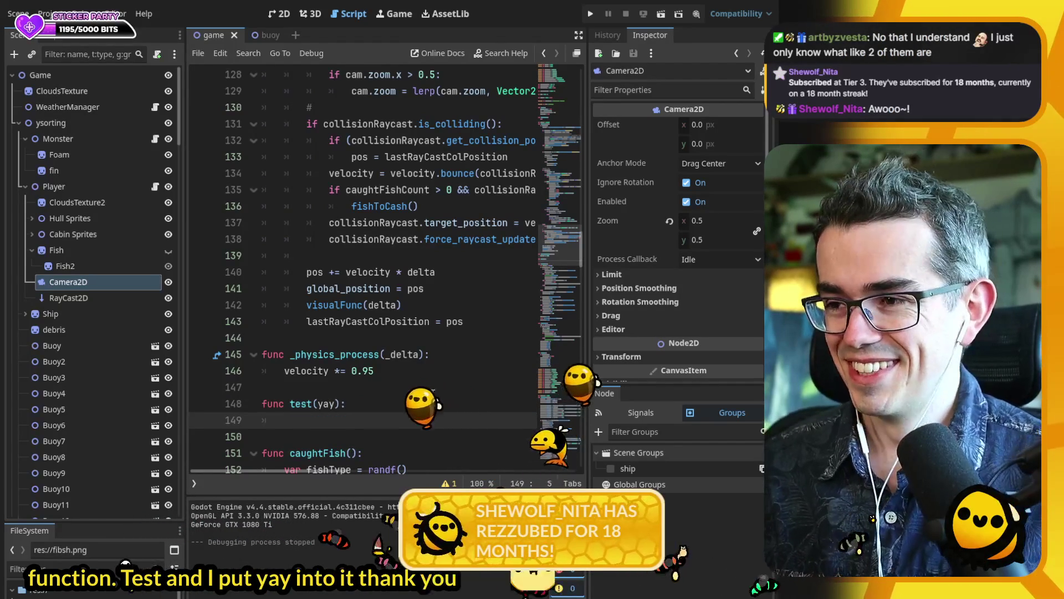
scroll(359, 353, down, 1)
text(yay += 1)
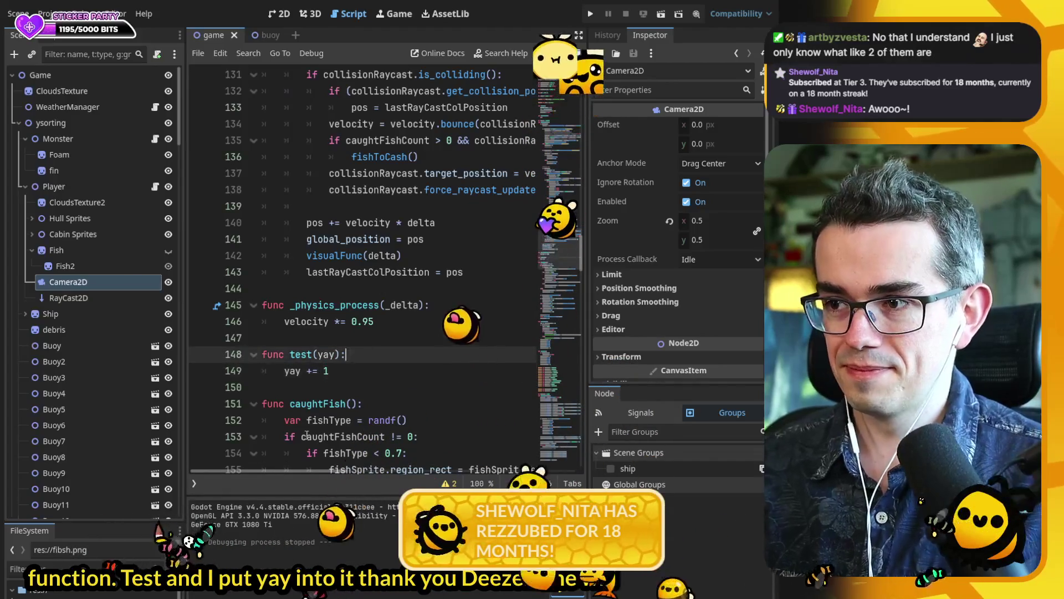
click(335, 354)
text(: int)
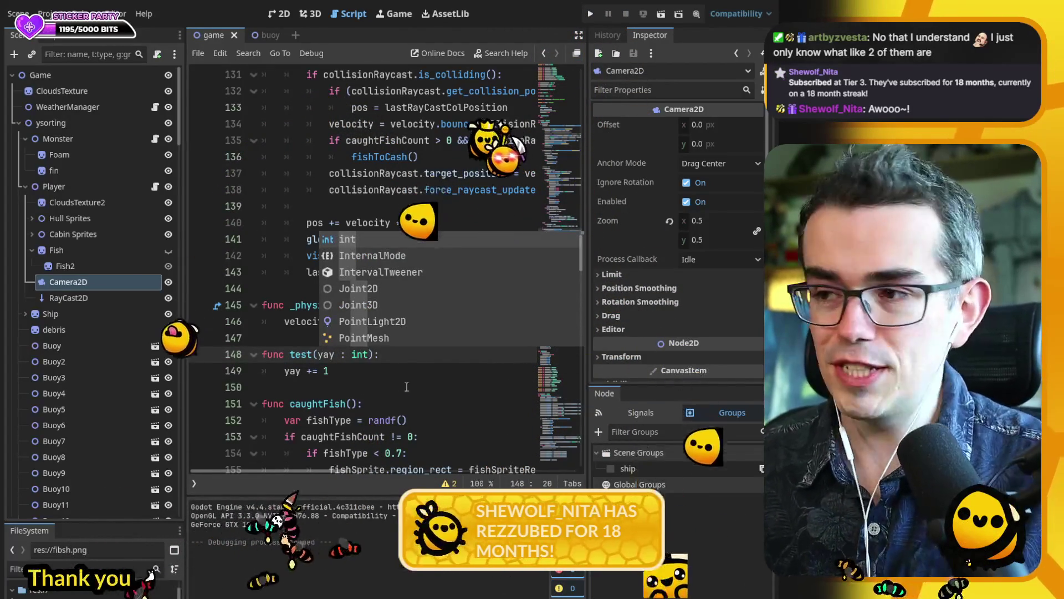
key(Escape)
click(396, 377)
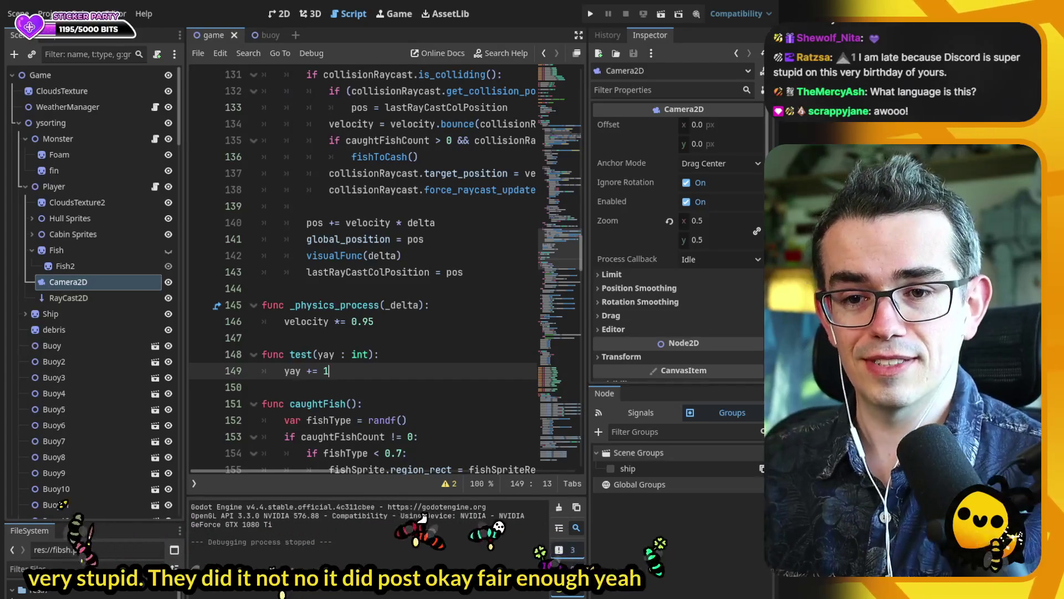
- Move through _physics_process and test(), selecting yay and the yay += 1 line
click(411, 288)
key(Down)
key(Down)
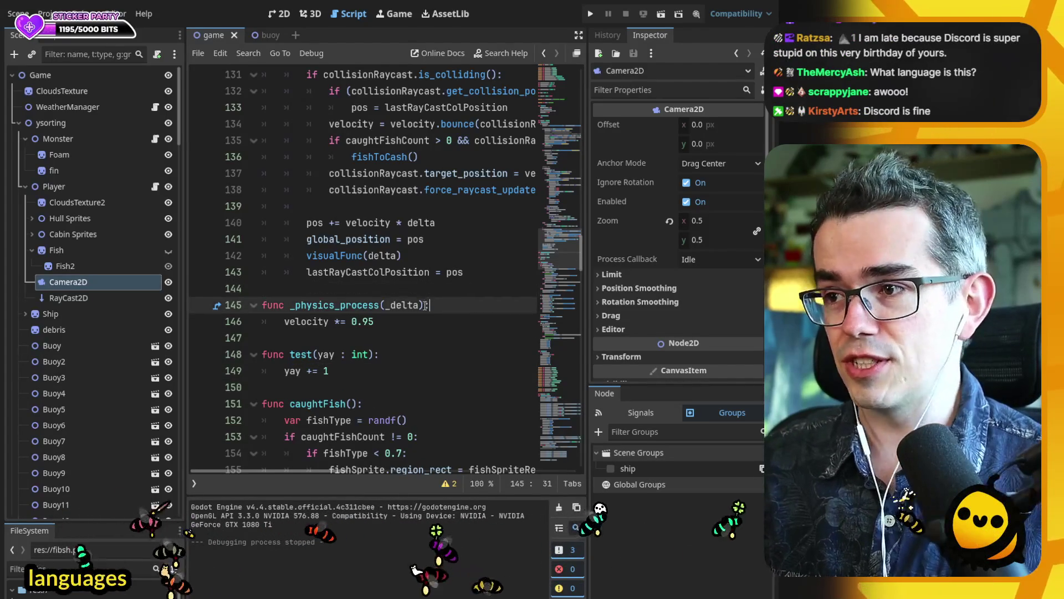
click(422, 306)
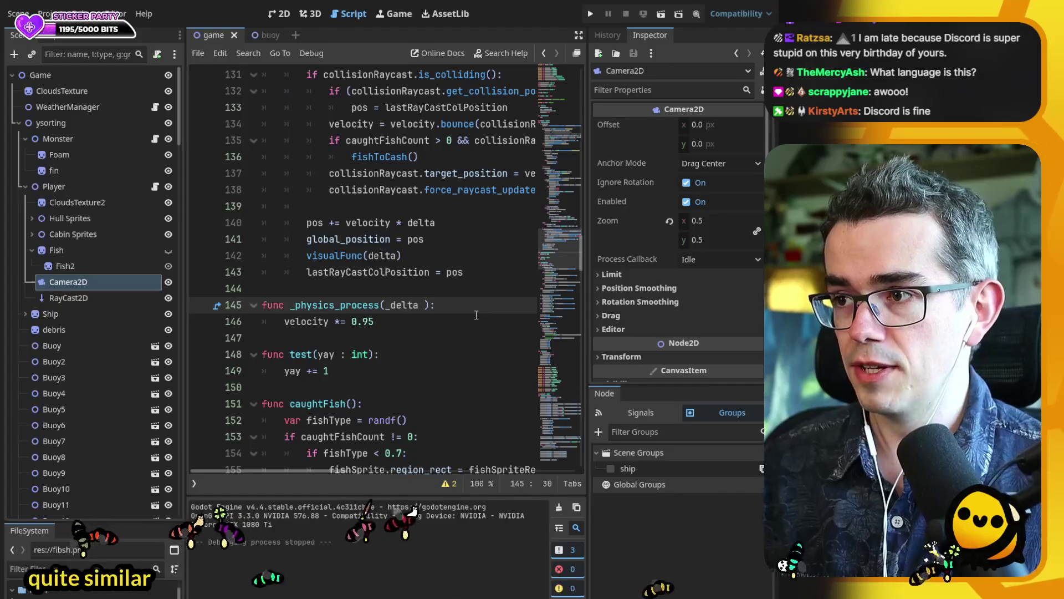
click(319, 357)
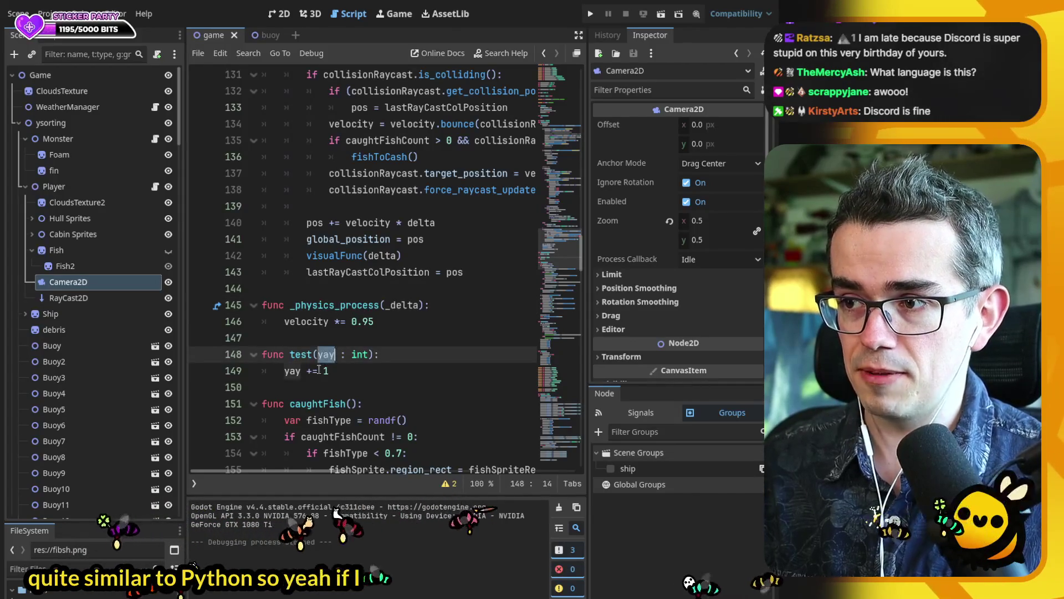
click(334, 371)
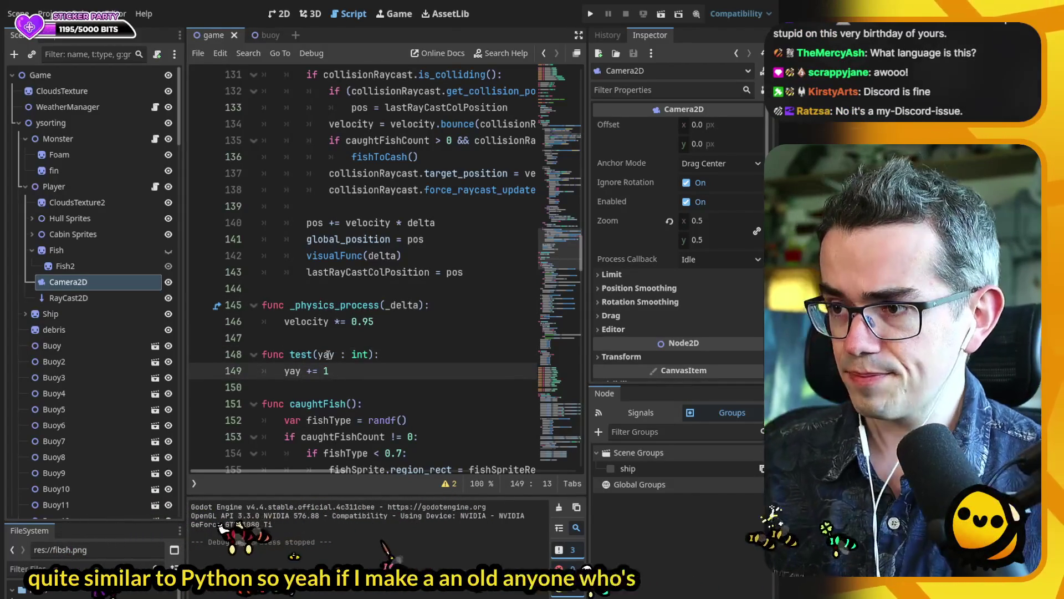
double_click(327, 354)
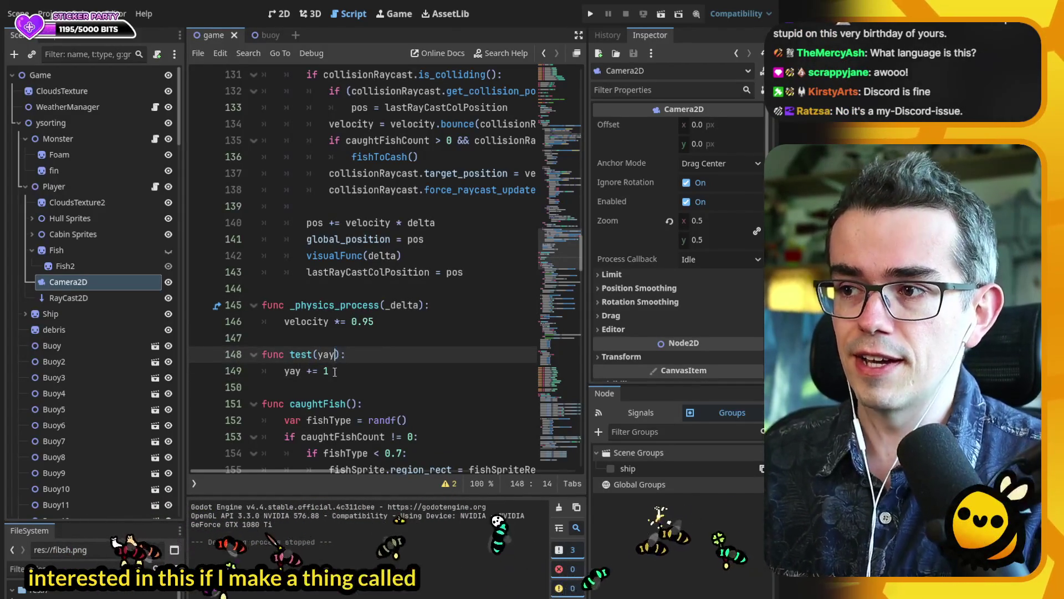
click(335, 370)
key(shift+Home)
key(shift+Home)
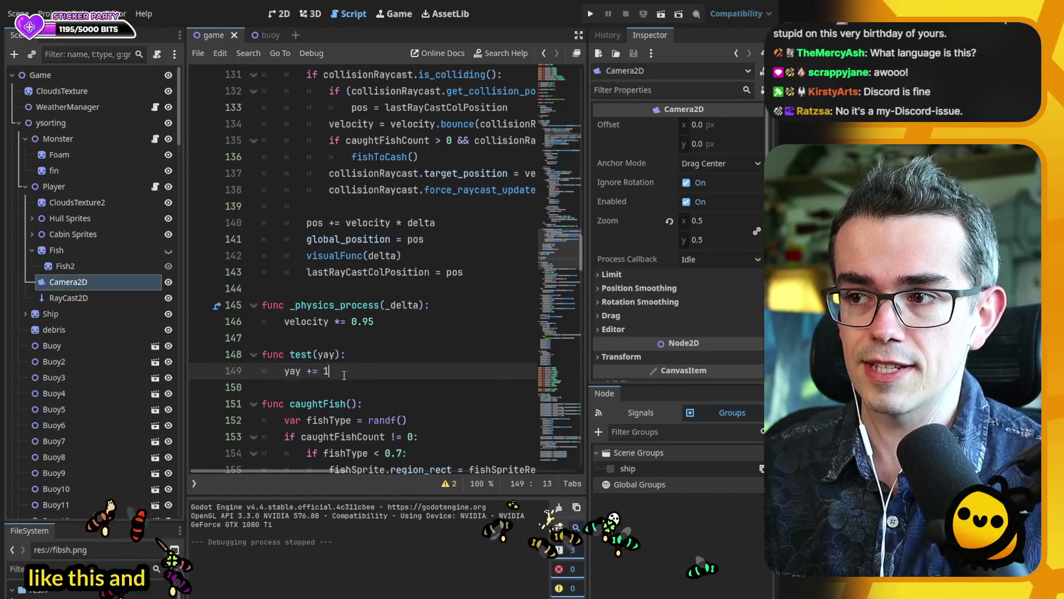
drag(339, 367, 277, 371)
- Give the yay parameter a double type annotation
click(335, 356)
text(:)
key(Escape)
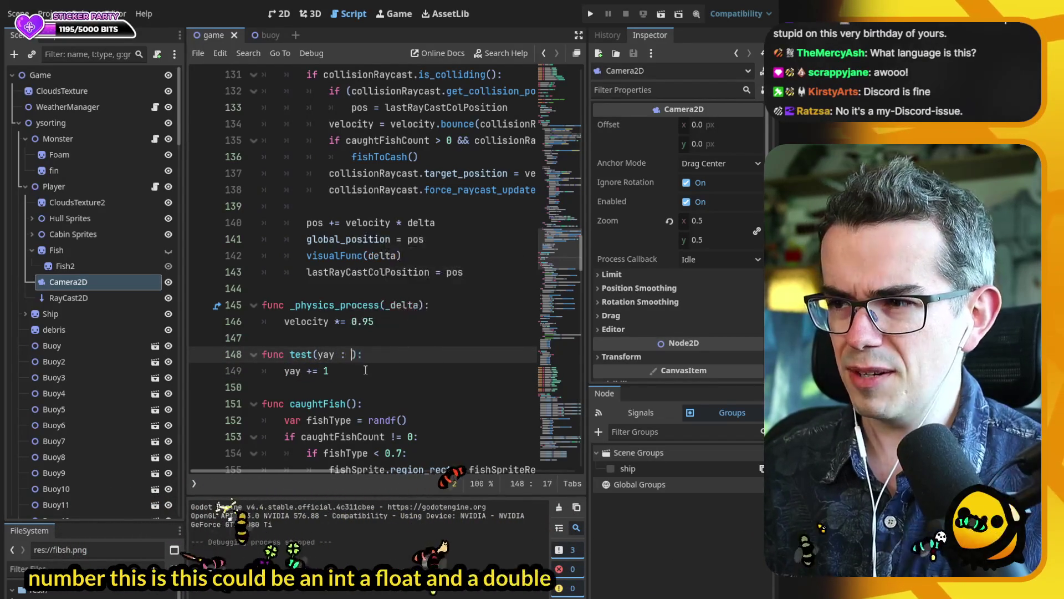
key(BackSpace)
key(BackSpace)
text(e)
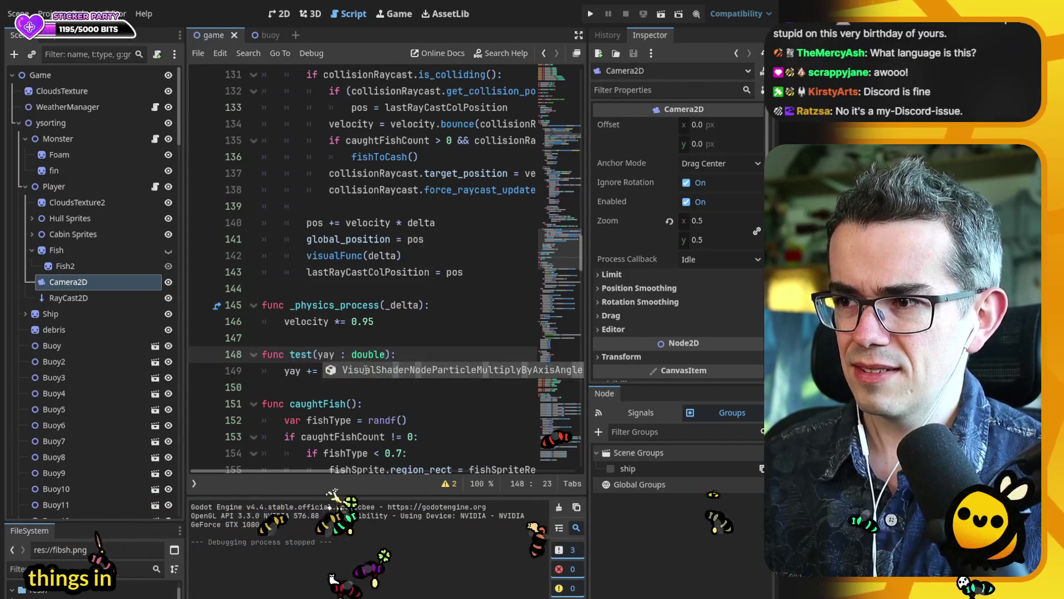
click(381, 338)
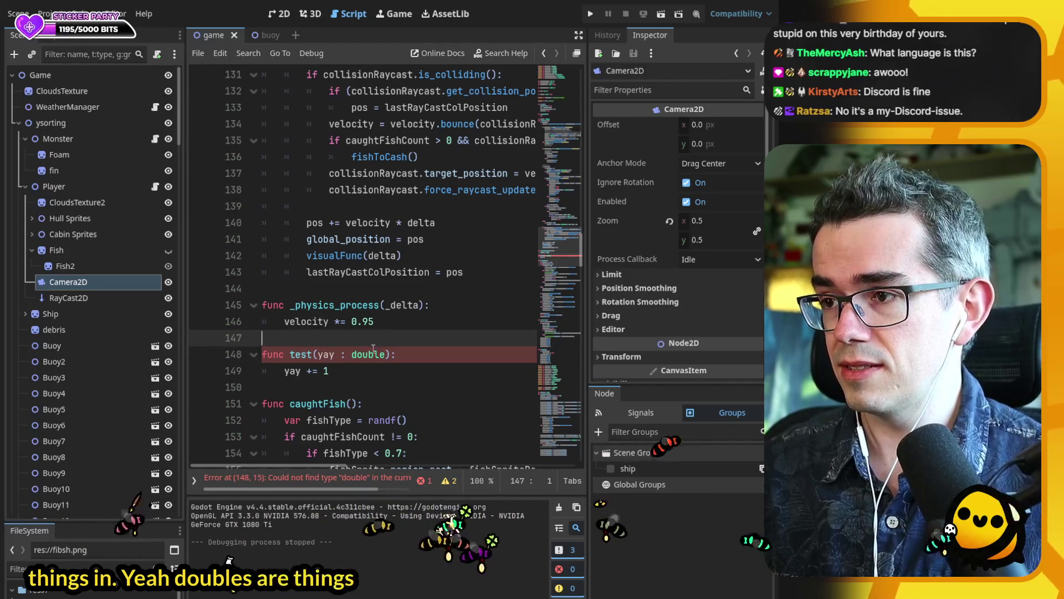
double_click(369, 355)
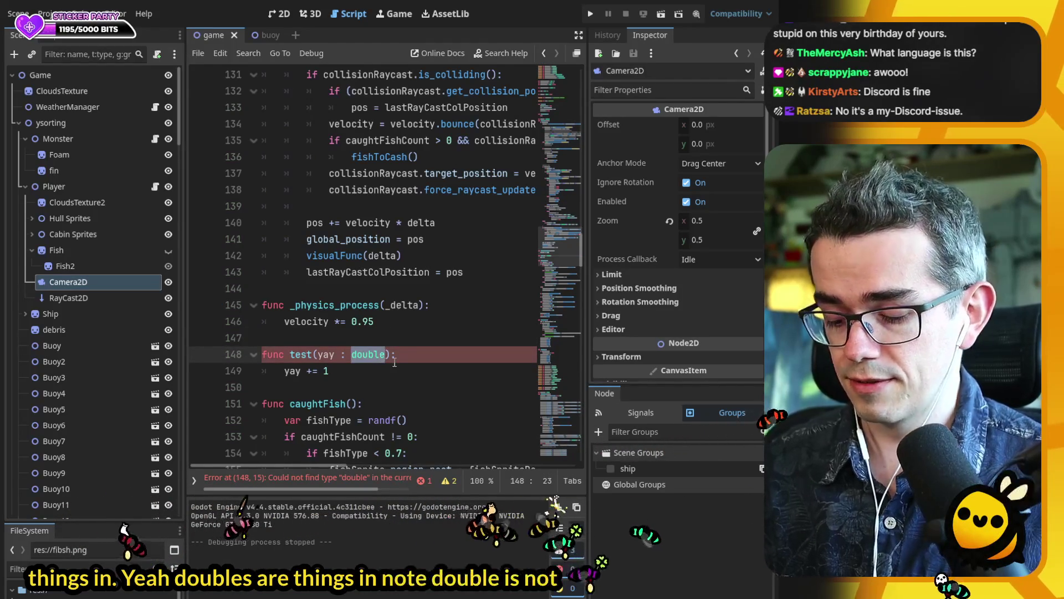
text(int)
click(375, 360)
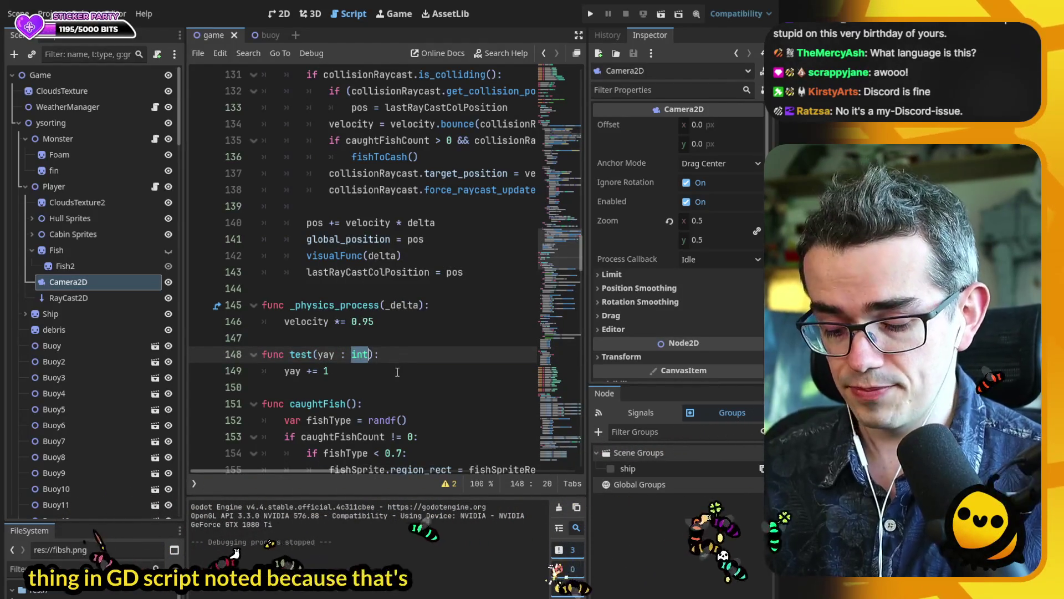
- Change yay's type to float, then int, then Vector2
text(float)
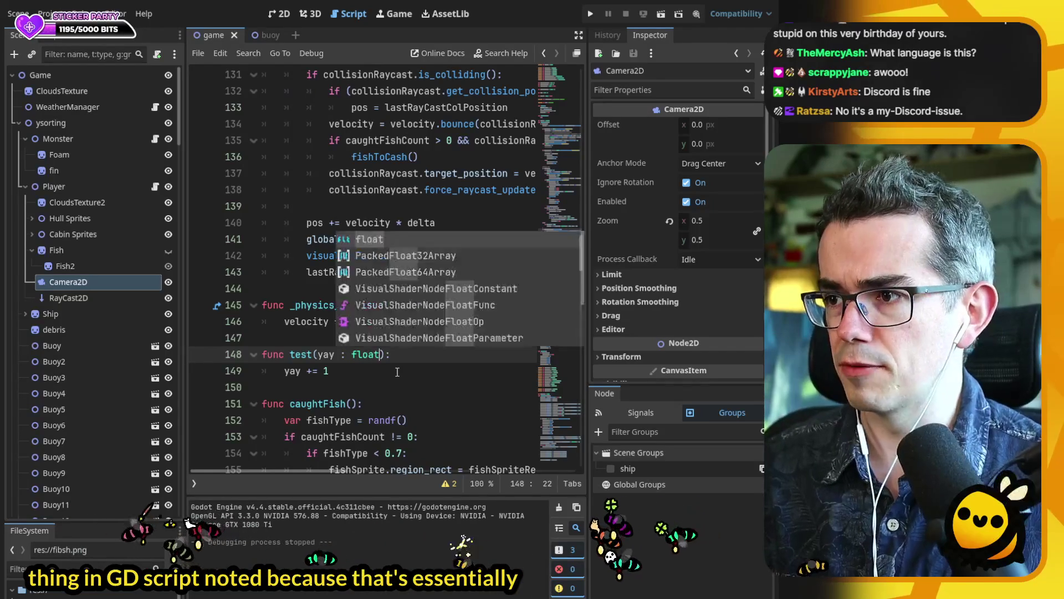
scroll(388, 343, up, 1)
scroll(383, 333, down, 2)
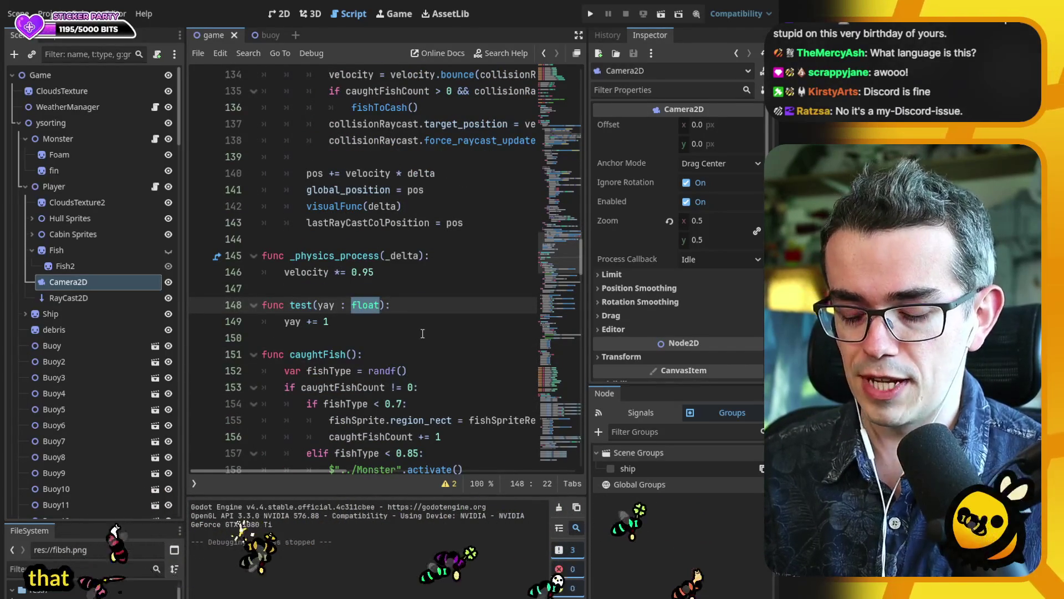
text(int)
key(Escape)
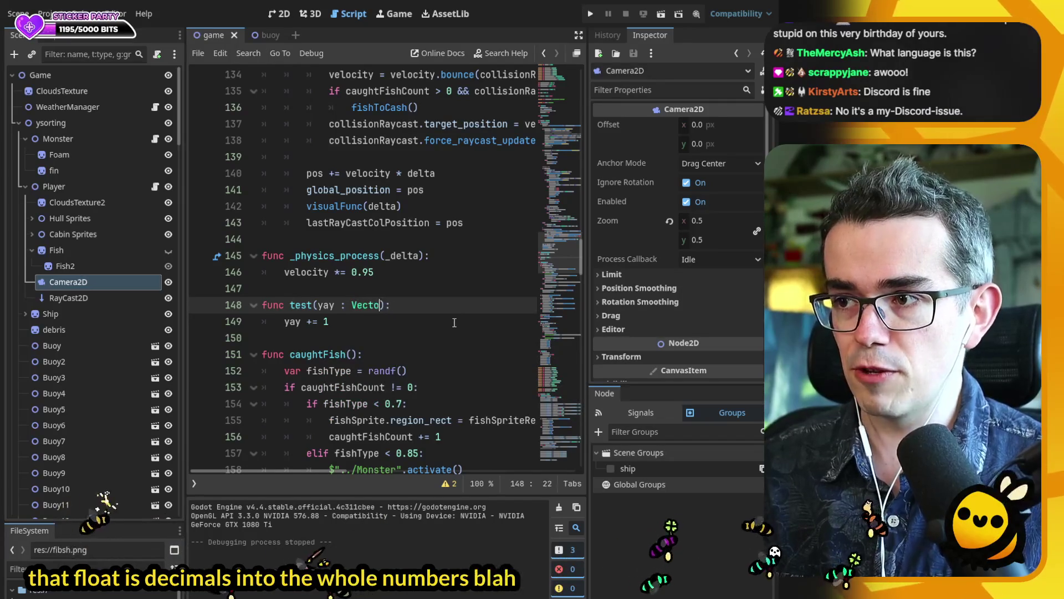
text(r2)
key(End)
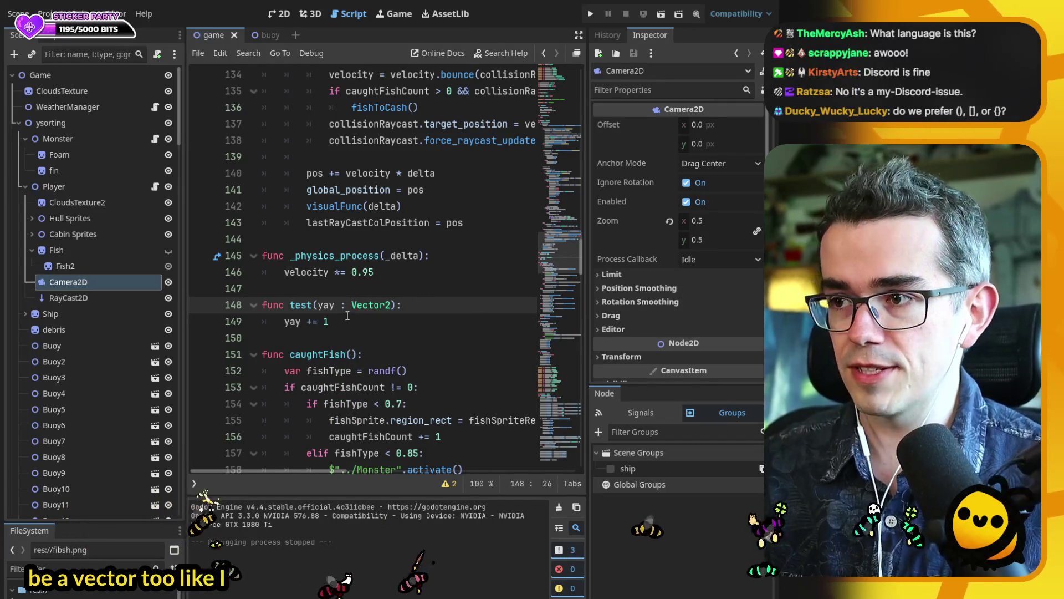
click(326, 322)
text(Vectro2.ON)
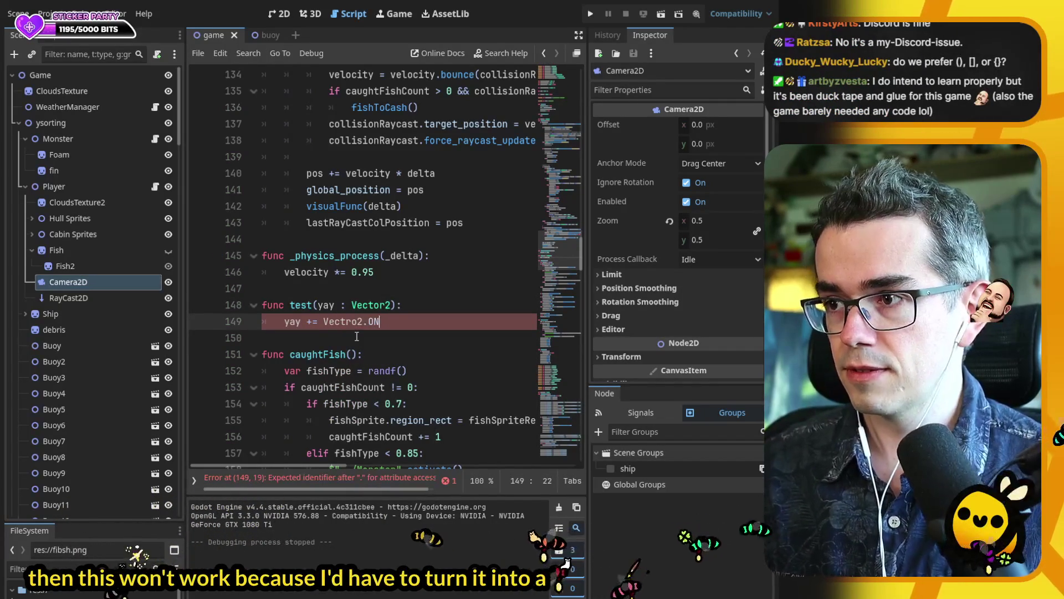
- Delete the whole test function from lines 148-149 and save the script
drag(376, 329, 375, 274)
key(BackSpace)
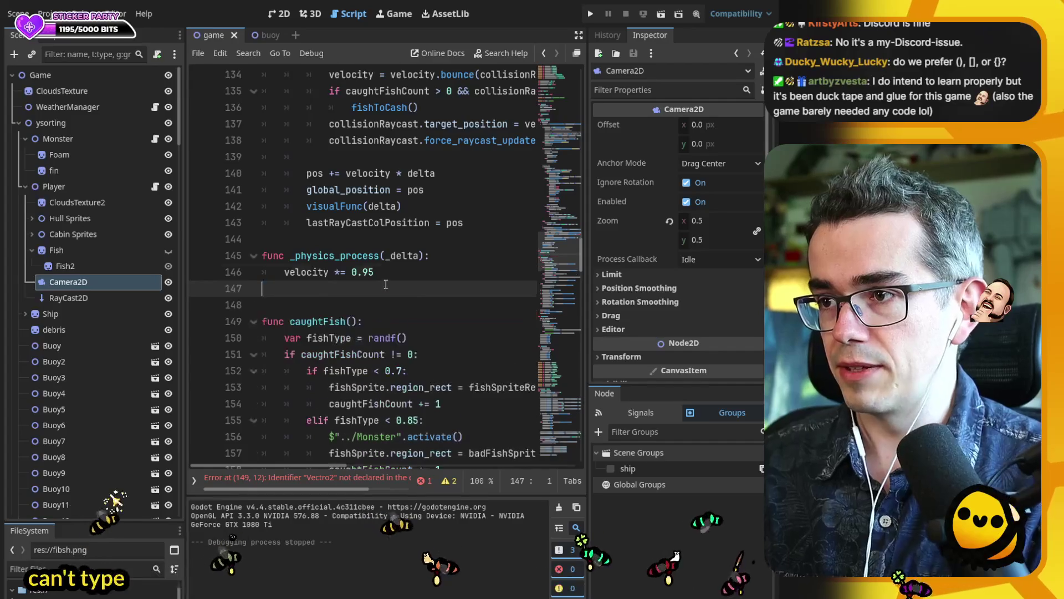
key(ctrl+s)
scroll(408, 285, up, 7)
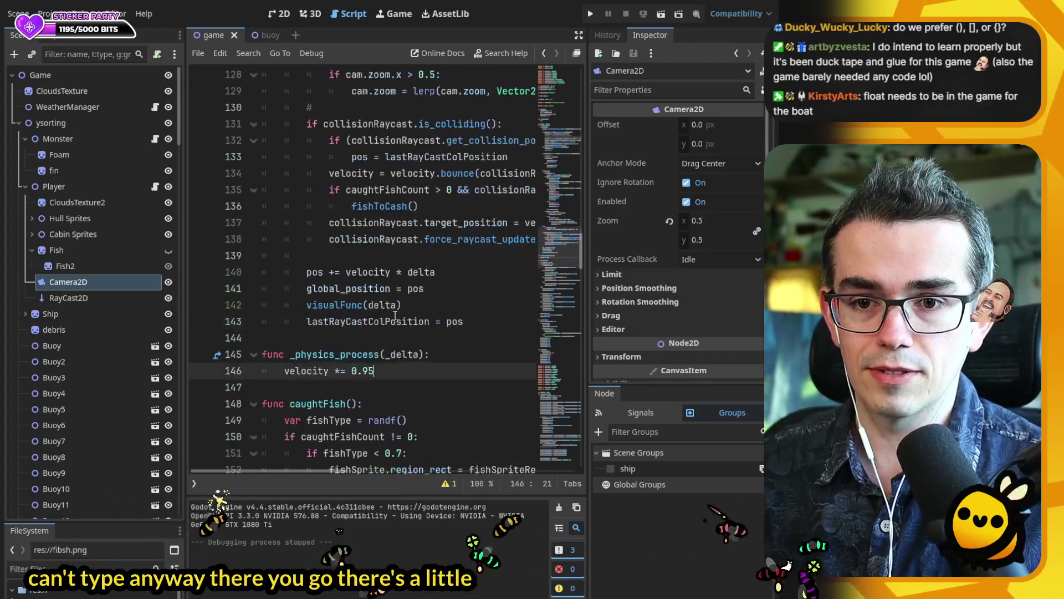
- Set line 96's zoom lerp target to Vector2.ONE * 0.75 and launch the game to check it
scroll(403, 340, up, 18)
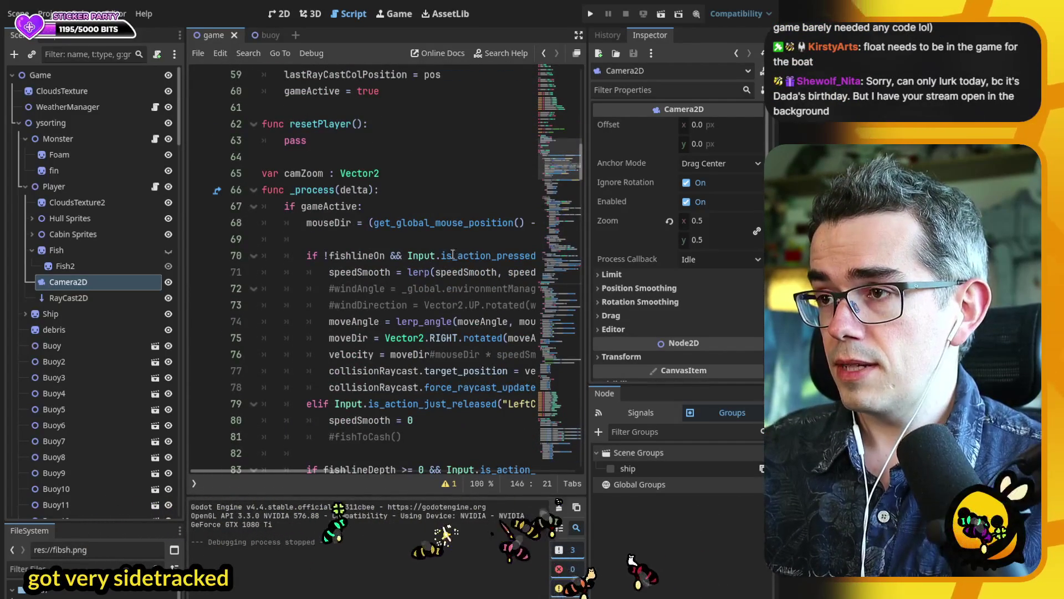
scroll(444, 256, down, 6)
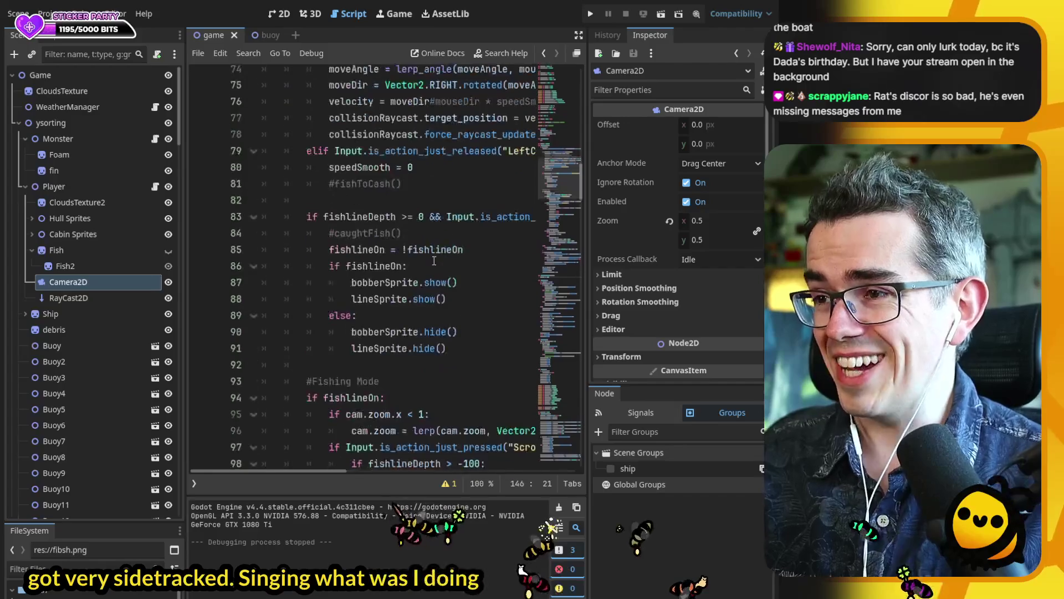
scroll(418, 247, down, 4)
click(368, 168)
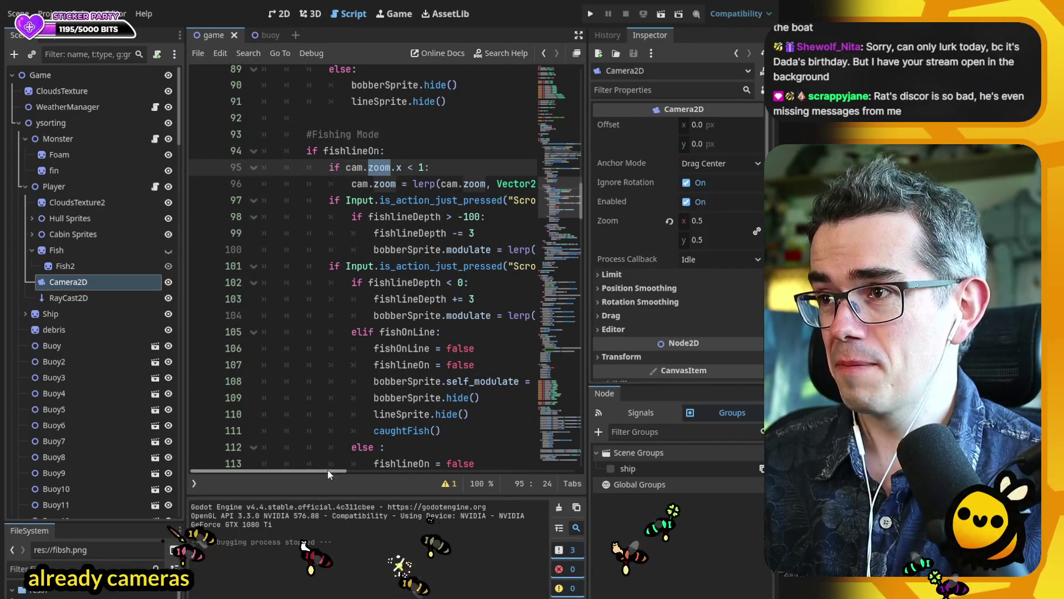
drag(328, 472, 395, 470)
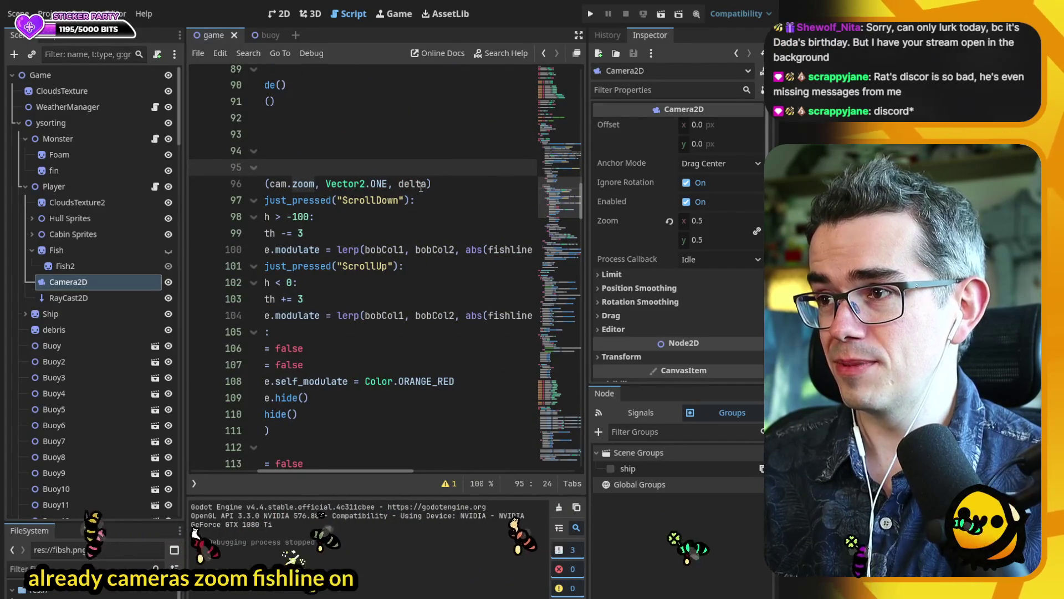
click(391, 184)
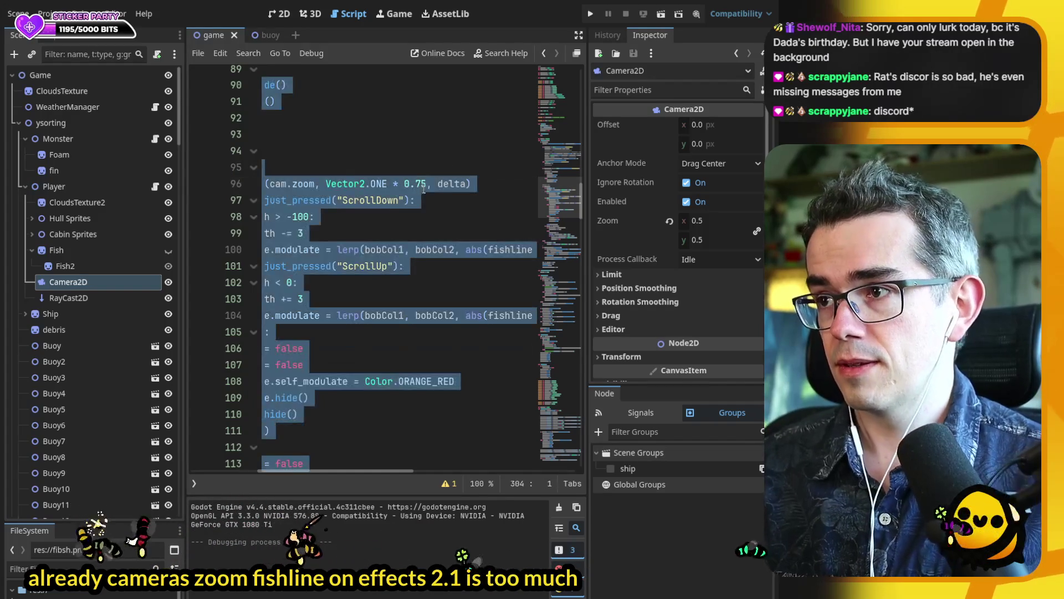
click(428, 218)
click(591, 14)
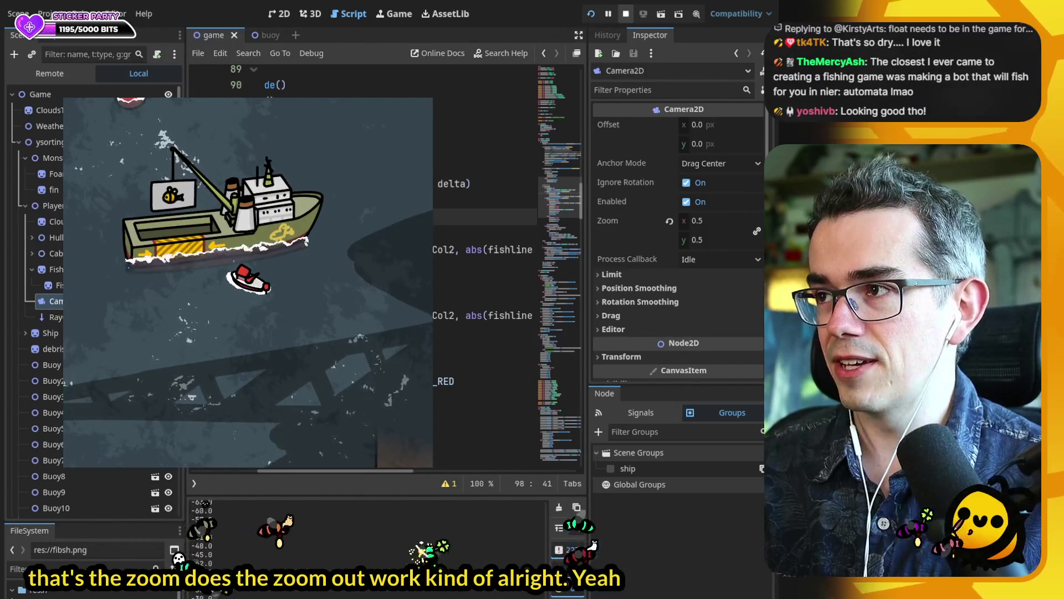
- Stop the game, show the Fish node, tint Fish2 white and enlarge its glow
key(F8)
click(67, 282)
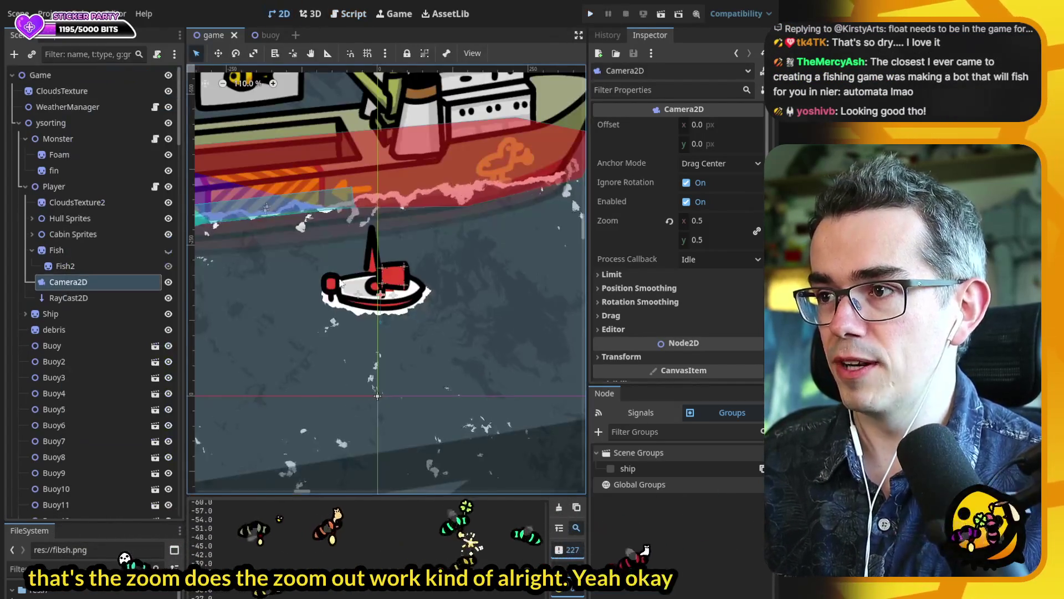
click(168, 251)
click(65, 266)
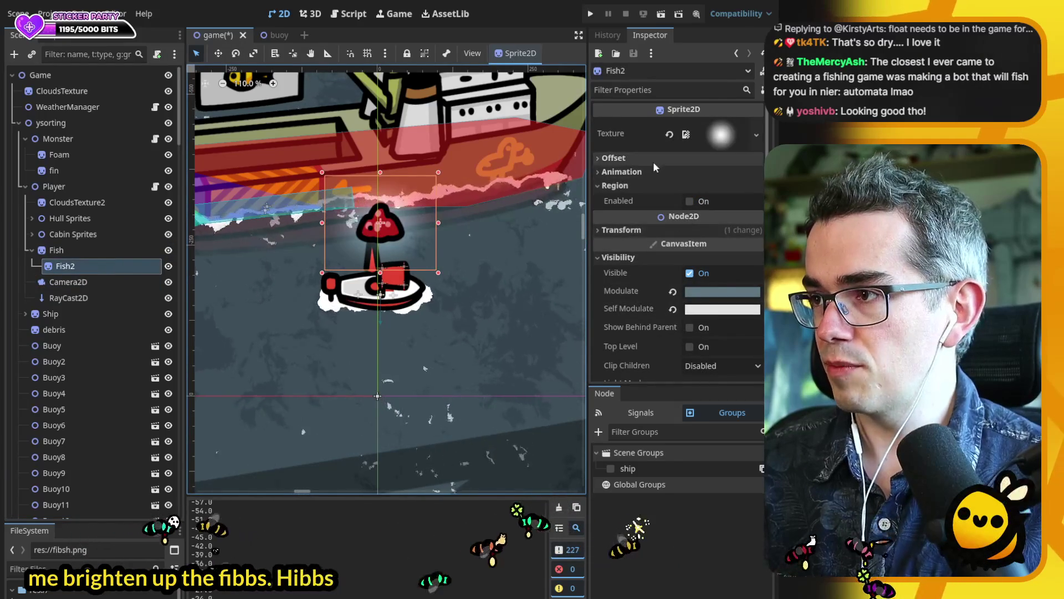
click(720, 289)
click(673, 292)
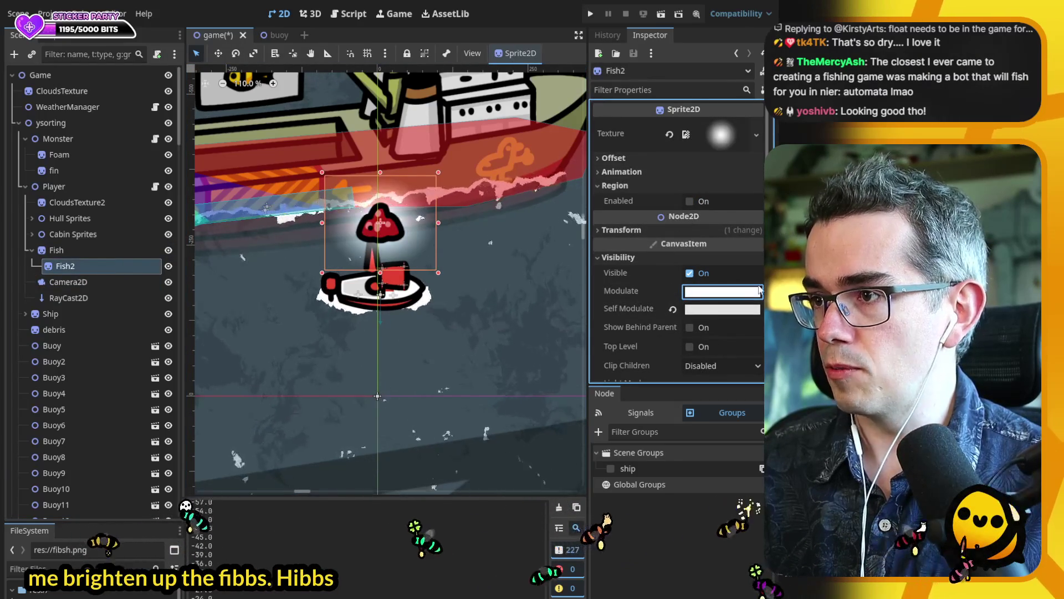
drag(439, 274, 476, 303)
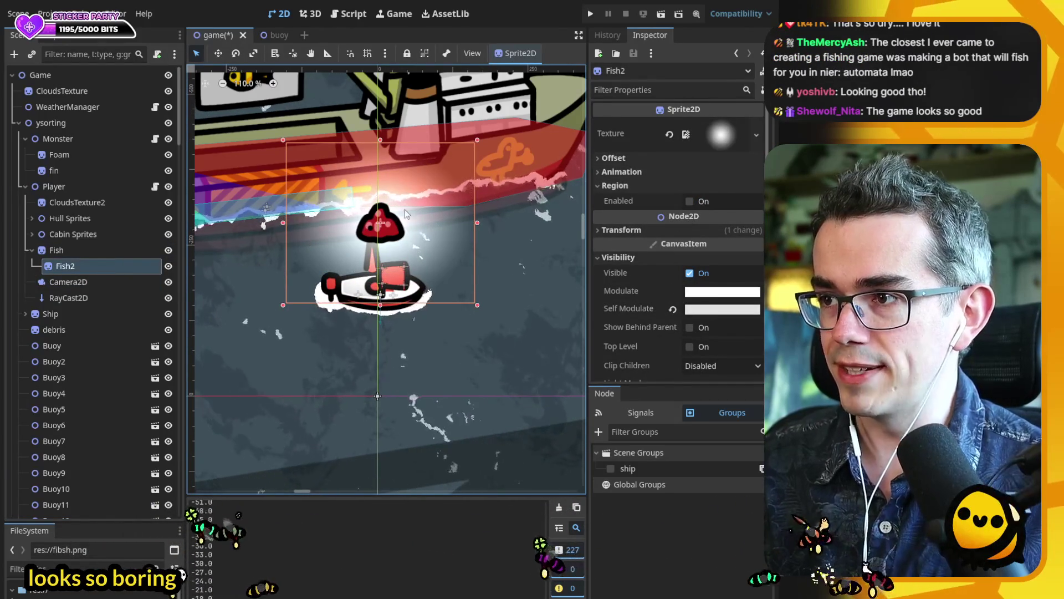
- Duplicate the Fish2 glow sprite under Fish to create Fish3
scroll(372, 233, up, 20)
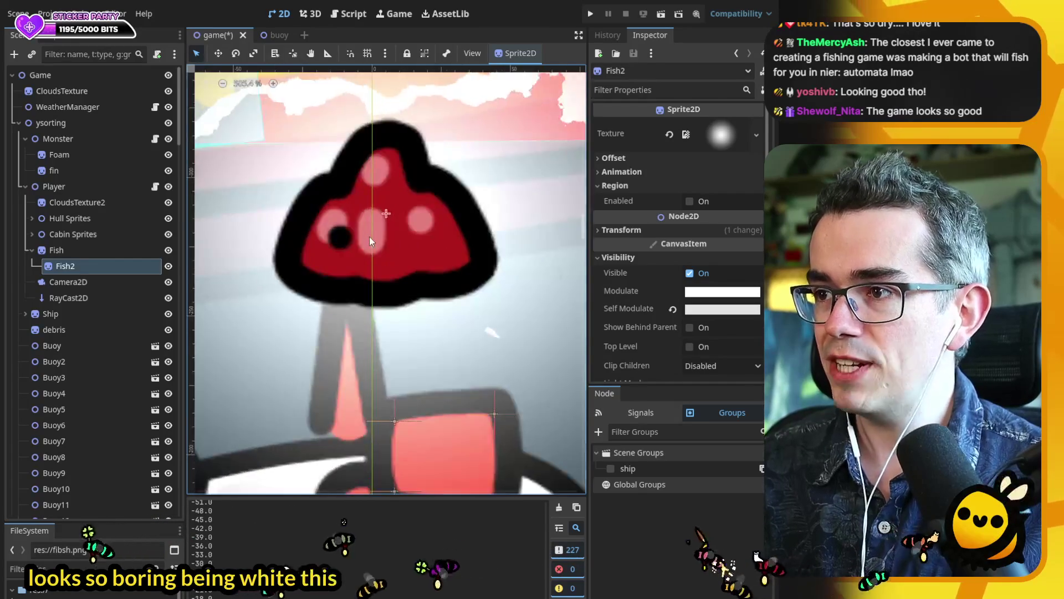
scroll(370, 236, down, 15)
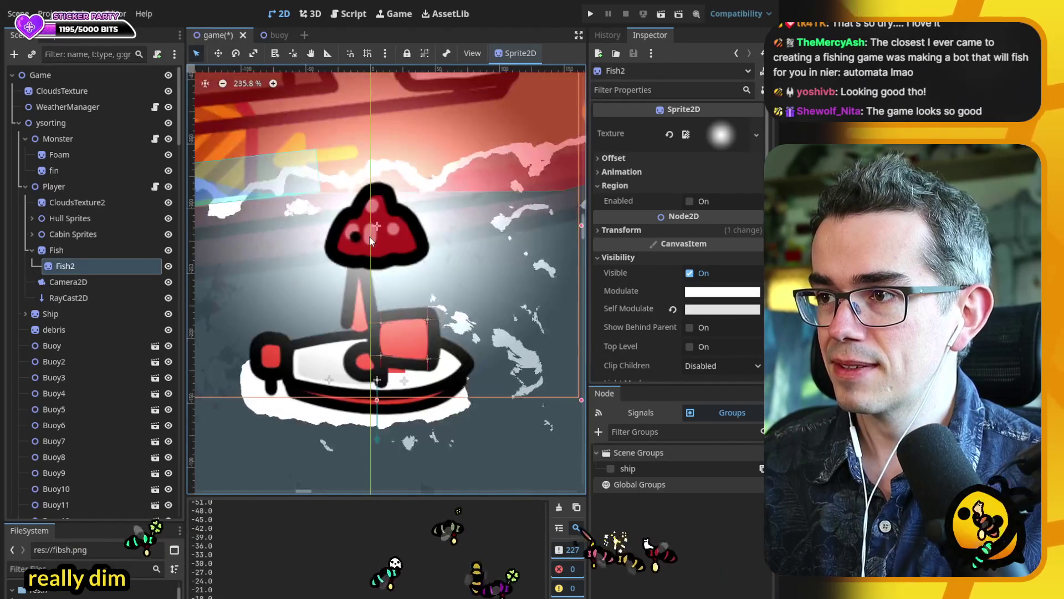
click(74, 248)
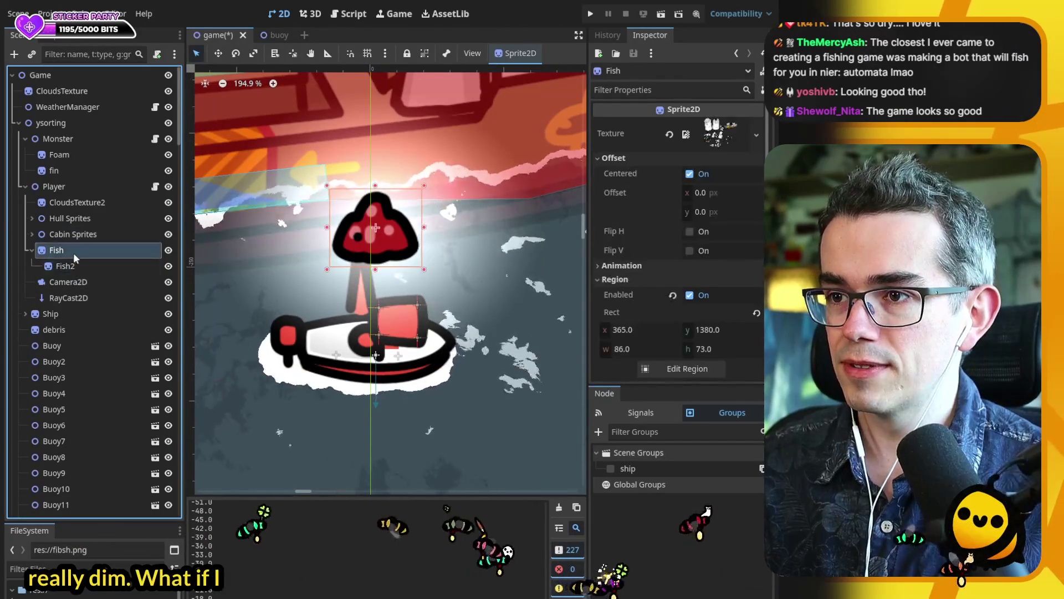
click(74, 267)
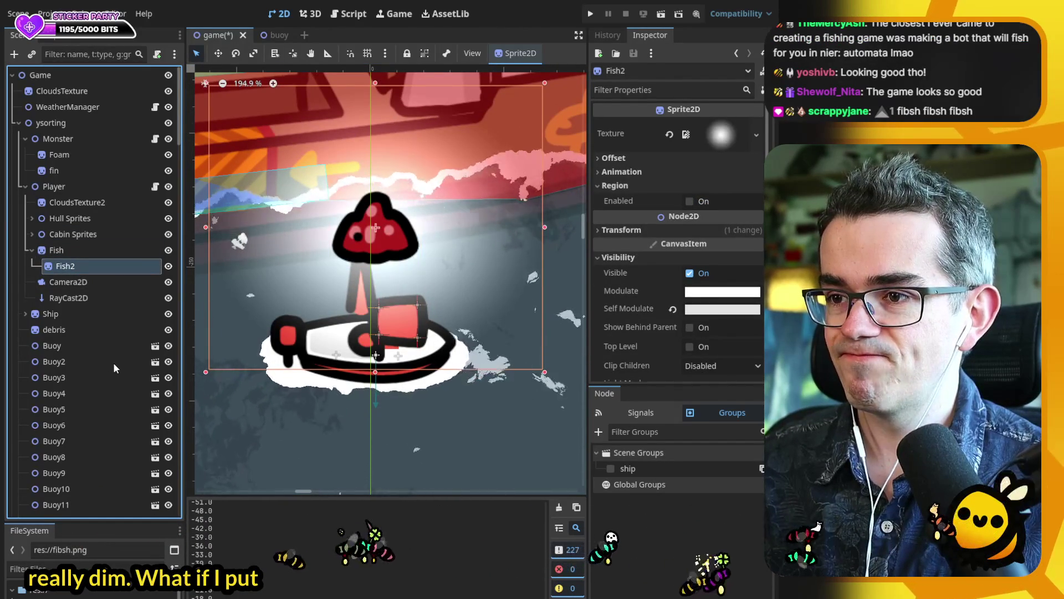
click(68, 254)
key(ctrl+d)
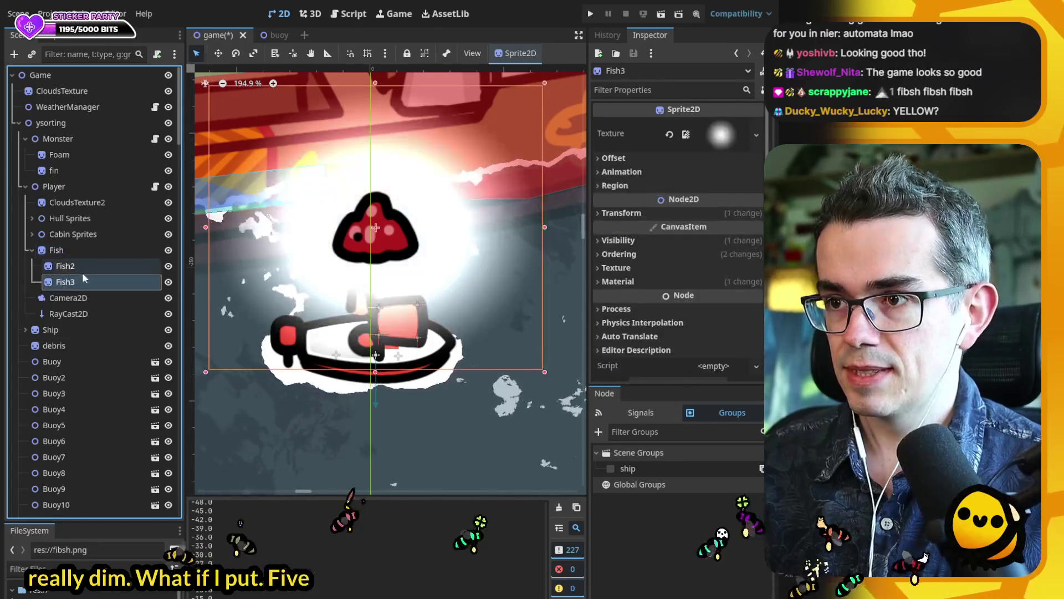
- Keep Fish3 under Fish after Fish2, comparing Fish2's and Fish's properties
drag(55, 233, 63, 245)
drag(71, 282, 59, 286)
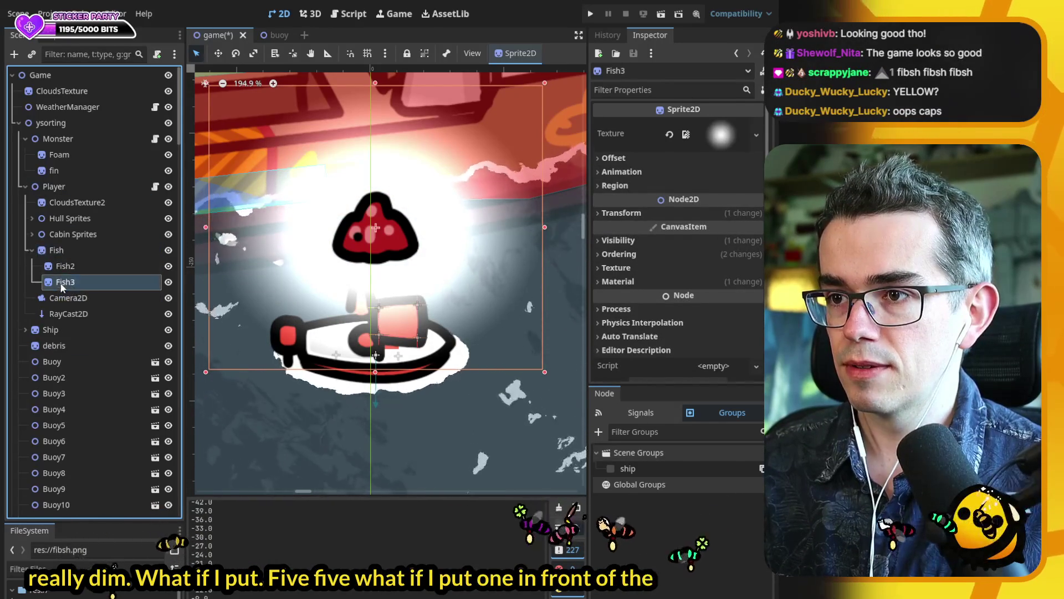
click(65, 266)
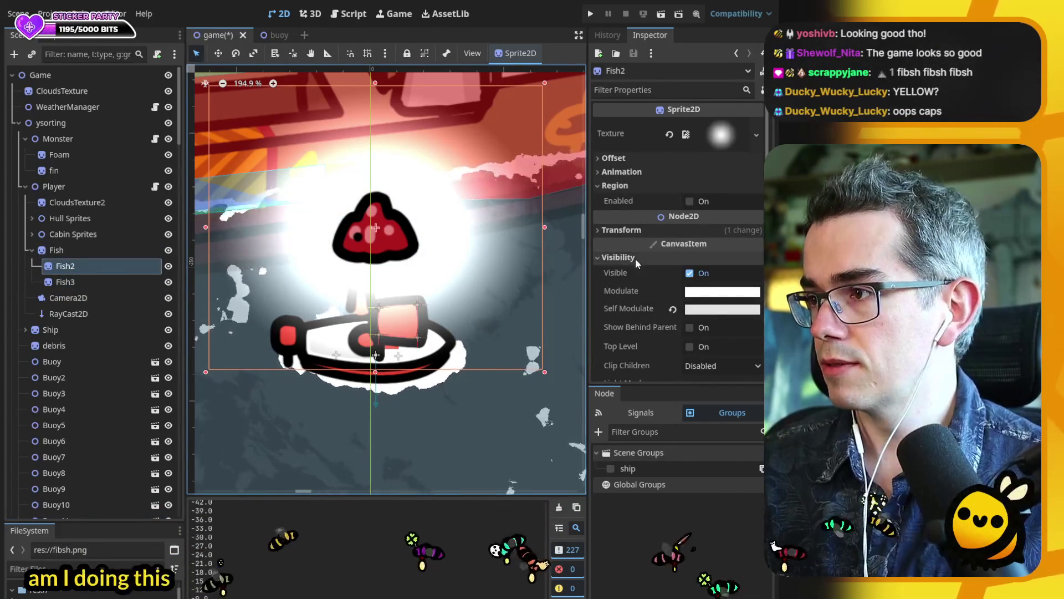
scroll(652, 308, down, 5)
scroll(663, 257, down, 3)
click(62, 255)
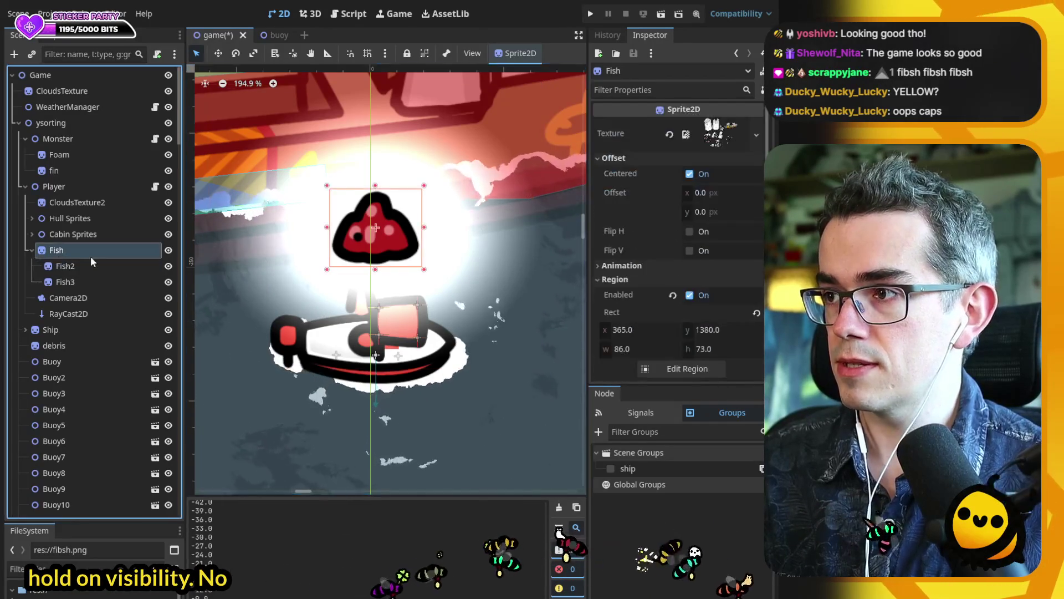
scroll(643, 277, down, 10)
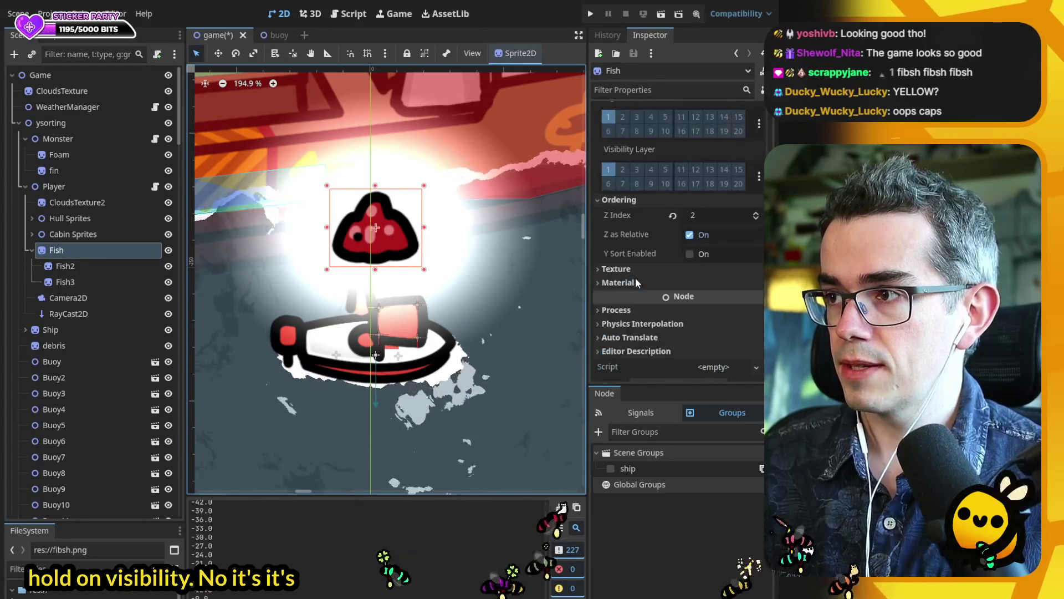
- Set Fish3's Ordering Z Index to 3
key(Down)
key(Down)
scroll(671, 222, down, 1)
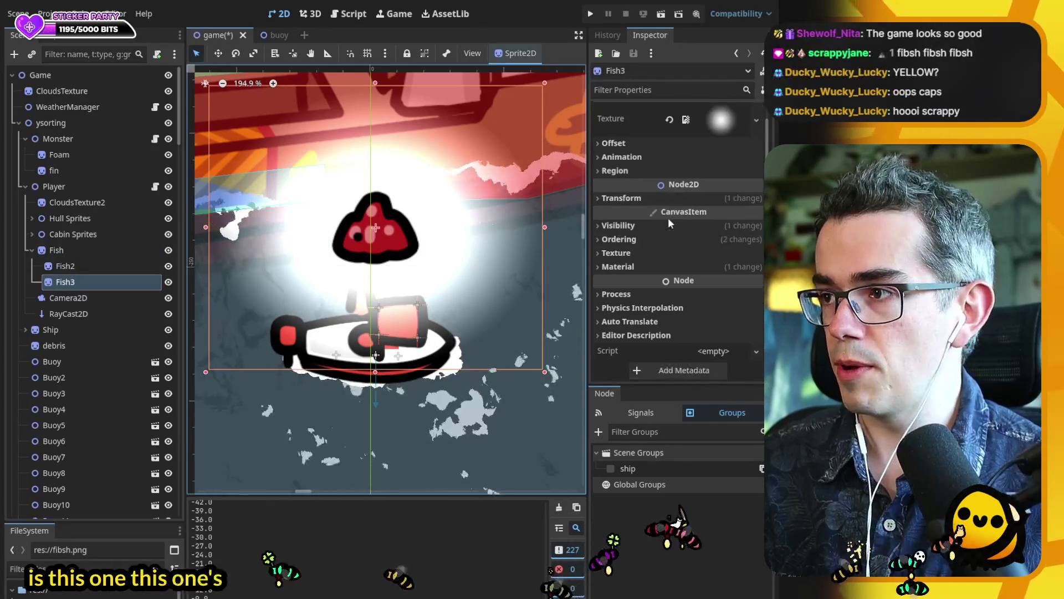
click(638, 228)
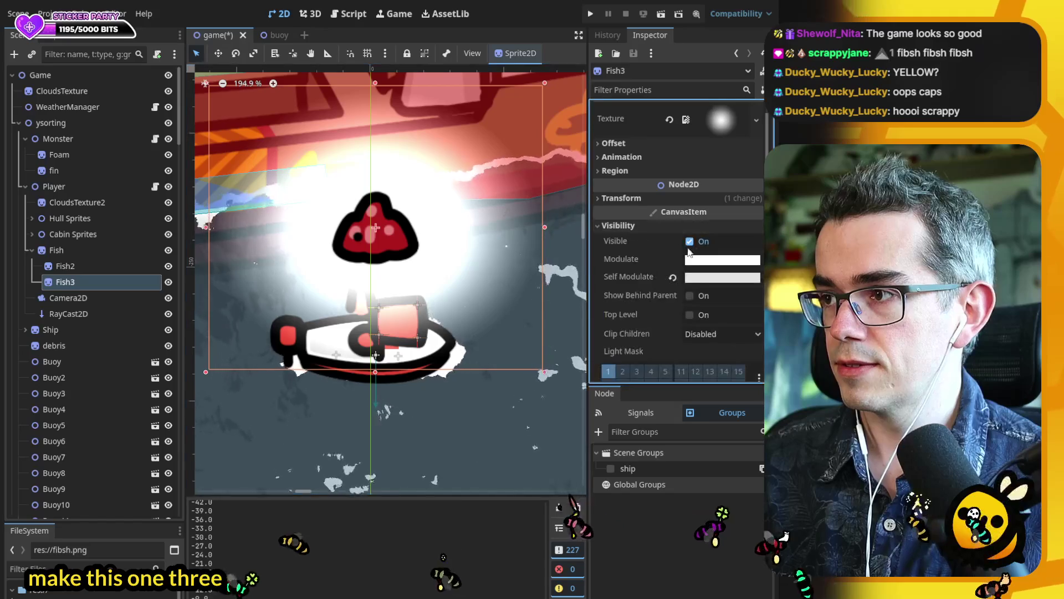
click(643, 224)
click(640, 239)
click(693, 255)
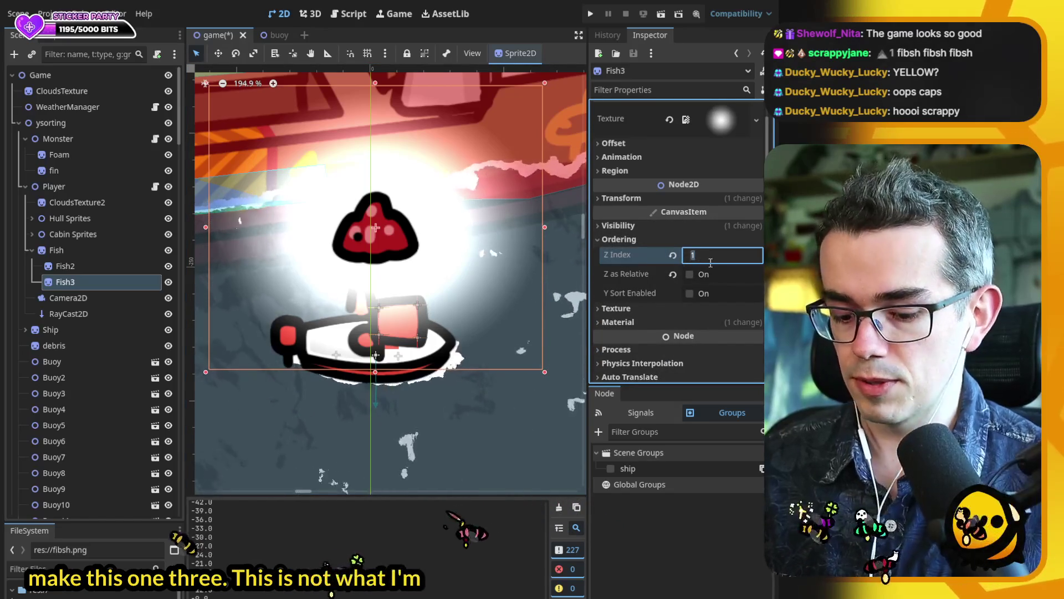
text(3)
key(Return)
- Shrink Fish3's glow, fade its Visibility colour, and save the scene
drag(522, 351, 456, 296)
click(668, 225)
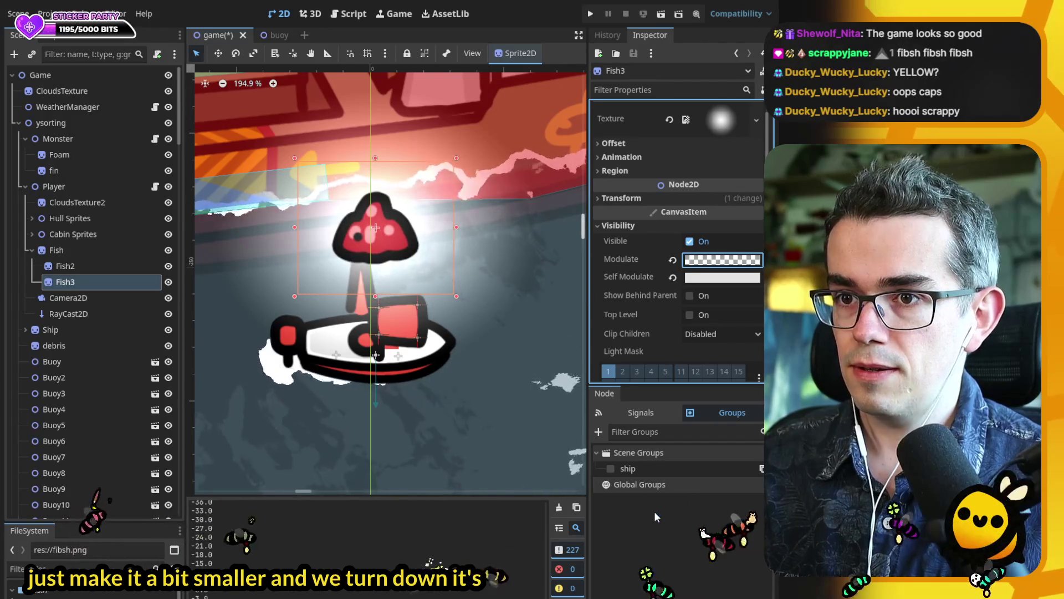
scroll(439, 283, down, 5)
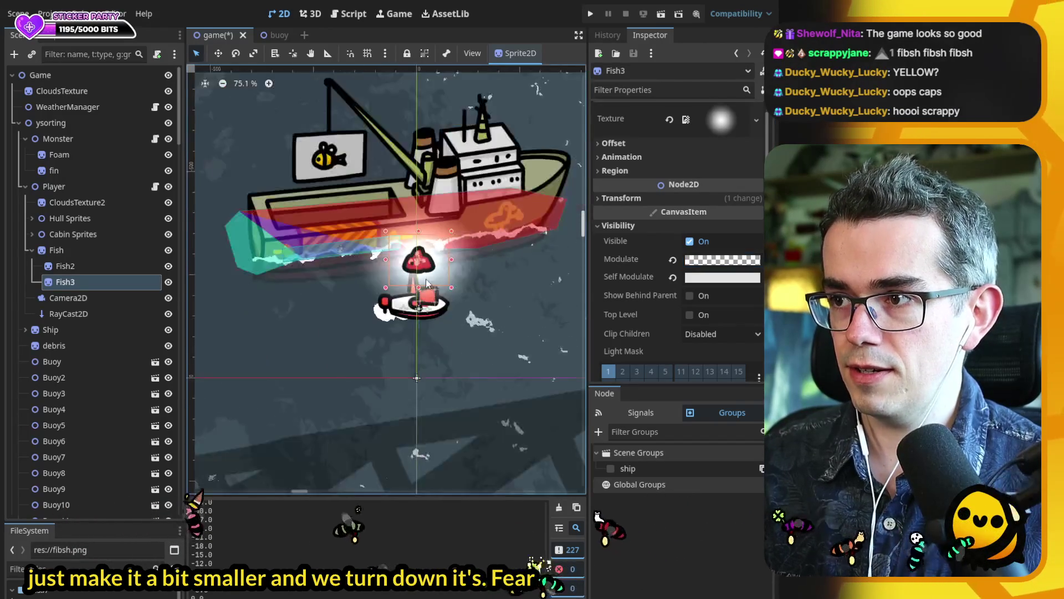
scroll(439, 283, down, 2)
key(ctrl+s)
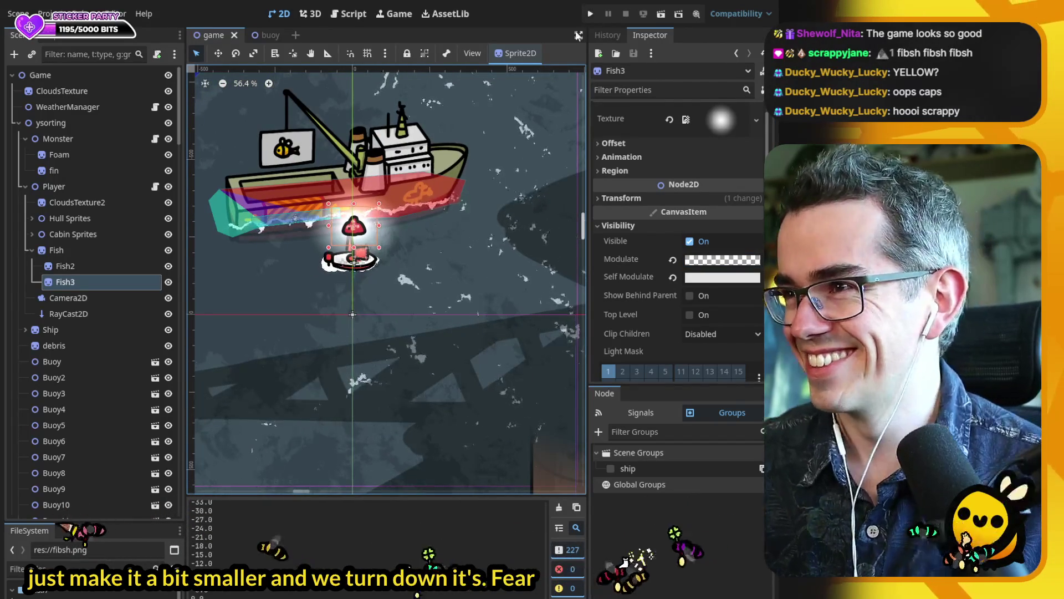
- Hide the Fish node, run the game to preview the float's glow, then stop it
click(168, 250)
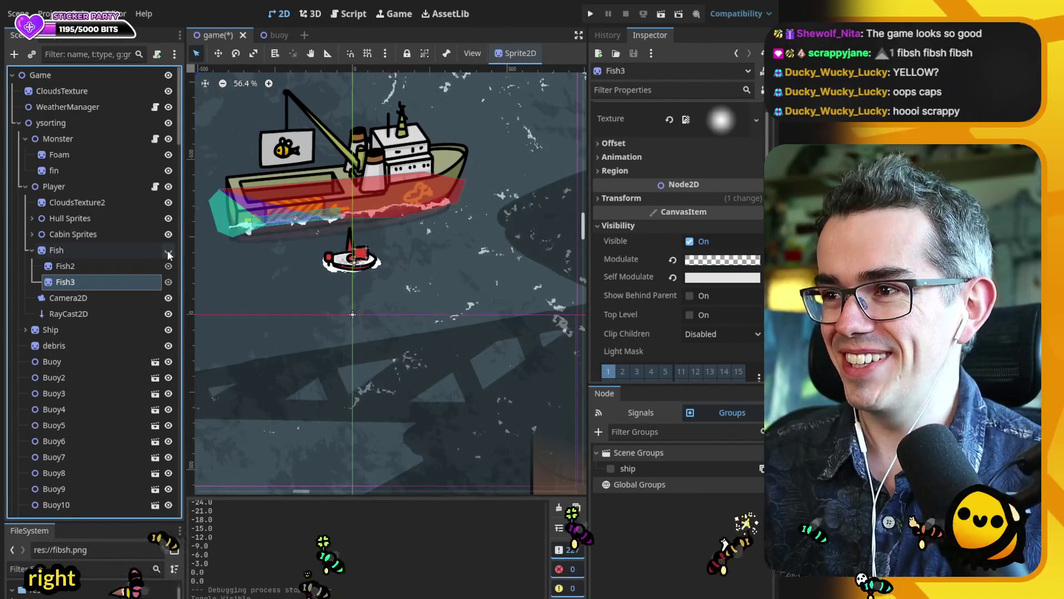
click(591, 13)
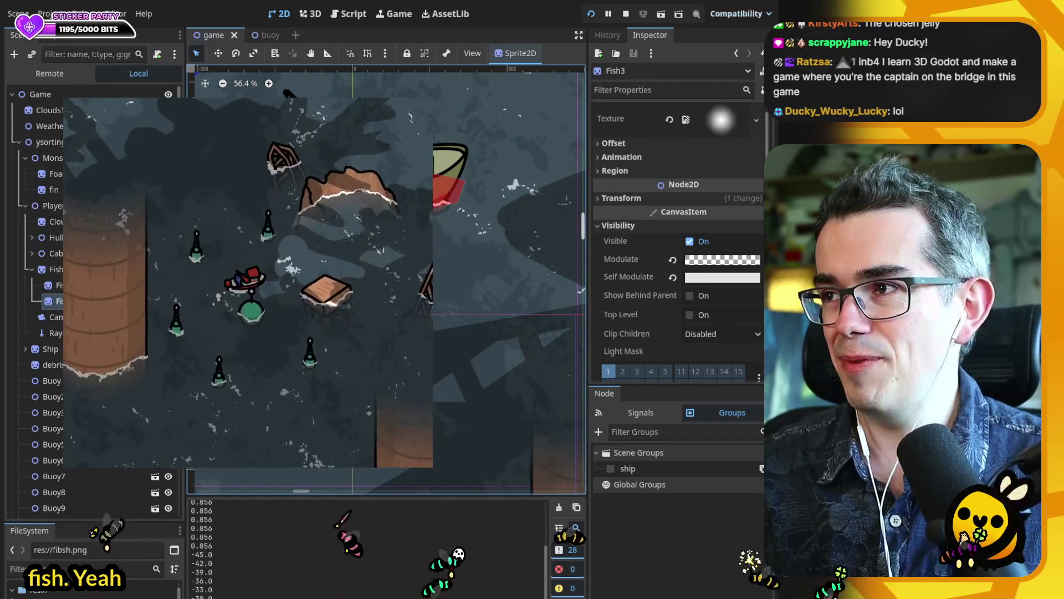
key(F8)
- Raise the Fish glow sprite about 43 px higher above the boat
click(79, 250)
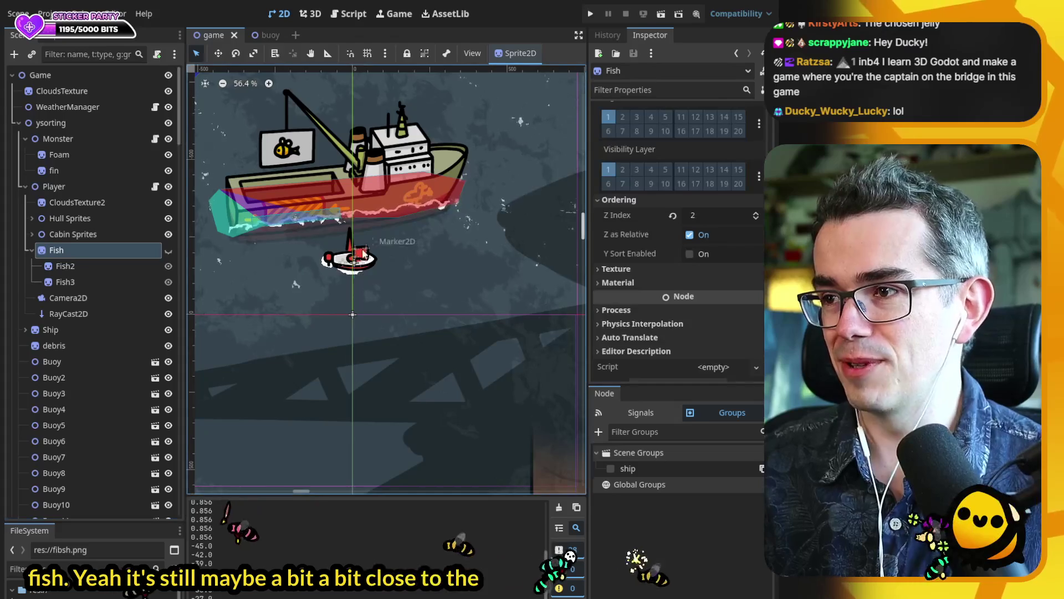
scroll(399, 304, up, 3)
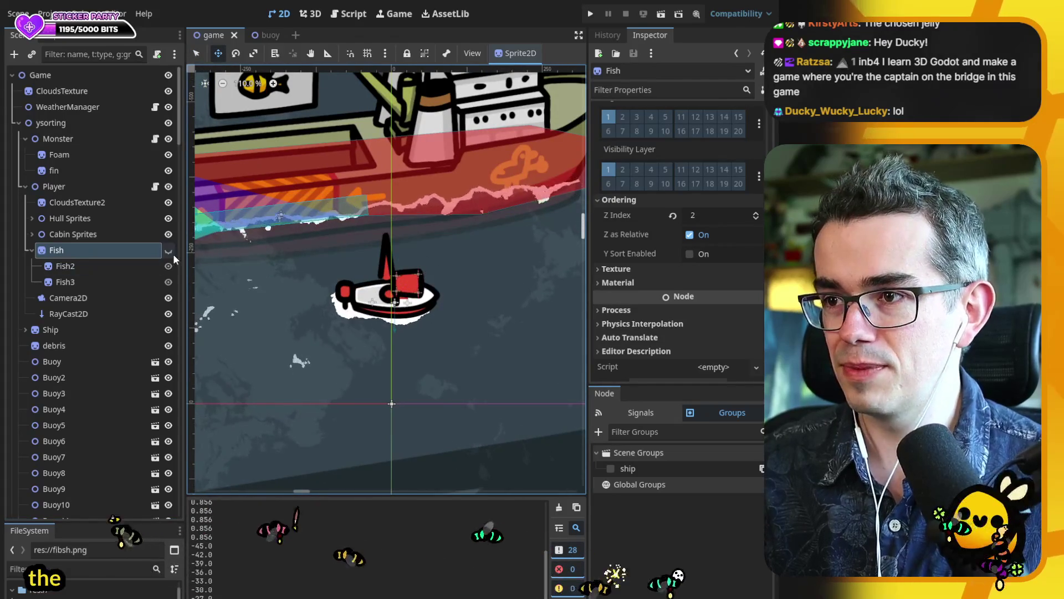
drag(392, 287, 325, 248)
drag(394, 249, 394, 222)
scroll(287, 285, down, 3)
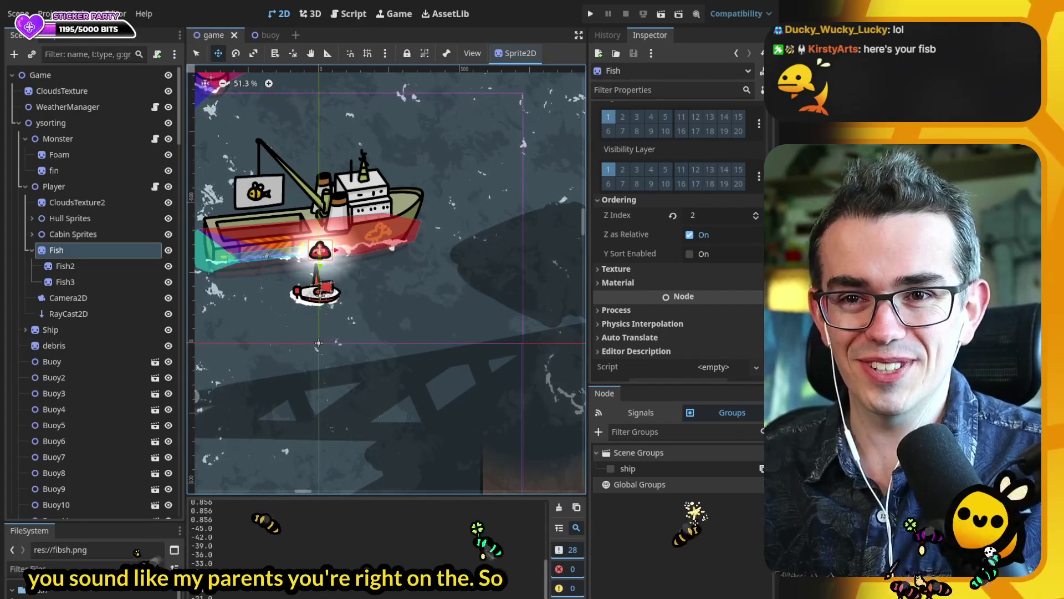
scroll(299, 371, down, 3)
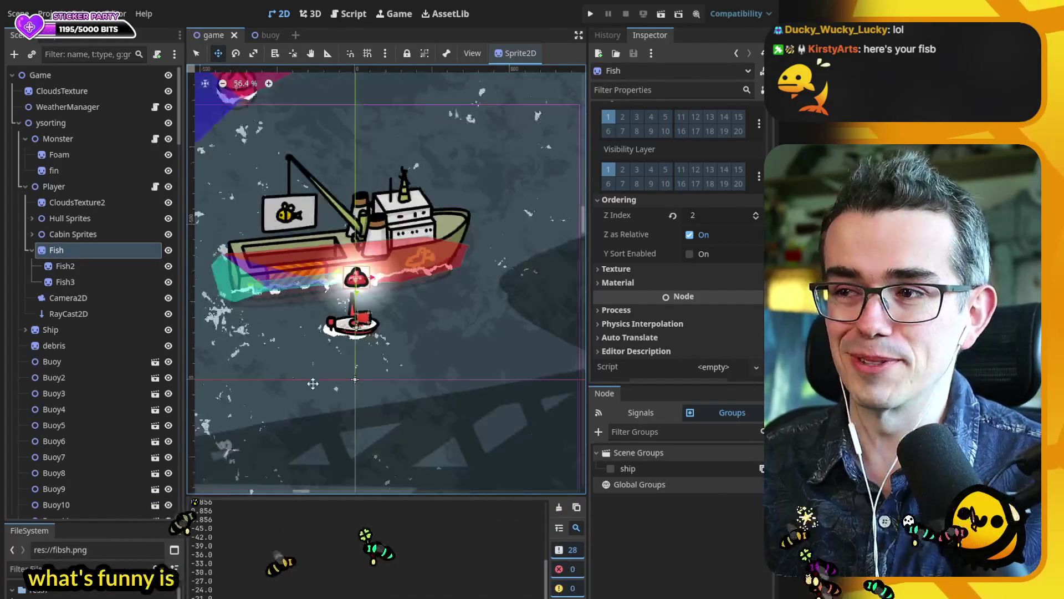
scroll(299, 371, down, 1)
- Hide CloudsTexture2, test-steer the boat with D and A, then show the texture again and stop
key(q)
click(306, 288)
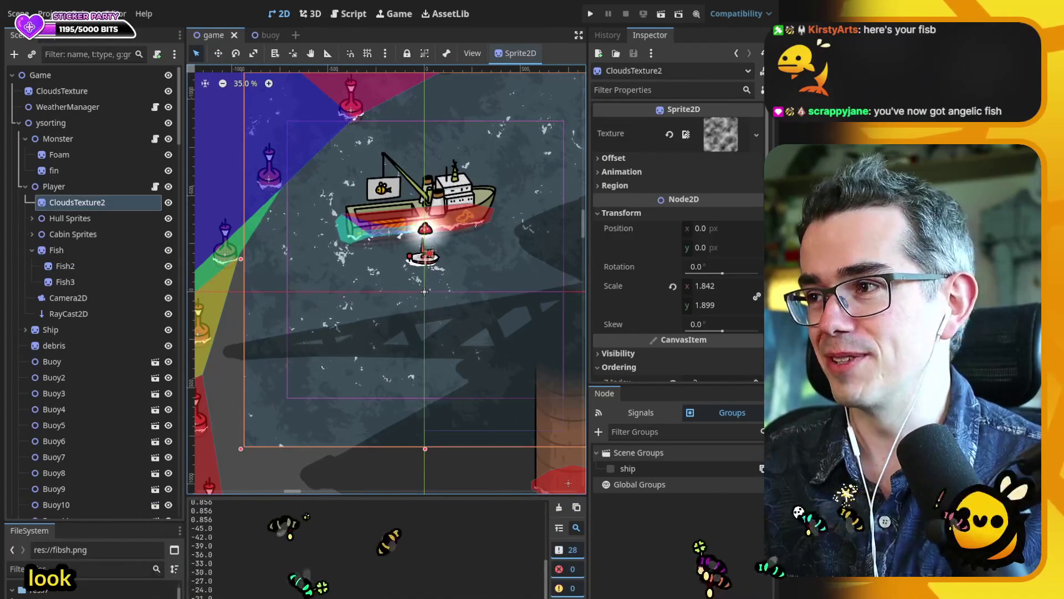
click(168, 203)
click(591, 15)
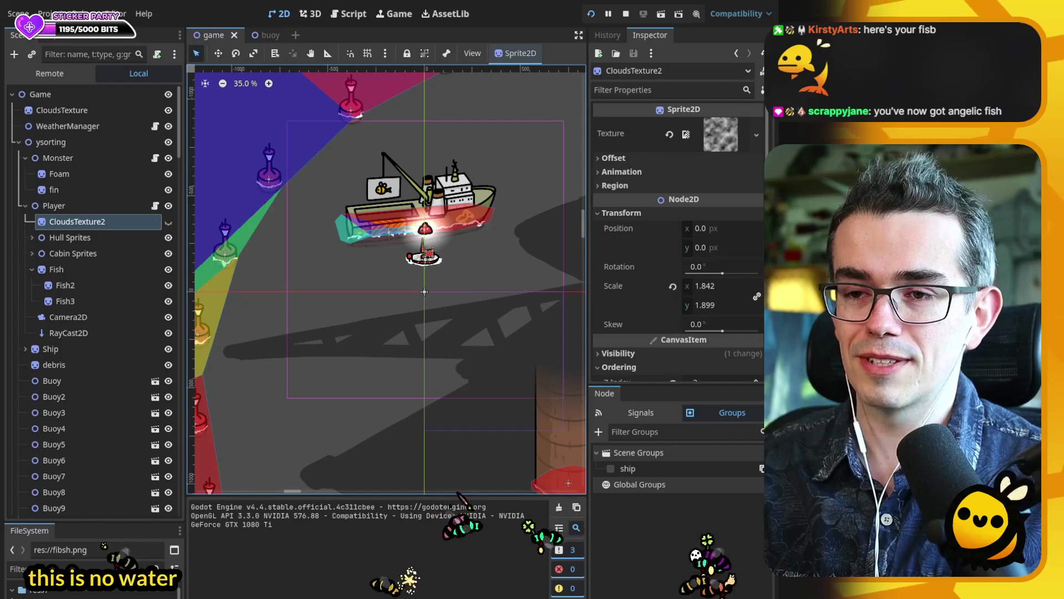
key(d)
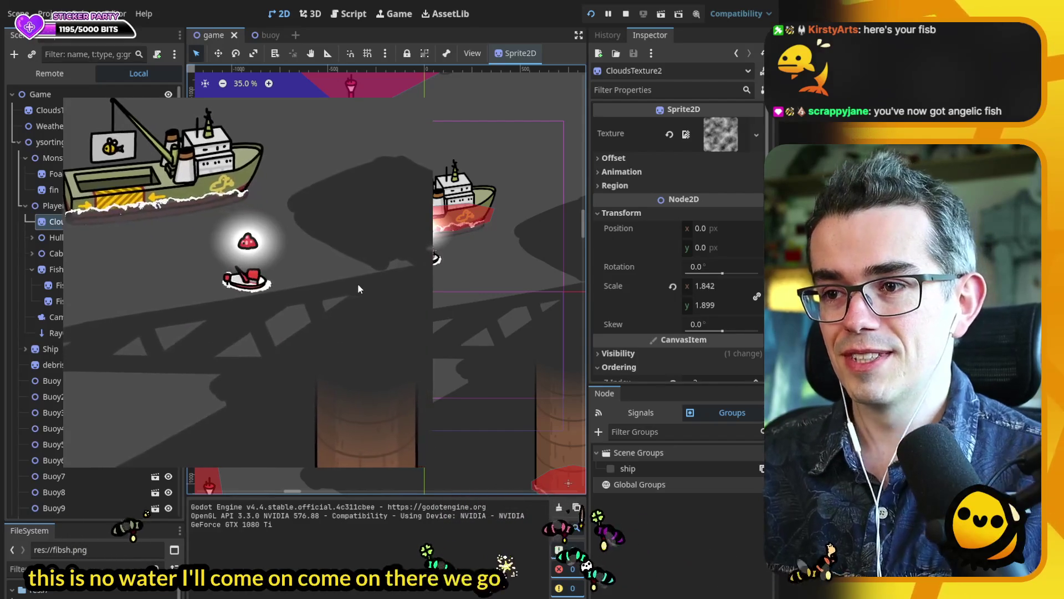
key(d)
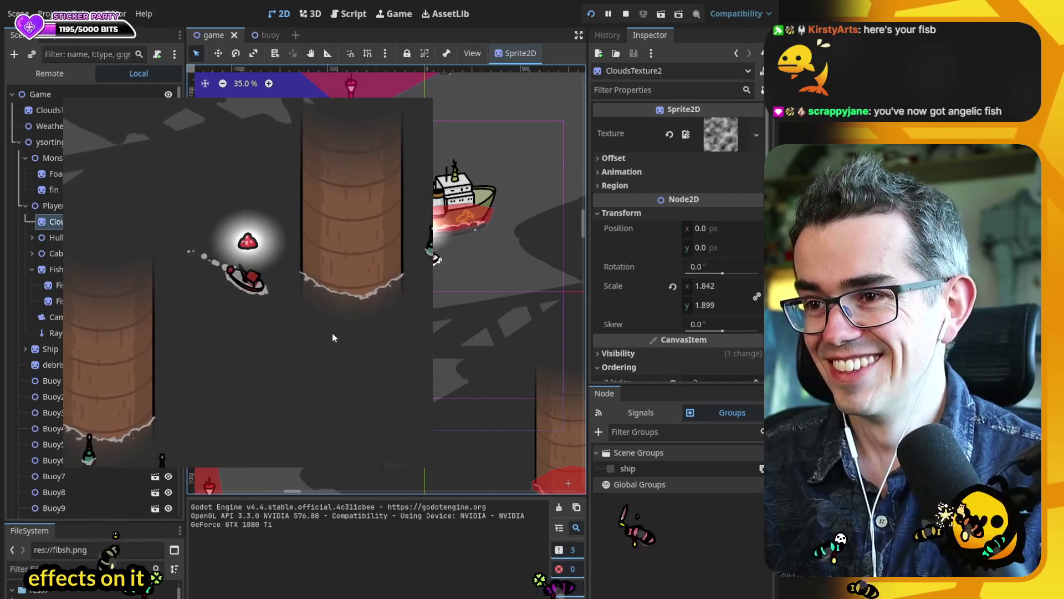
key(a)
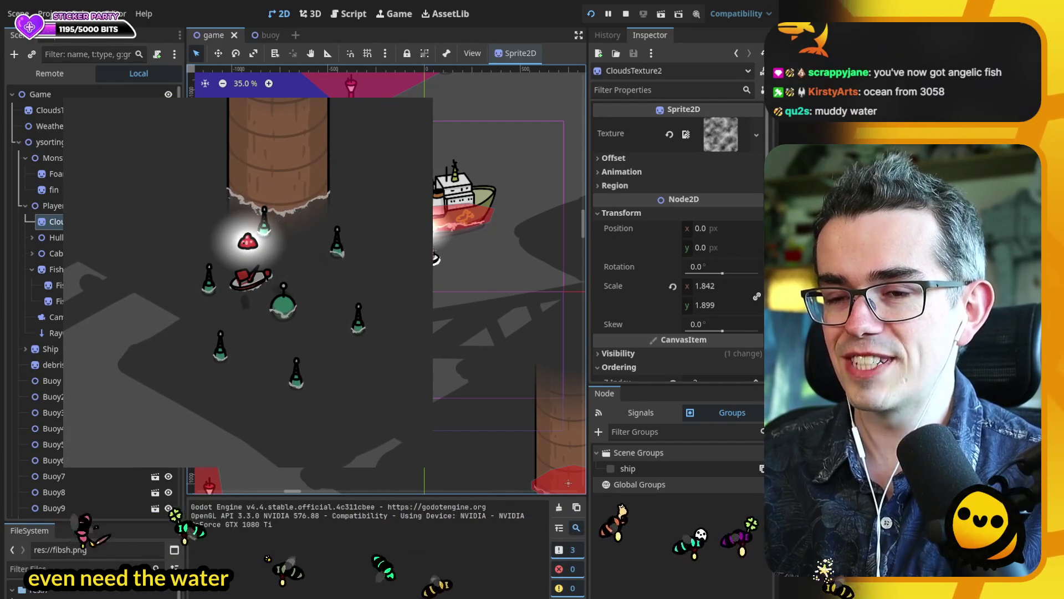
key(ctrl+h)
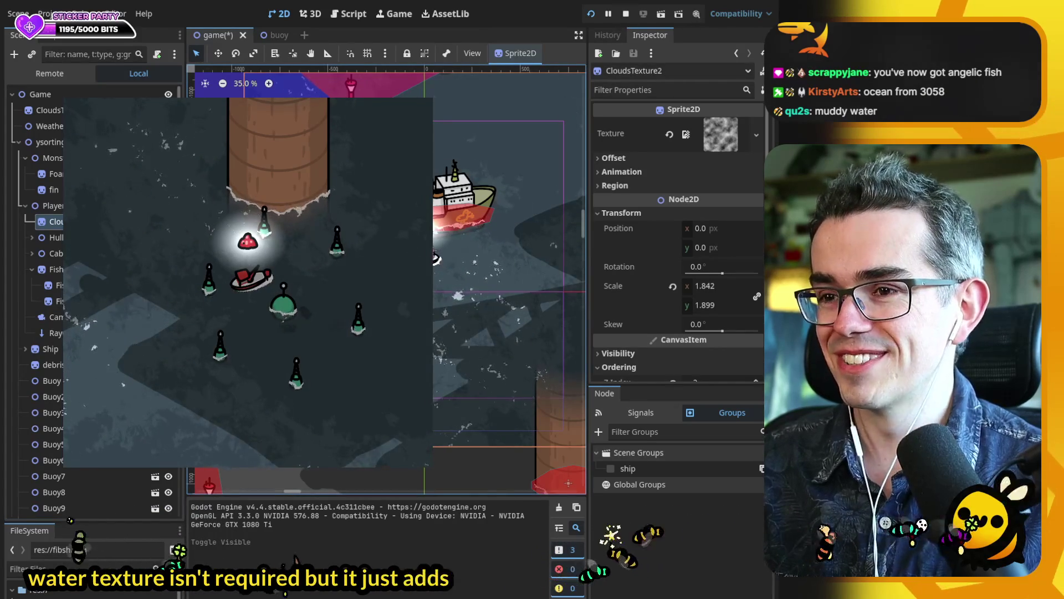
click(626, 13)
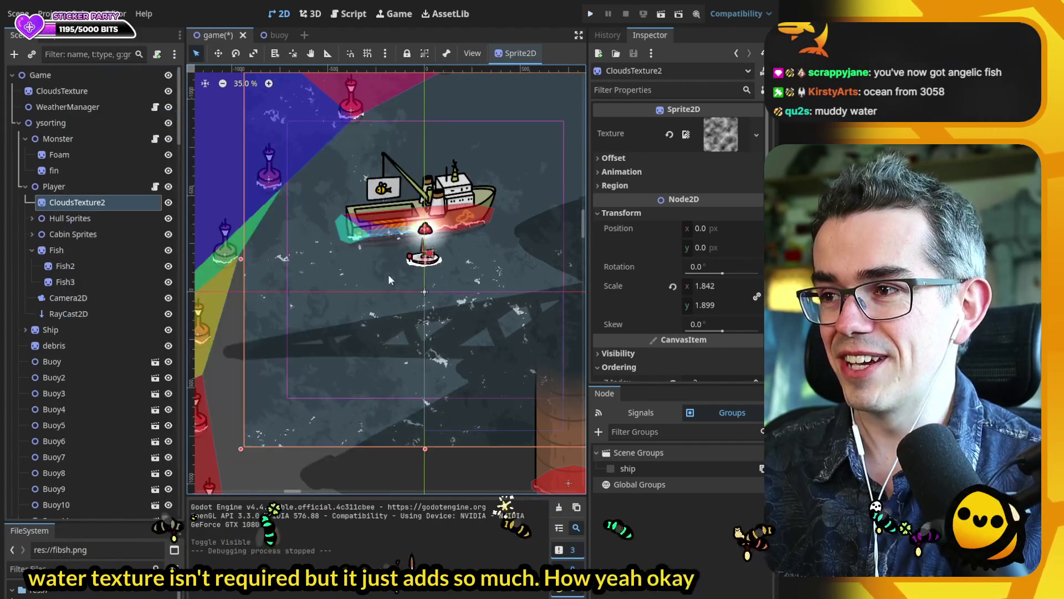
- Save the scene, view the game script's Fishing Mode code, then go back to the 2D view
scroll(313, 277, down, 3)
scroll(299, 285, up, 2)
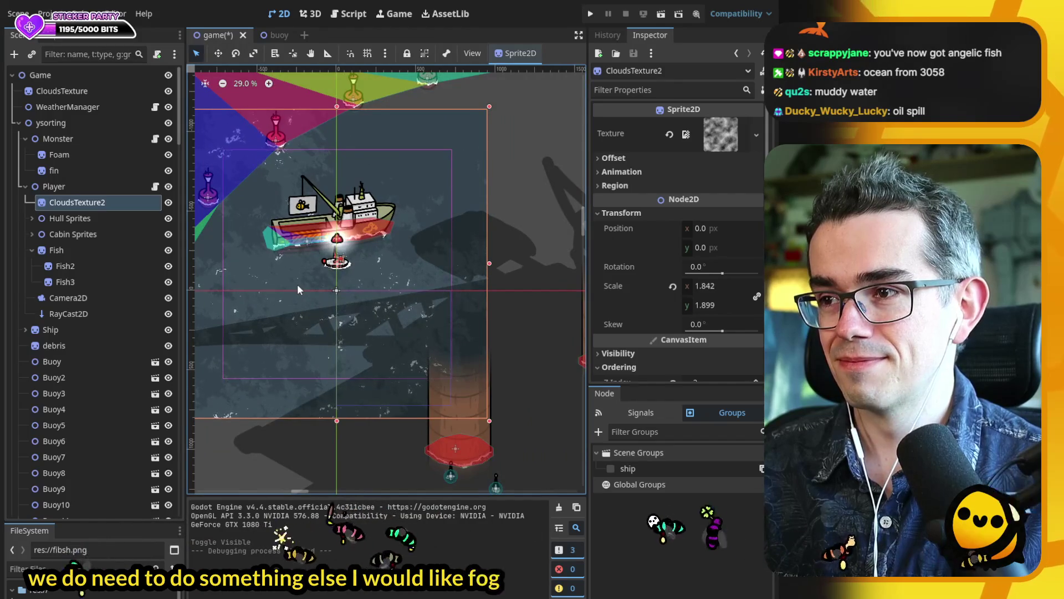
key(ctrl+s)
click(341, 15)
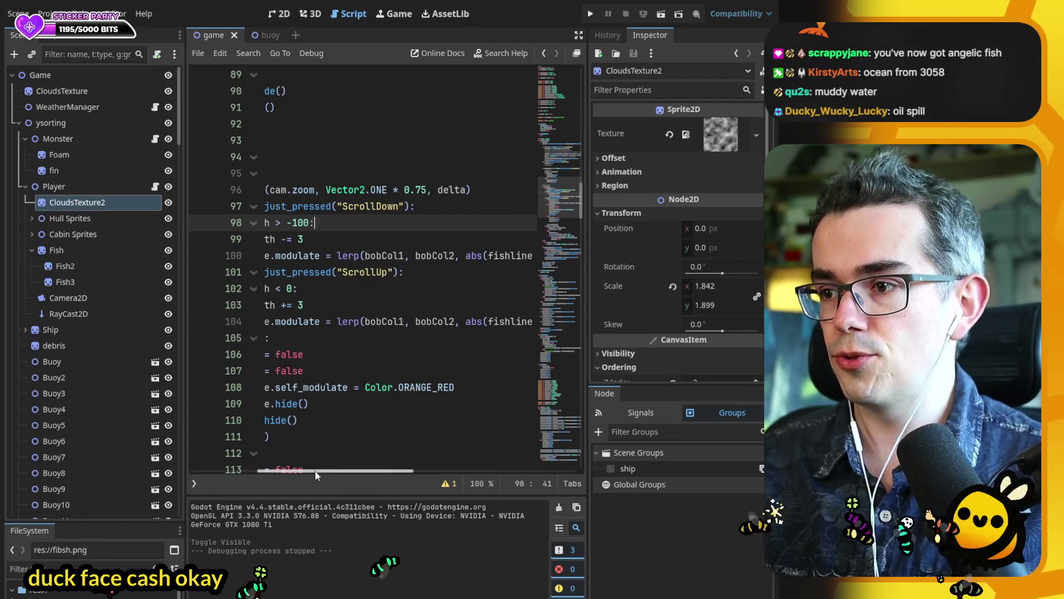
drag(316, 472, 247, 471)
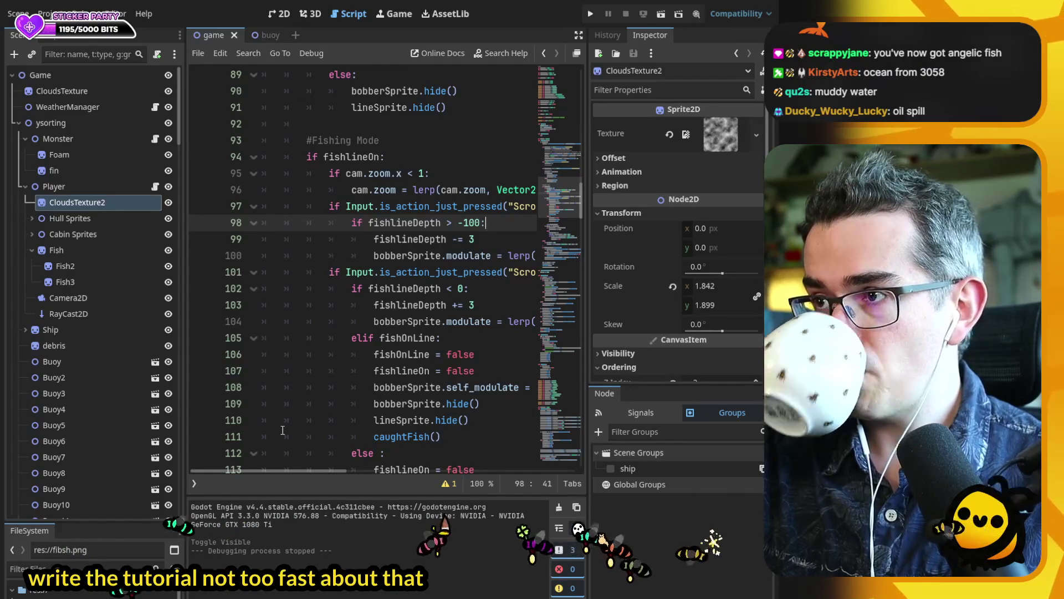
click(277, 13)
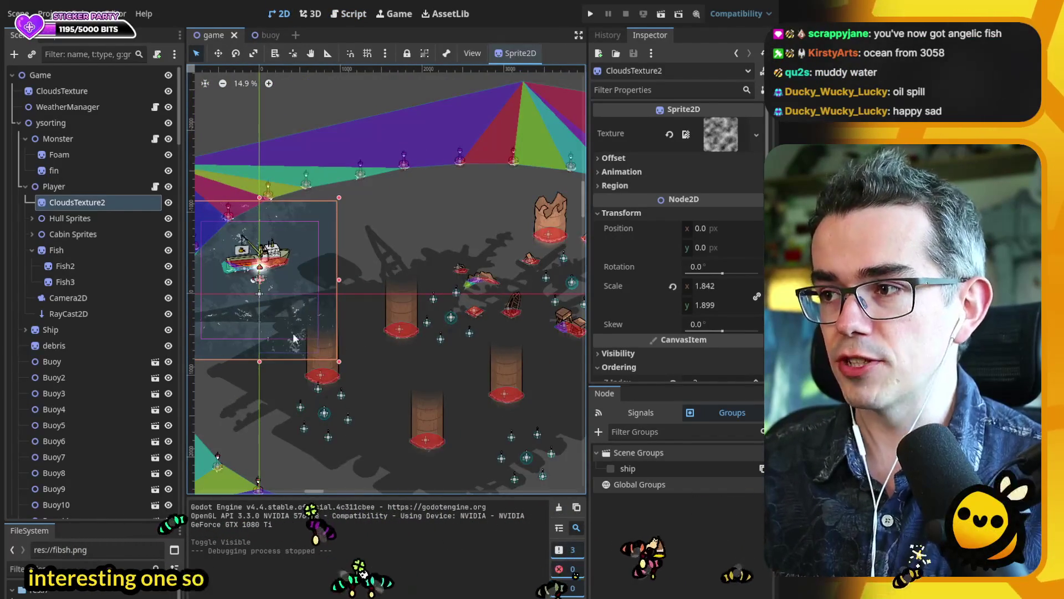
- Hide the Fish node so the frog disappears beside the boat, then save the scene
scroll(299, 337, up, 8)
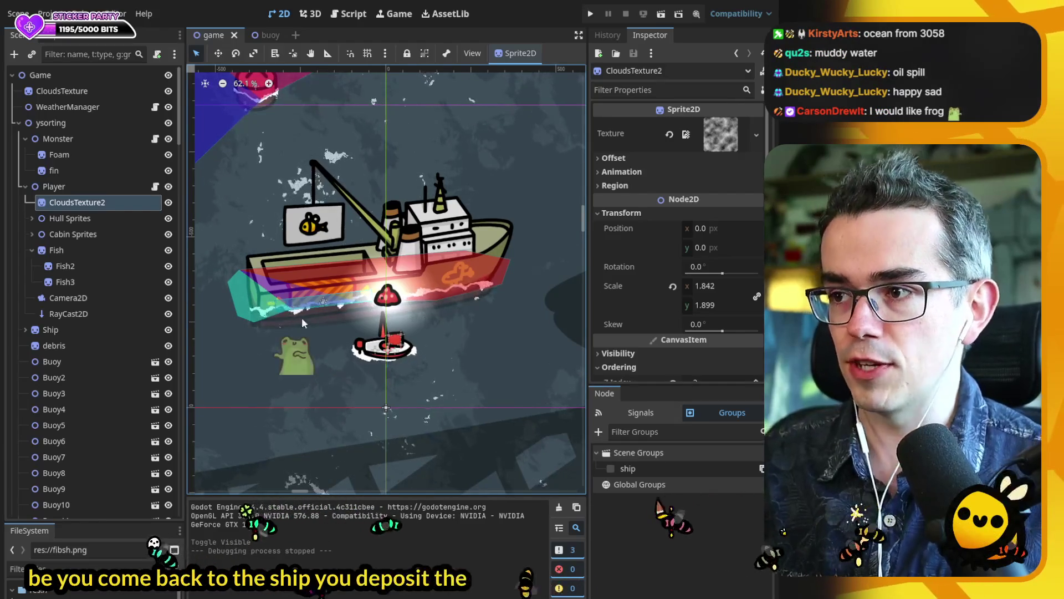
scroll(327, 333, down, 1)
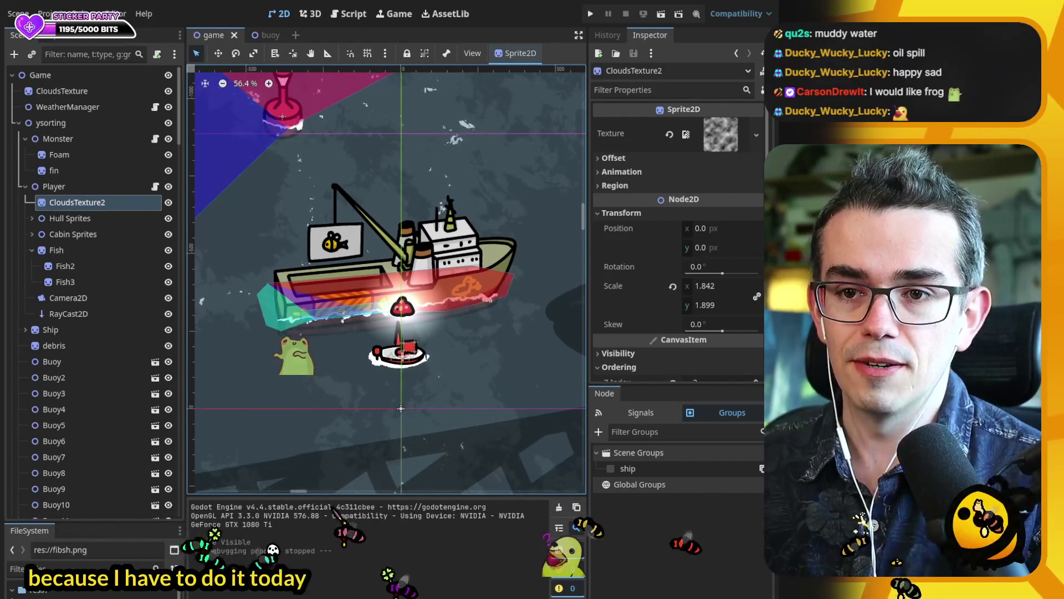
click(168, 250)
key(ctrl+s)
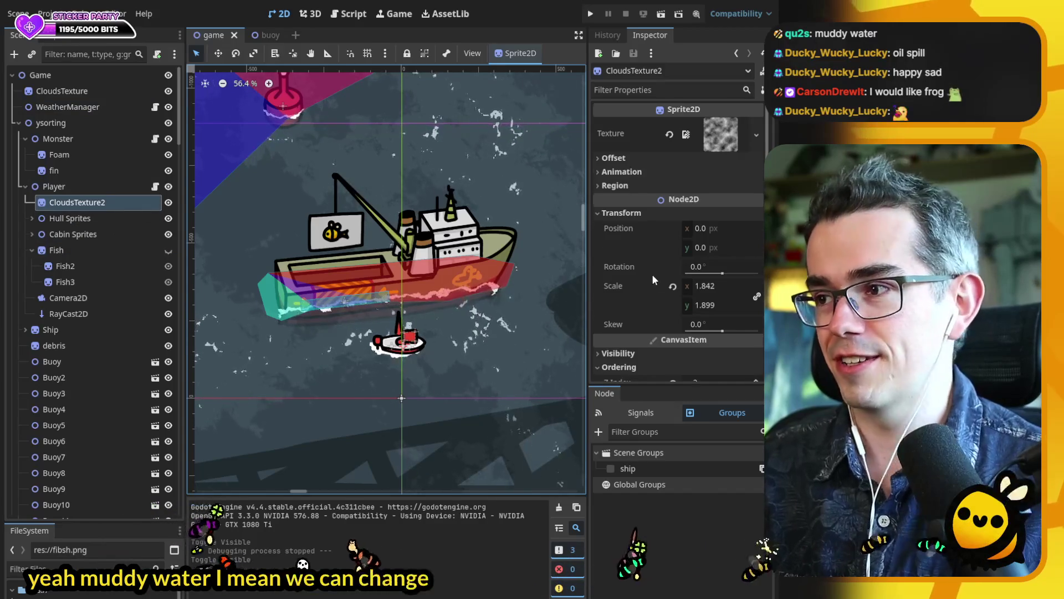
- Undo the magenta water colour, glance at the game script, and return to the 2D view
scroll(650, 275, down, 5)
scroll(653, 267, down, 5)
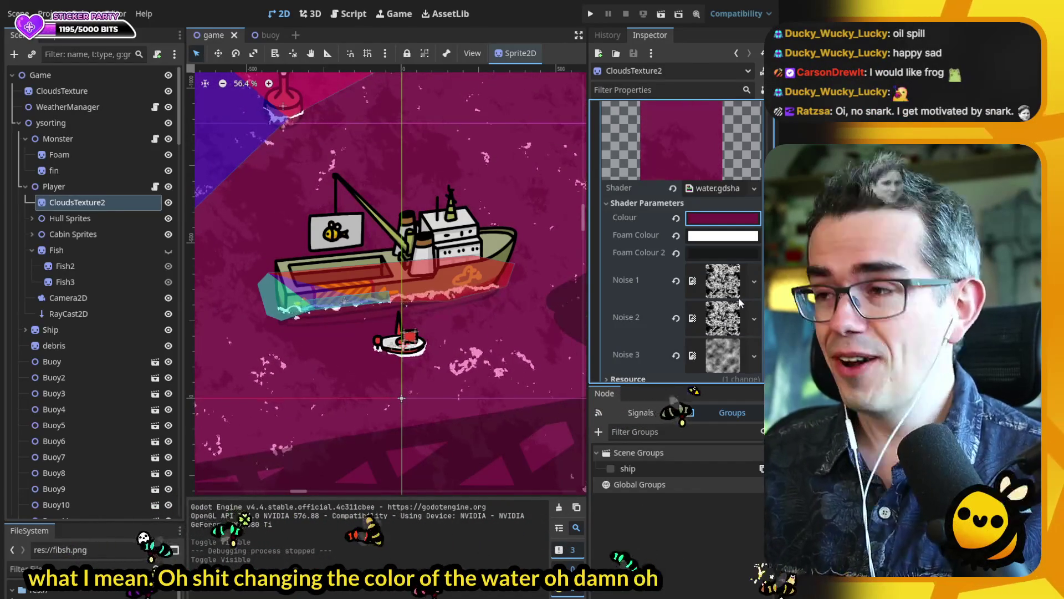
key(ctrl+z)
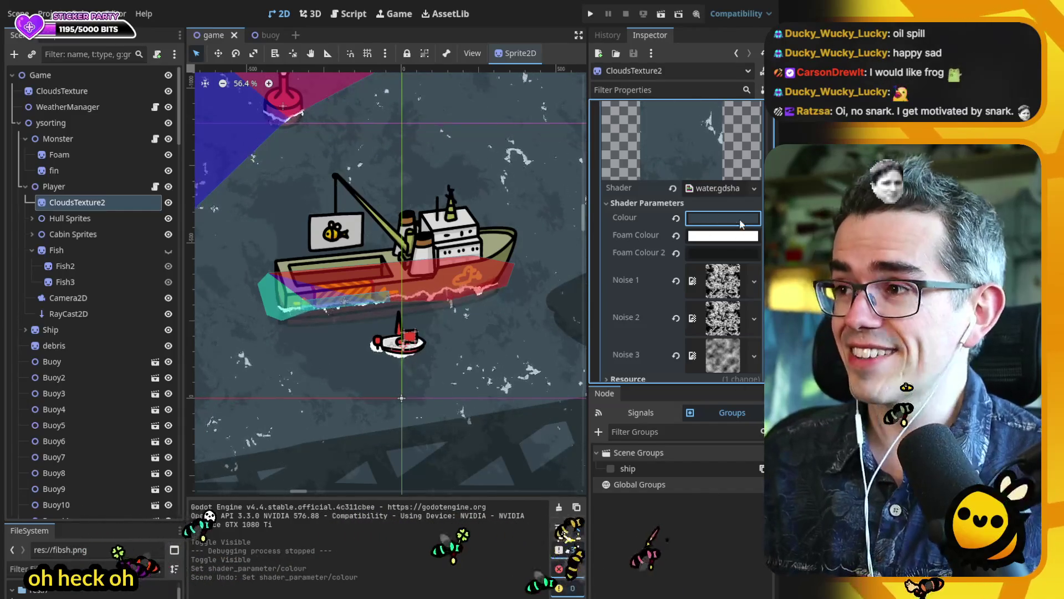
click(350, 15)
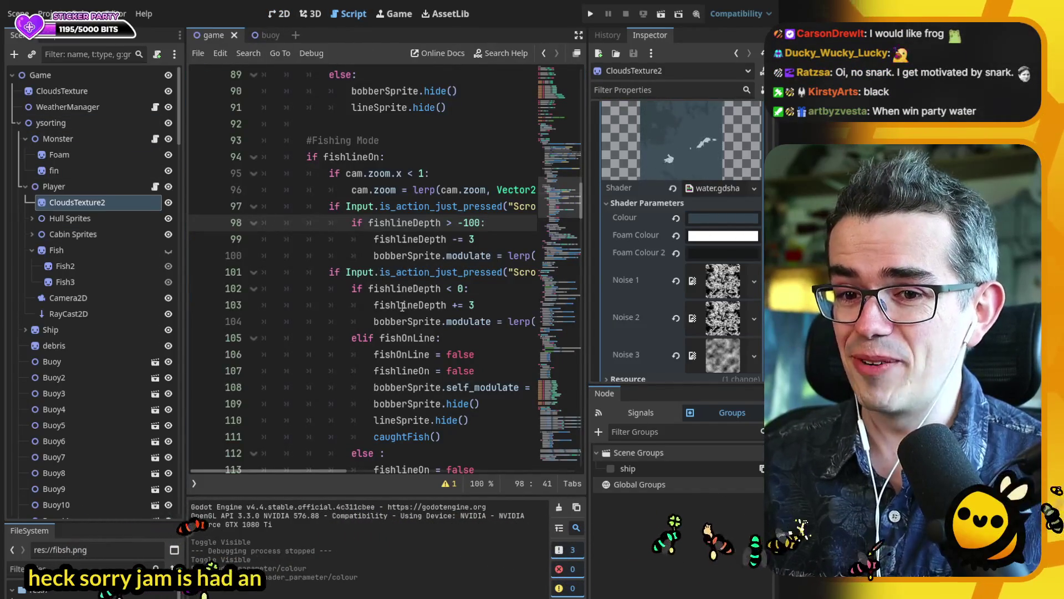
mouse_move(584, 204)
mouse_down()
mouse_move(587, 92)
mouse_move(577, 148)
mouse_move(562, 143)
mouse_up()
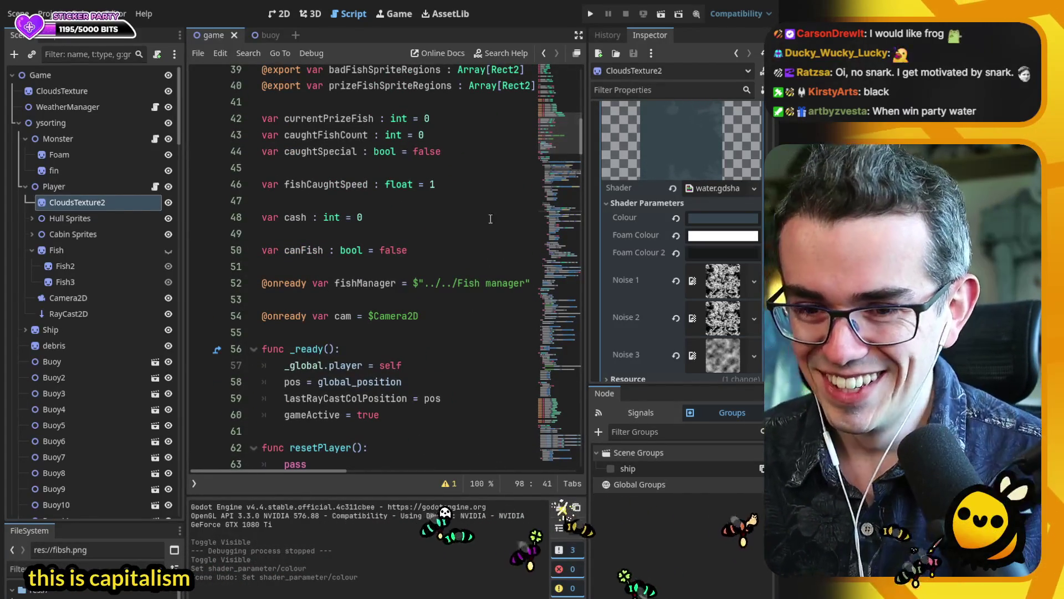
key(ctrl+F1)
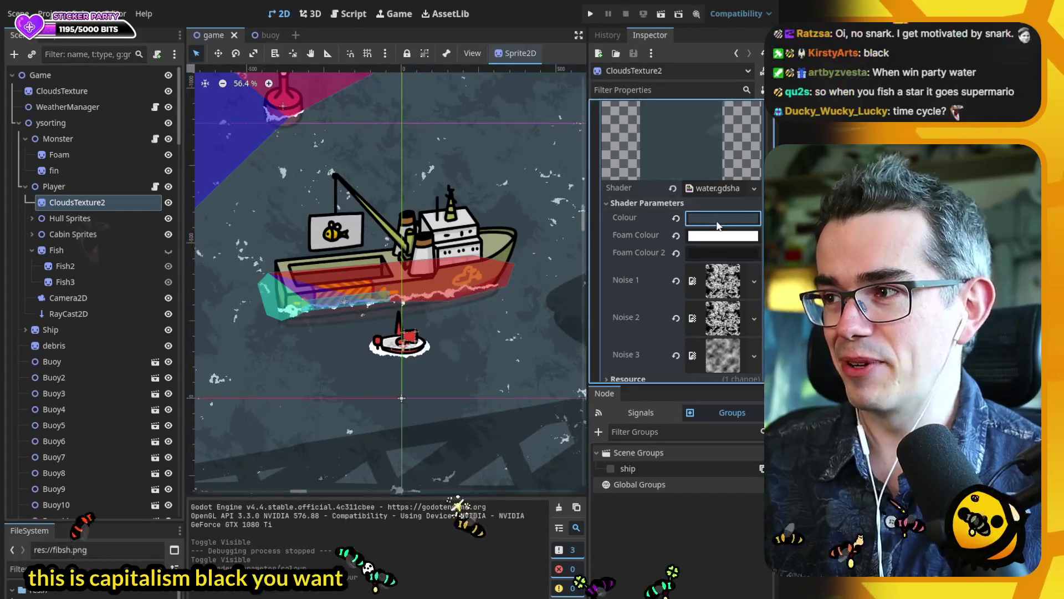
- Try black water, restore the original dark slate colour, save, and bring up the game script
drag(758, 346, 763, 378)
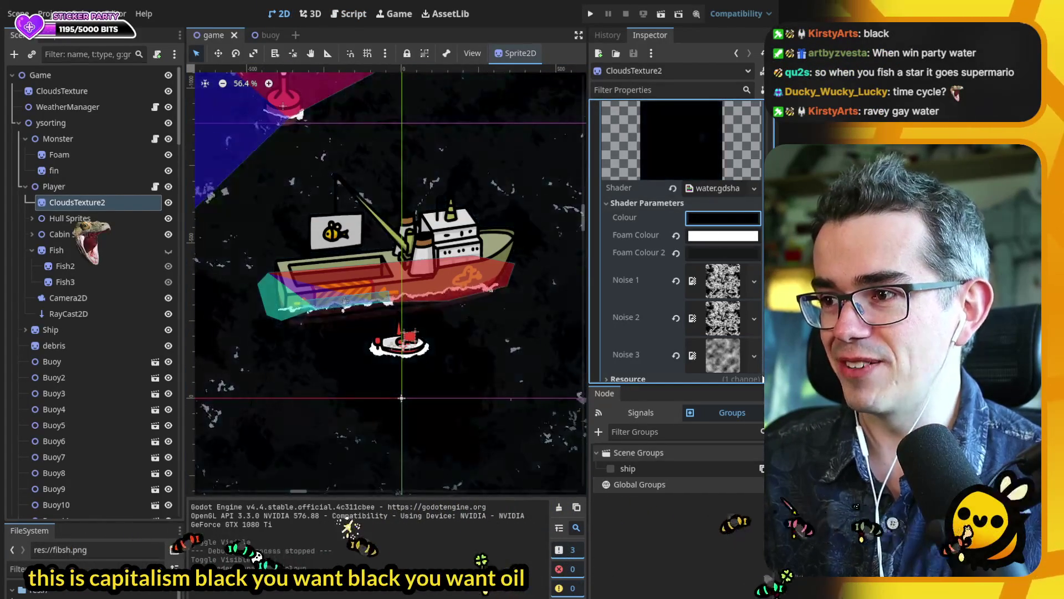
scroll(470, 372, down, 4)
scroll(405, 305, up, 6)
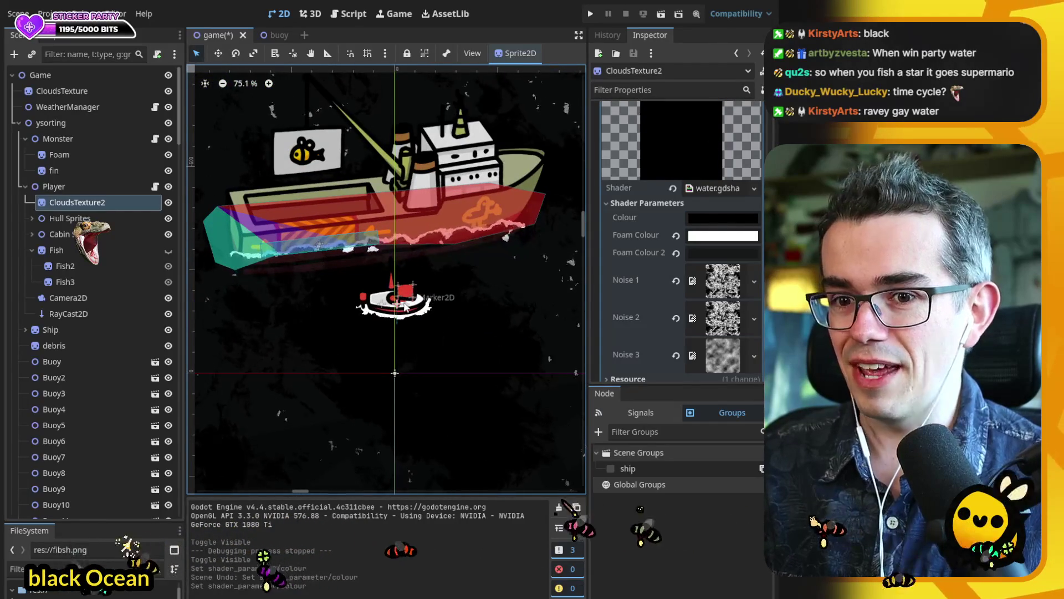
scroll(310, 277, up, 1)
scroll(399, 333, down, 1)
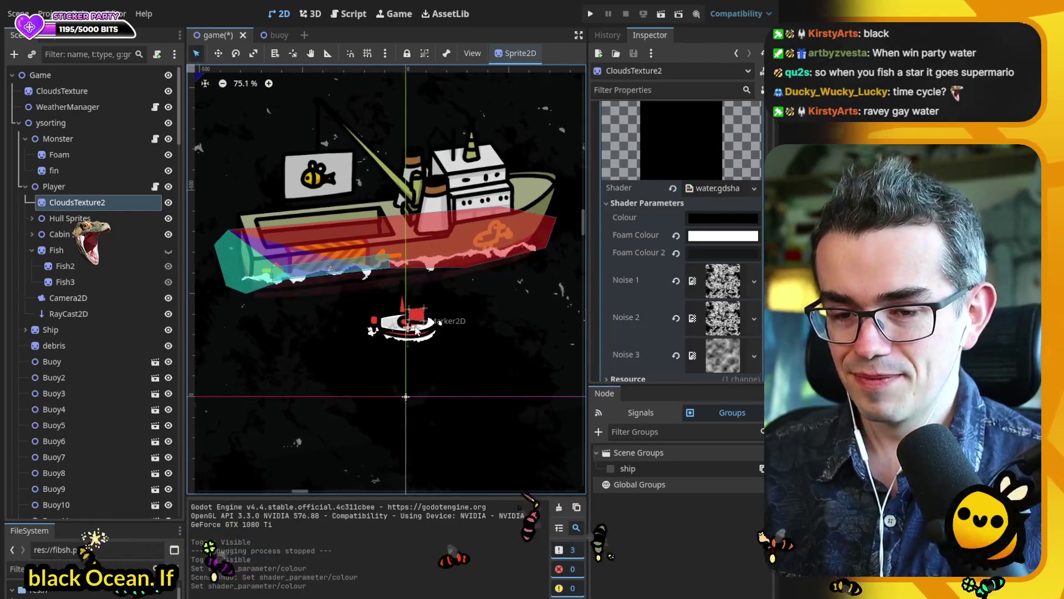
click(723, 218)
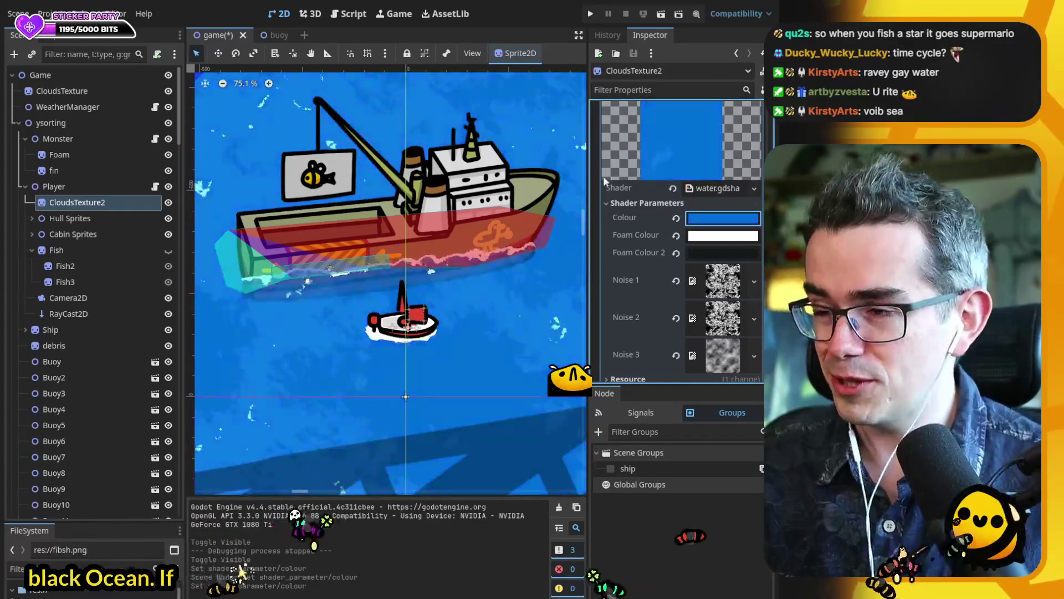
scroll(391, 260, down, 4)
key(ctrl+s)
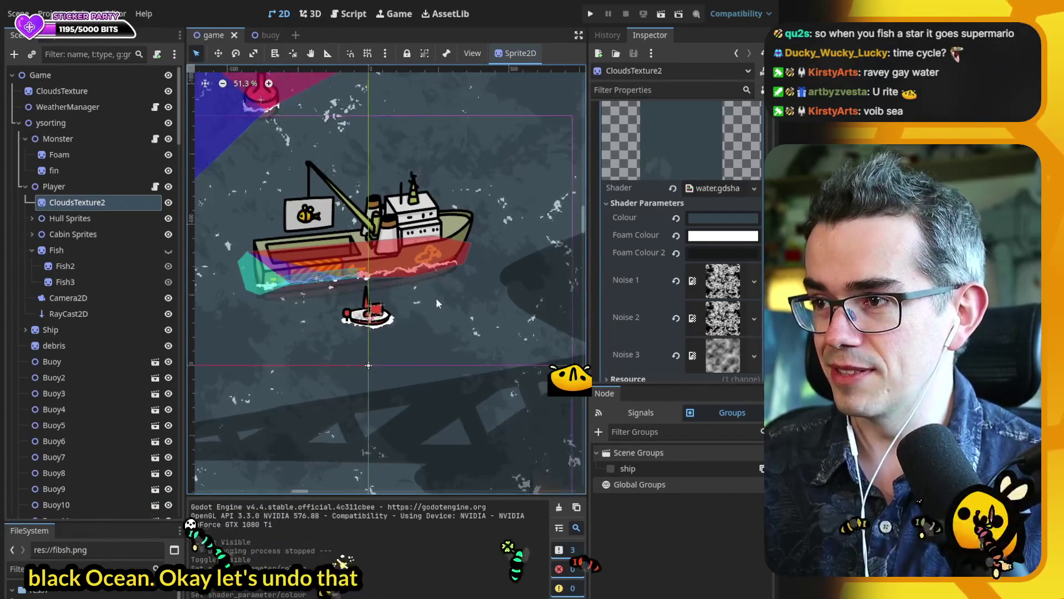
click(348, 14)
scroll(393, 357, up, 8)
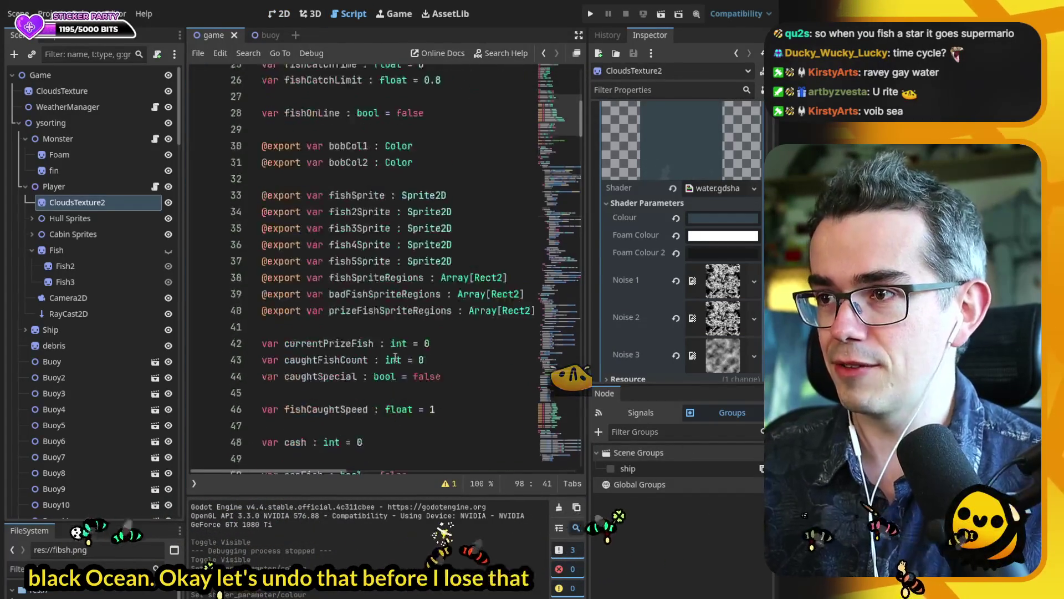
click(142, 180)
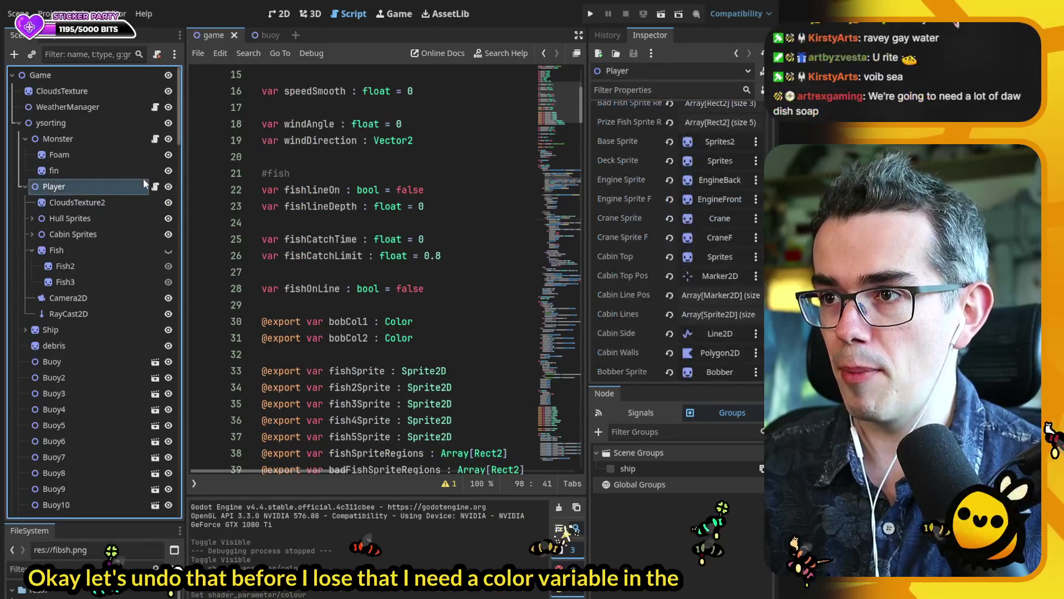
scroll(360, 294, down, 6)
scroll(360, 294, up, 11)
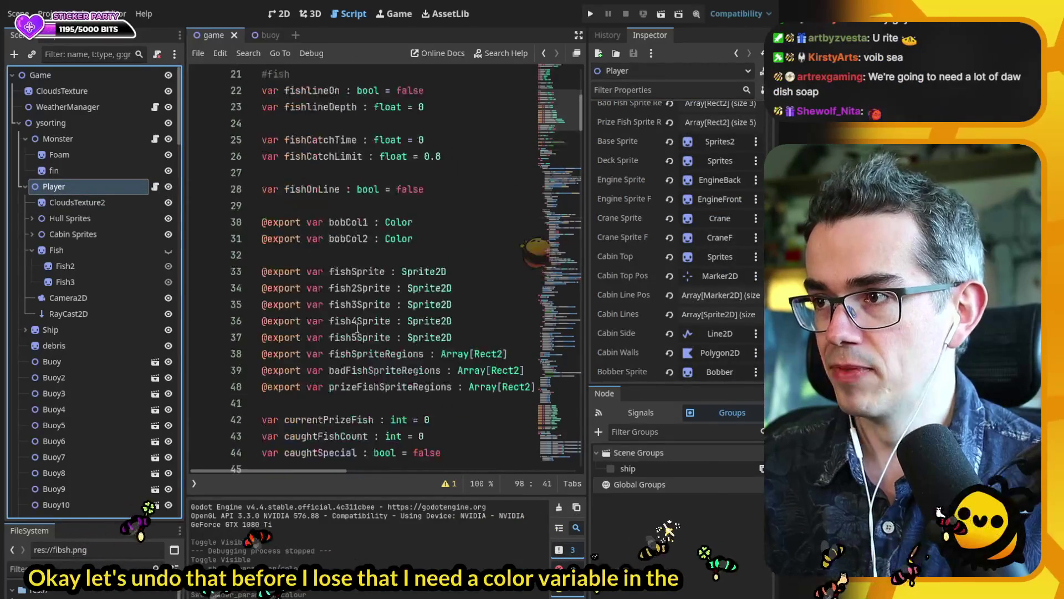
click(396, 91)
key(Return)
key(Return)
key(Up)
text(var standard)
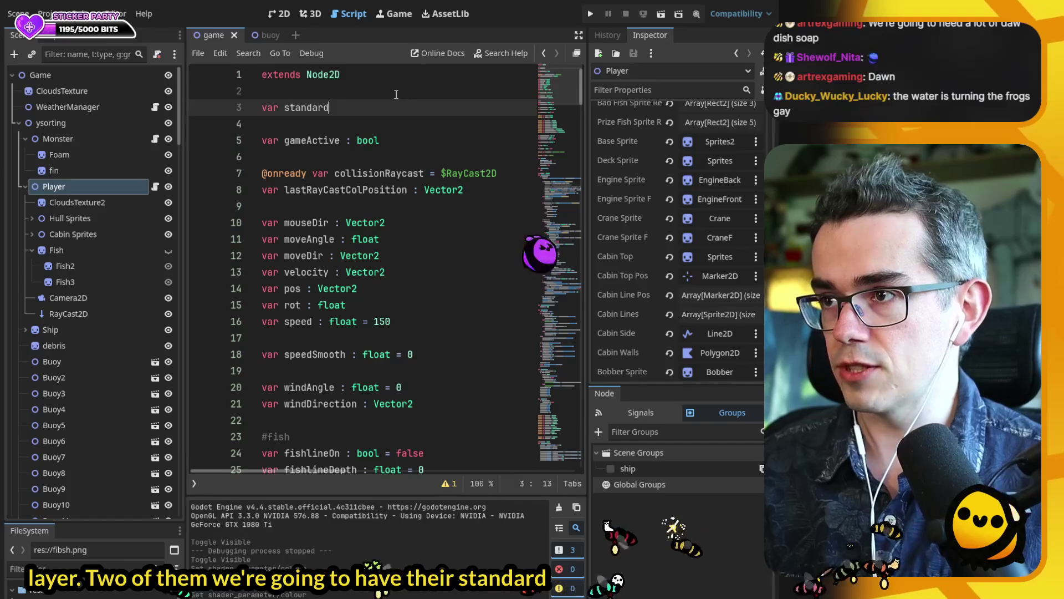
key(BackSpace)
key(BackSpace)
text(ol :)
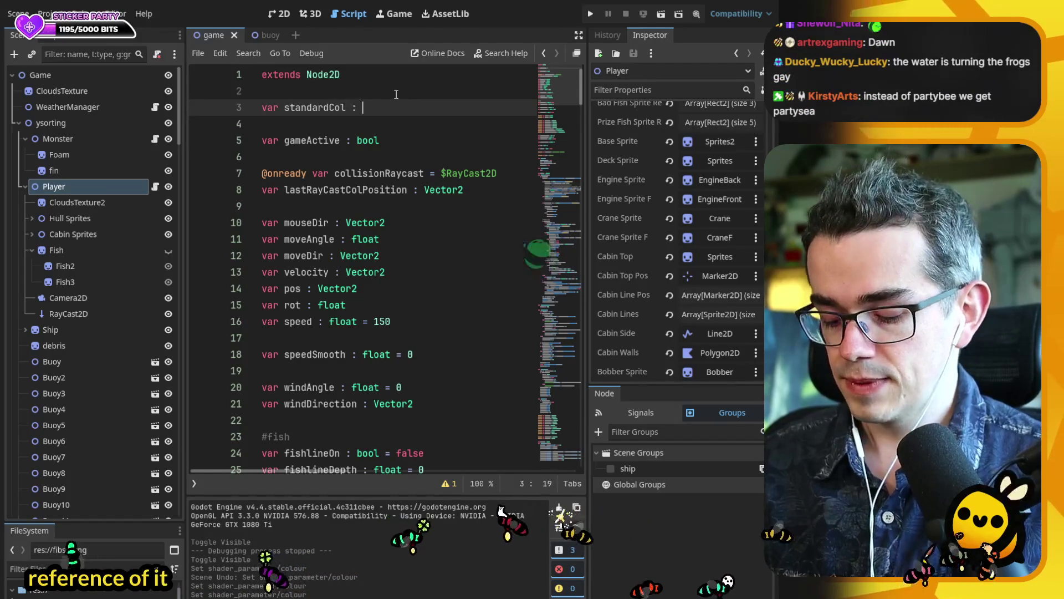
key(Return)
- Duplicate that declaration as an endCol Color export on line 4, then select CloudsTexture2
key(Home)
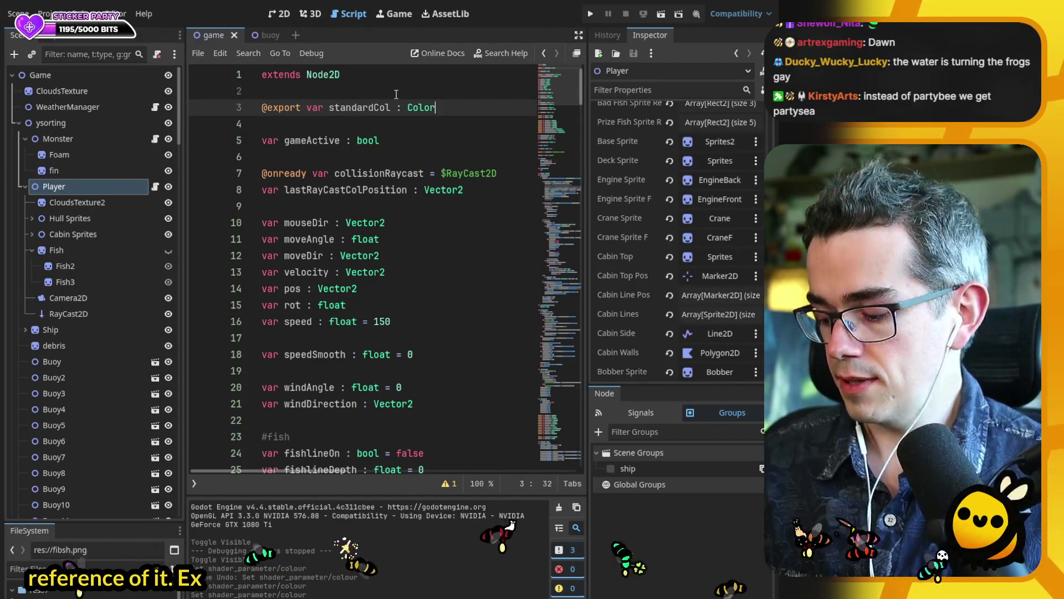
key(End)
key(ctrl+shift+d)
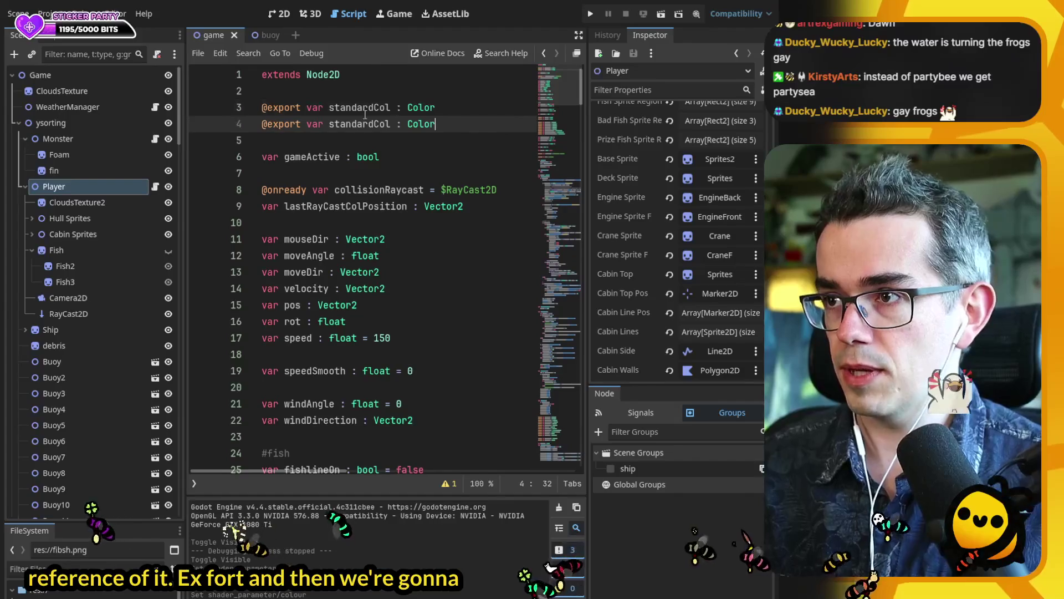
key(BackSpace)
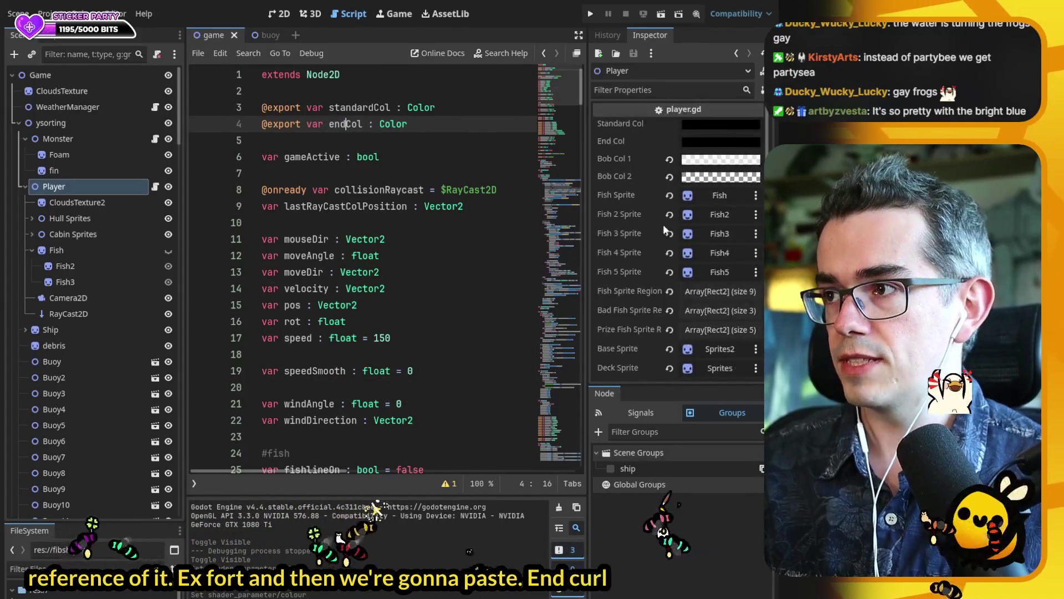
click(715, 126)
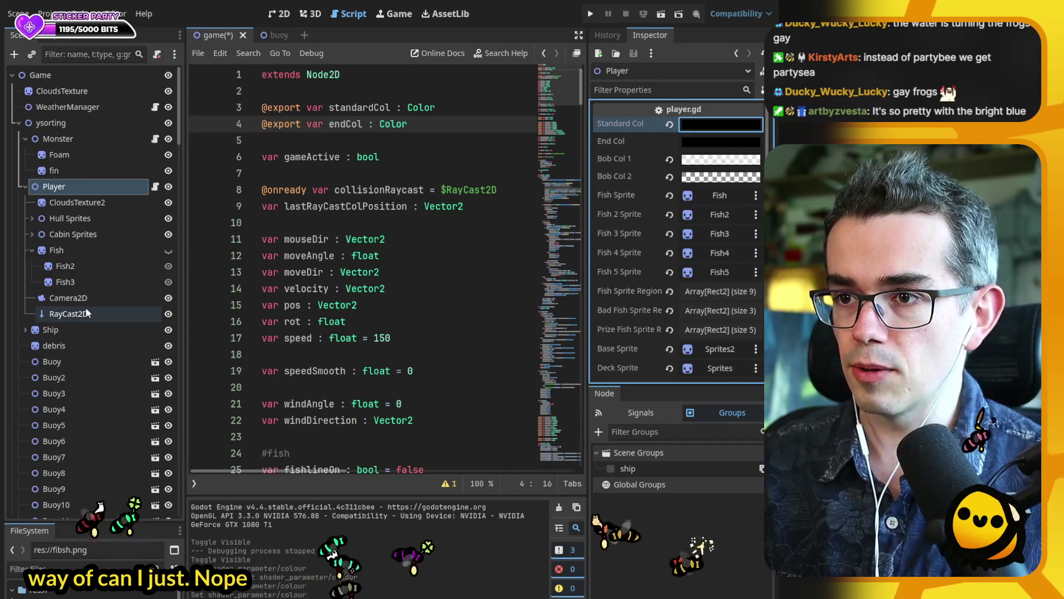
click(81, 202)
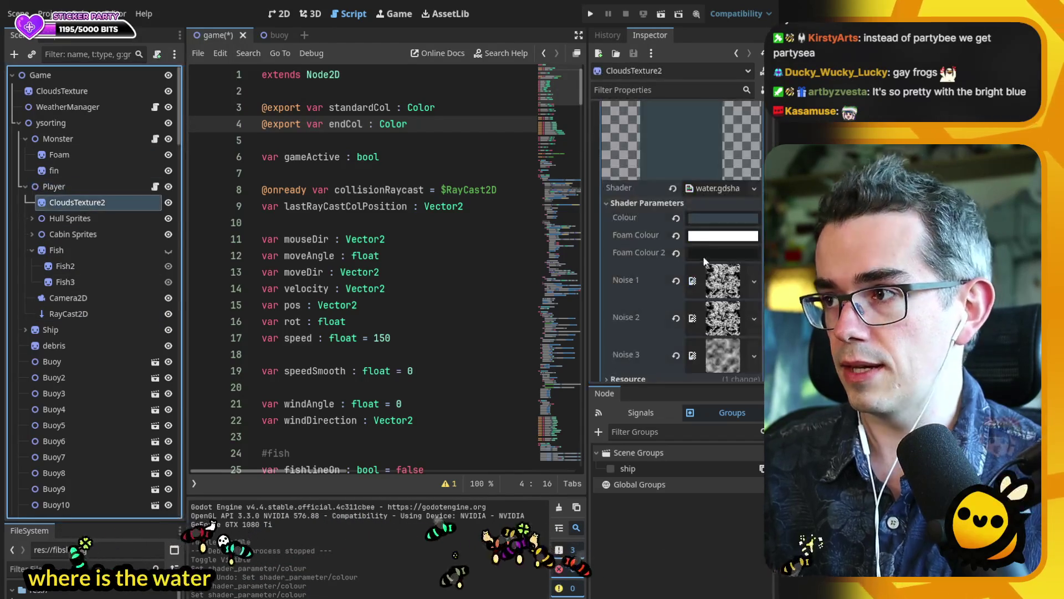
- Paste reddish-brown and olive-brown colours onto the water, then undo the olive-brown
key(Up)
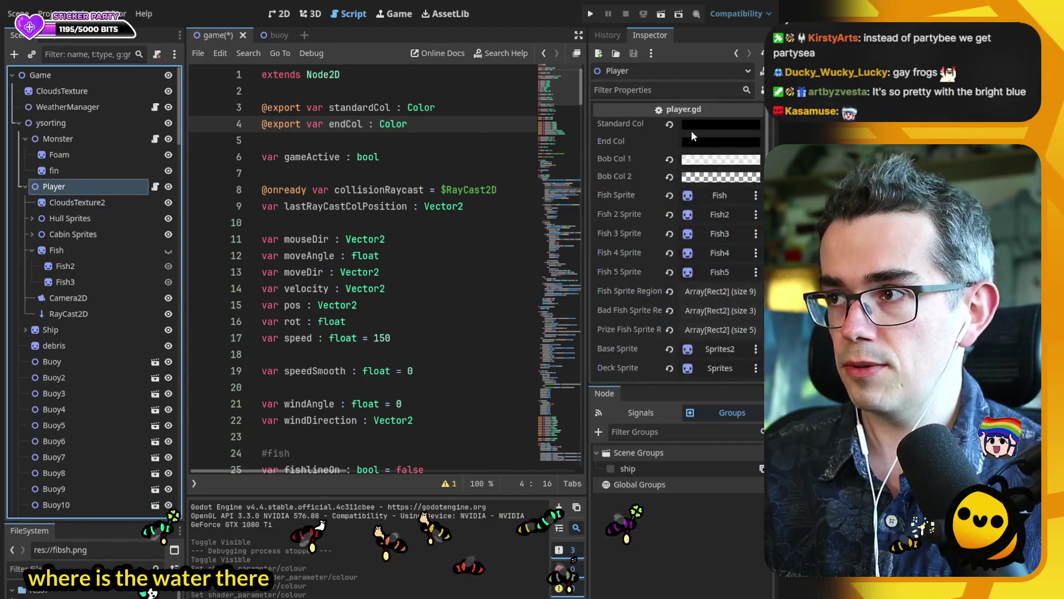
click(658, 144)
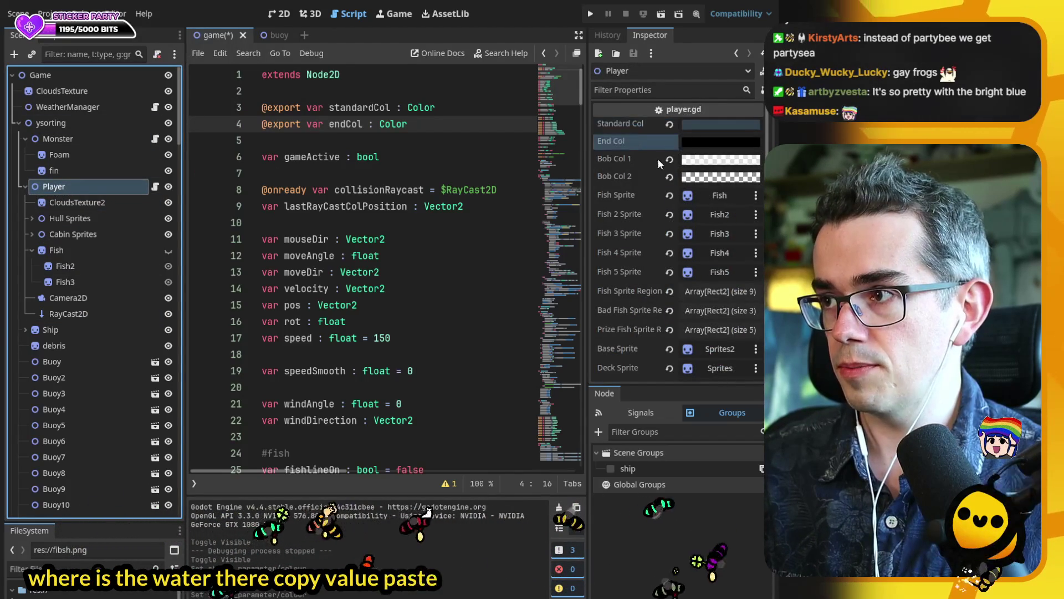
click(277, 15)
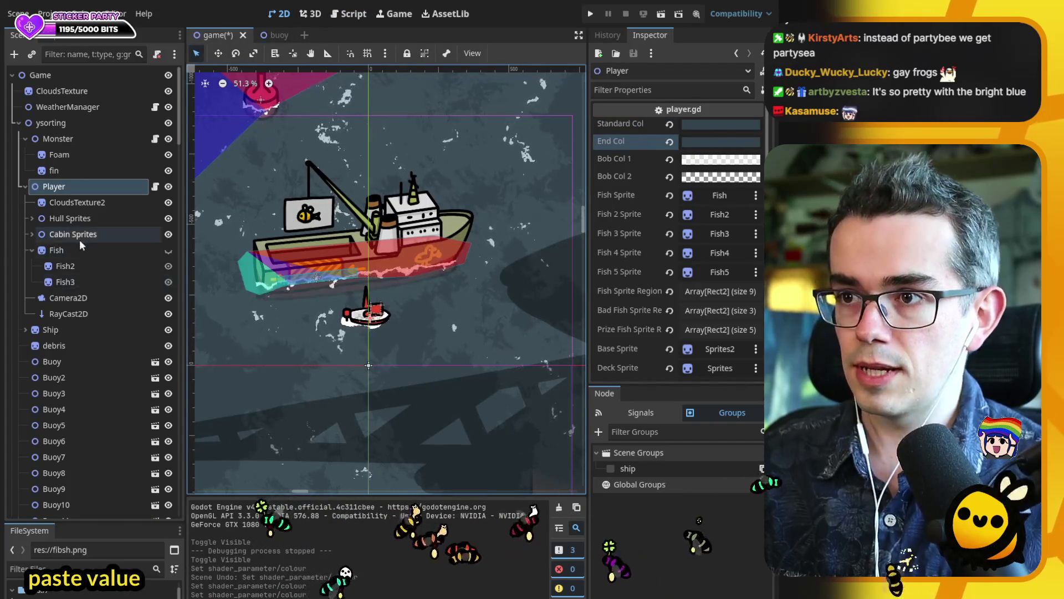
click(88, 204)
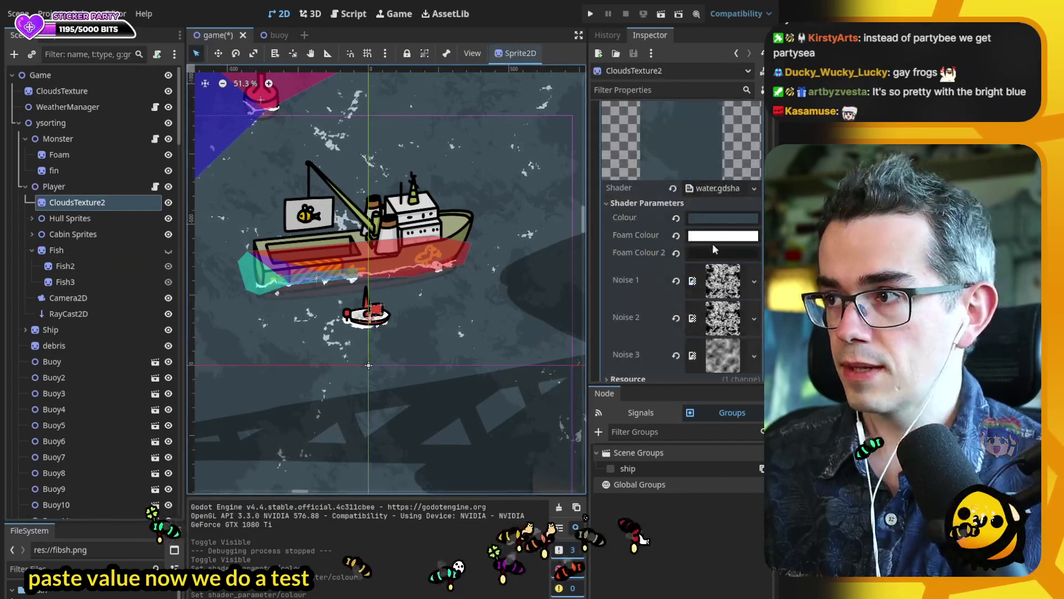
key(ctrl+v)
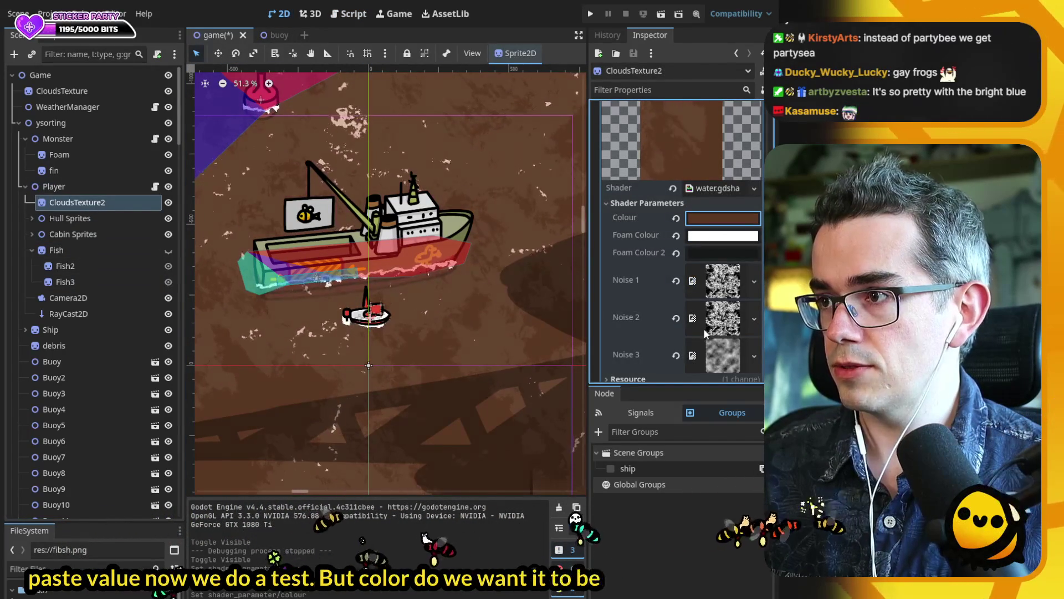
key(ctrl+v)
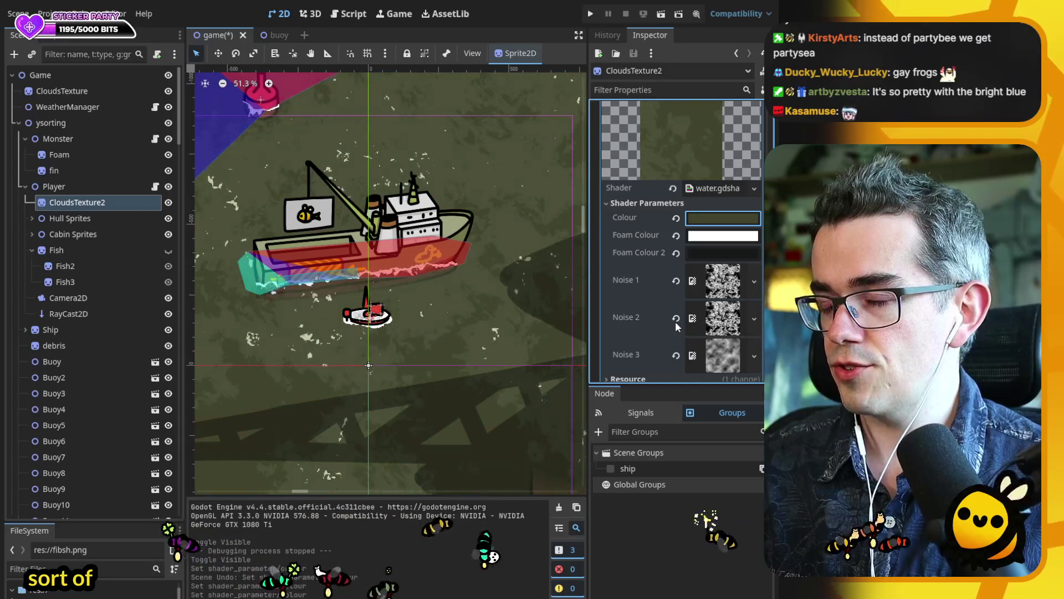
key(ctrl+z)
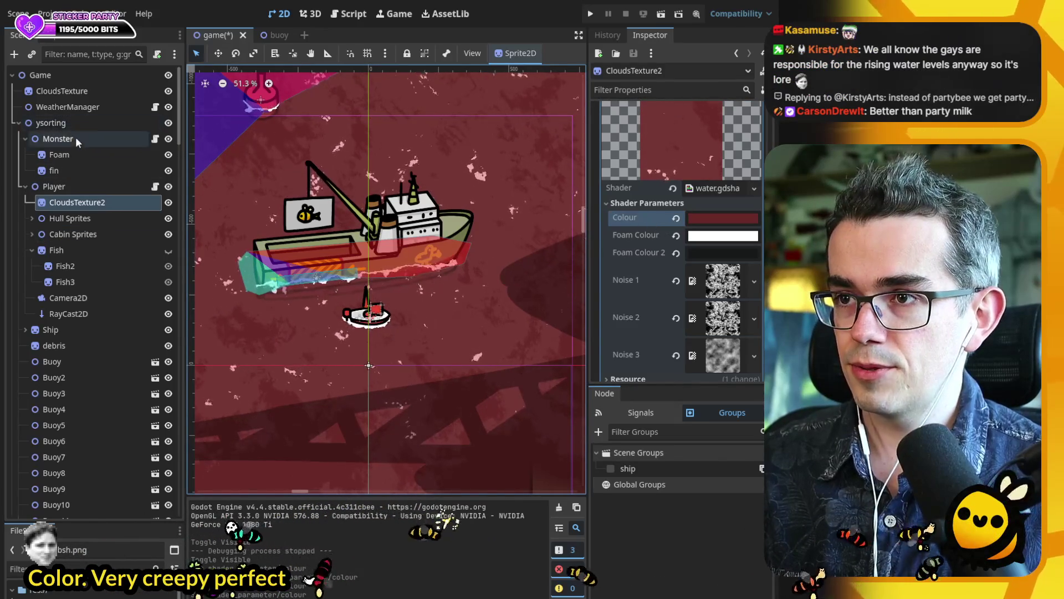
- Paste the creepy red into Player's End Col, copy Standard Col back into the water Colour, and save
click(81, 187)
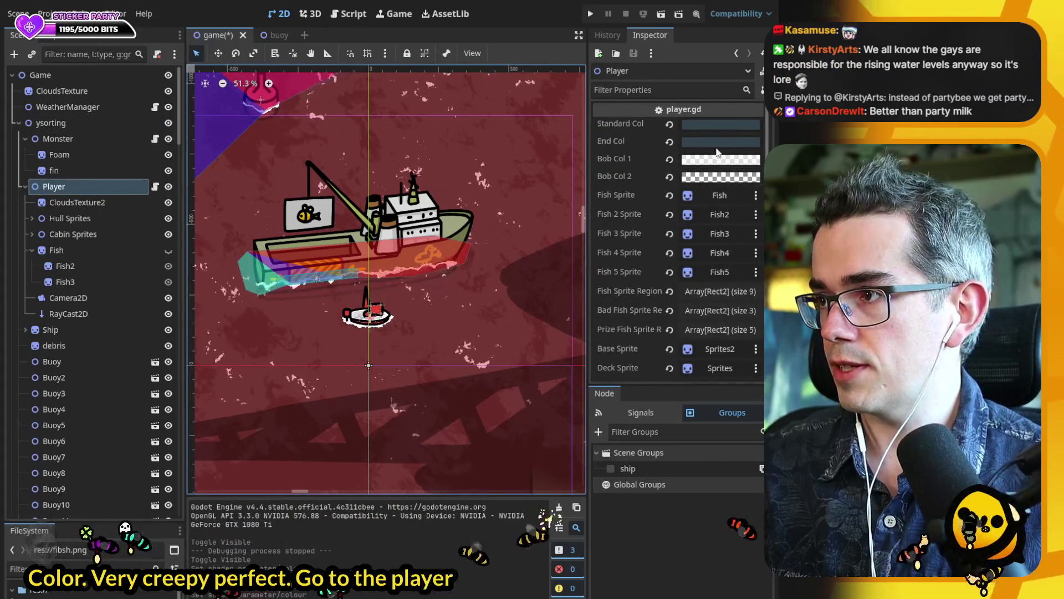
click(608, 142)
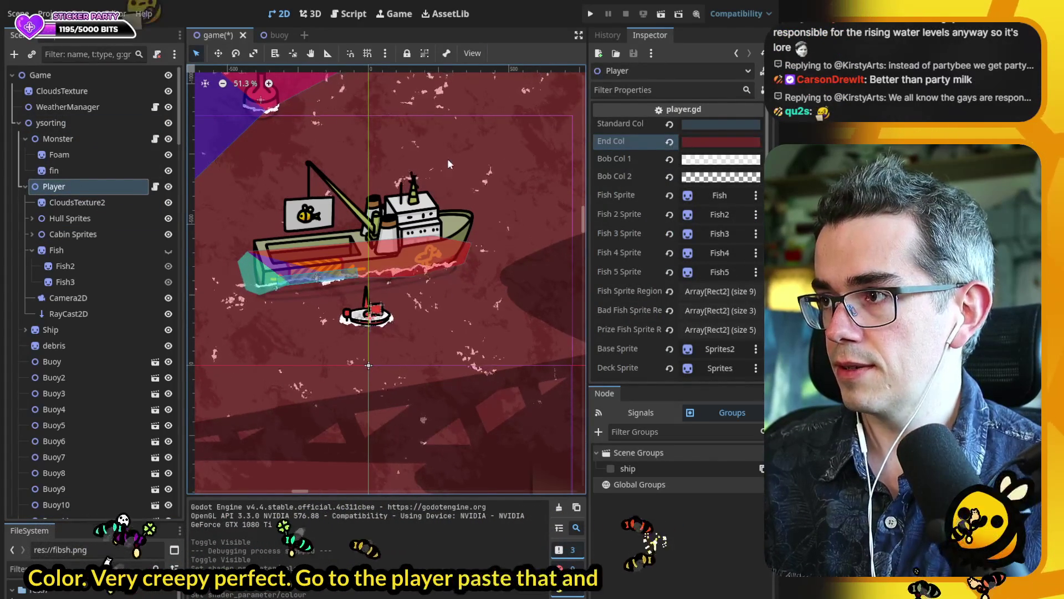
key(ctrl+v)
click(620, 124)
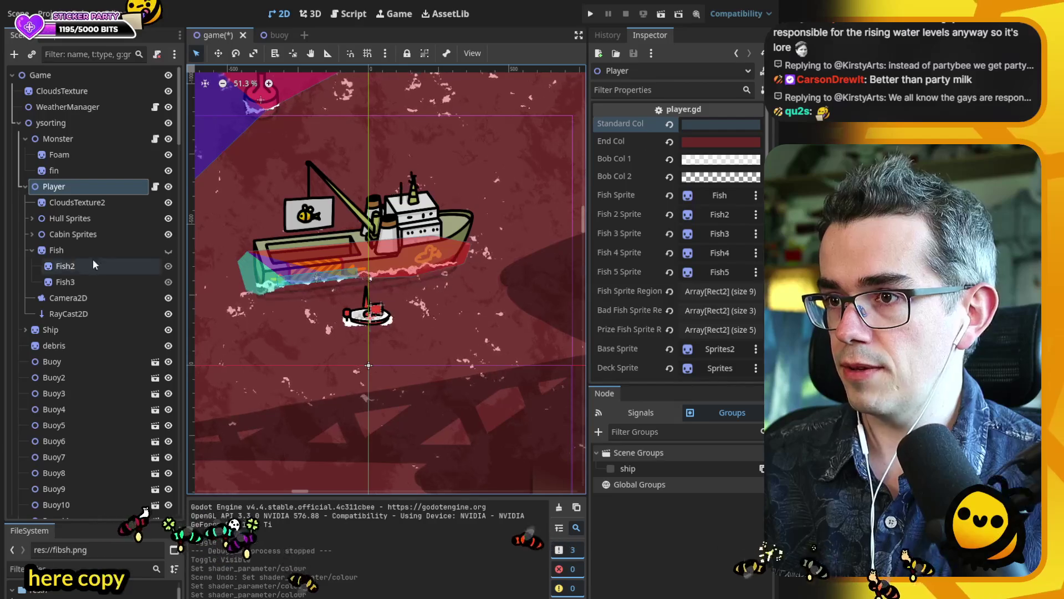
click(81, 203)
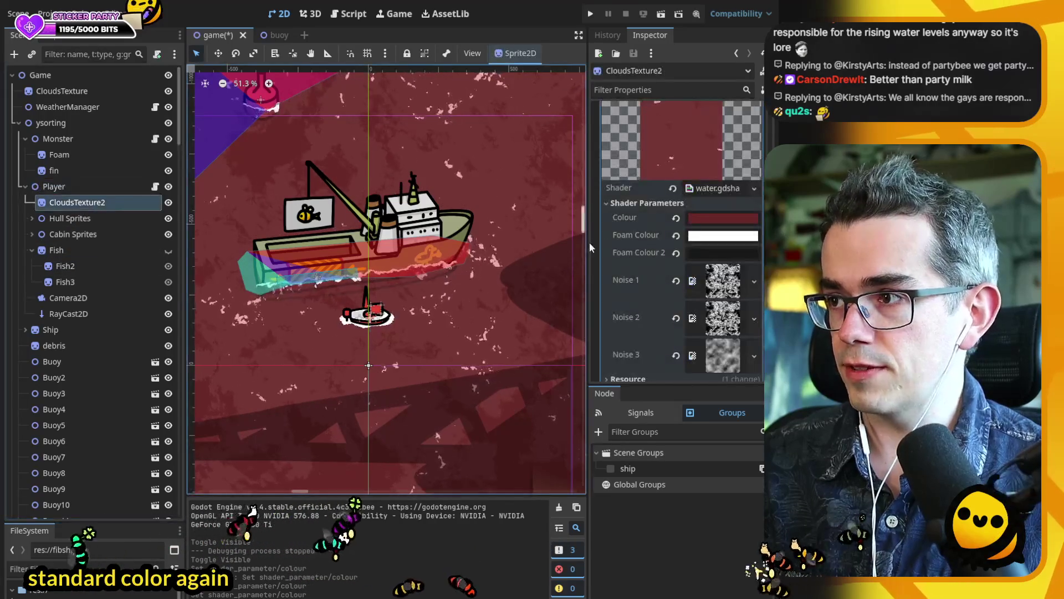
click(635, 215)
key(ctrl+v)
key(ctrl+s)
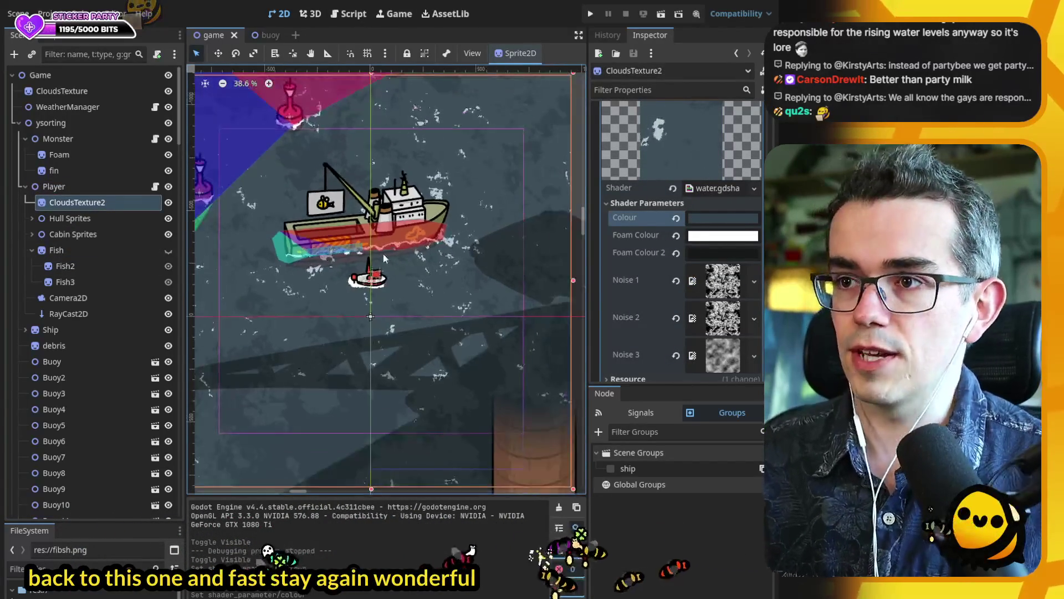
scroll(348, 231, down, 2)
scroll(348, 231, up, 3)
click(74, 139)
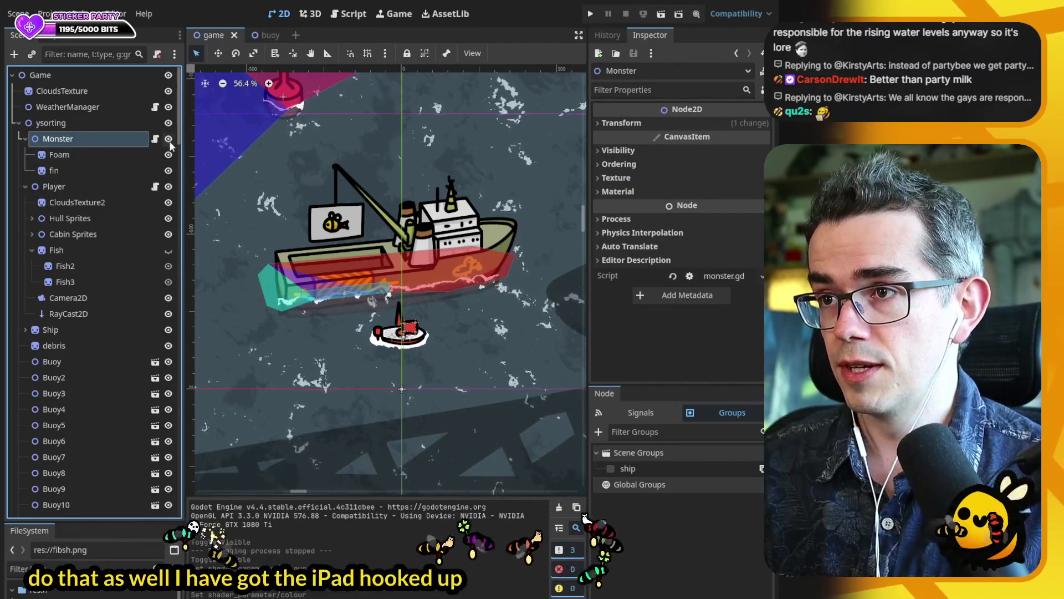
- Move the Monster across the water to the left of the boat
scroll(417, 274, down, 13)
scroll(277, 321, up, 6)
key(w)
mouse_move(265, 323)
mouse_down()
mouse_move(461, 326)
mouse_move(443, 335)
mouse_move(421, 302)
mouse_move(333, 244)
mouse_move(388, 388)
mouse_move(369, 209)
mouse_move(543, 227)
mouse_move(467, 232)
mouse_move(506, 193)
mouse_move(504, 165)
mouse_move(432, 188)
mouse_move(478, 192)
mouse_move(536, 161)
mouse_up()
scroll(443, 335, up, 8)
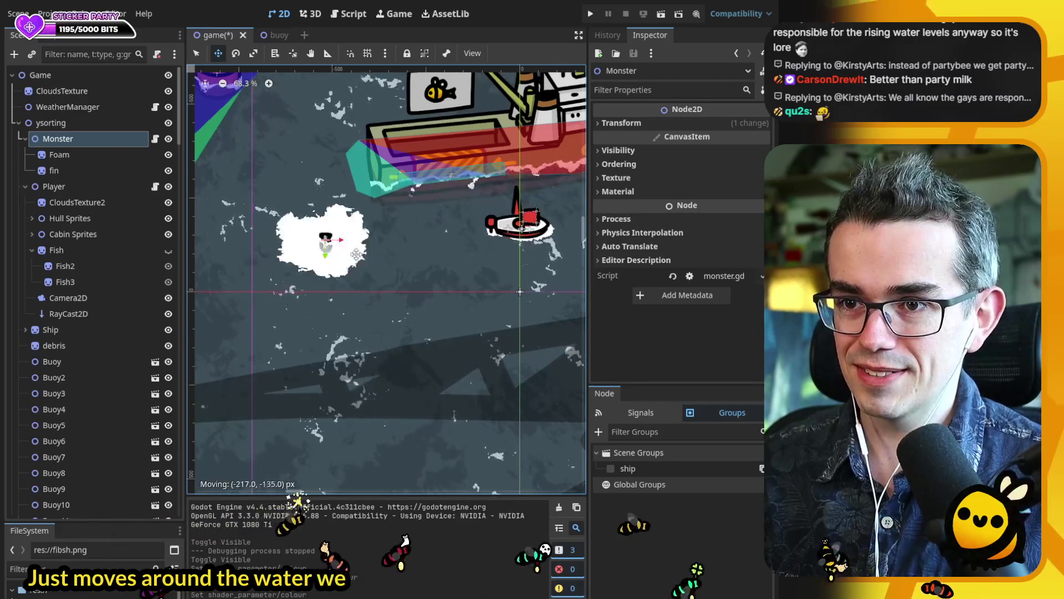
mouse_move(450, 292)
mouse_down()
mouse_move(306, 255)
mouse_move(438, 305)
mouse_move(365, 311)
mouse_move(394, 290)
mouse_up()
- Scale up the Monster's Foam patch and save the scene
click(326, 276)
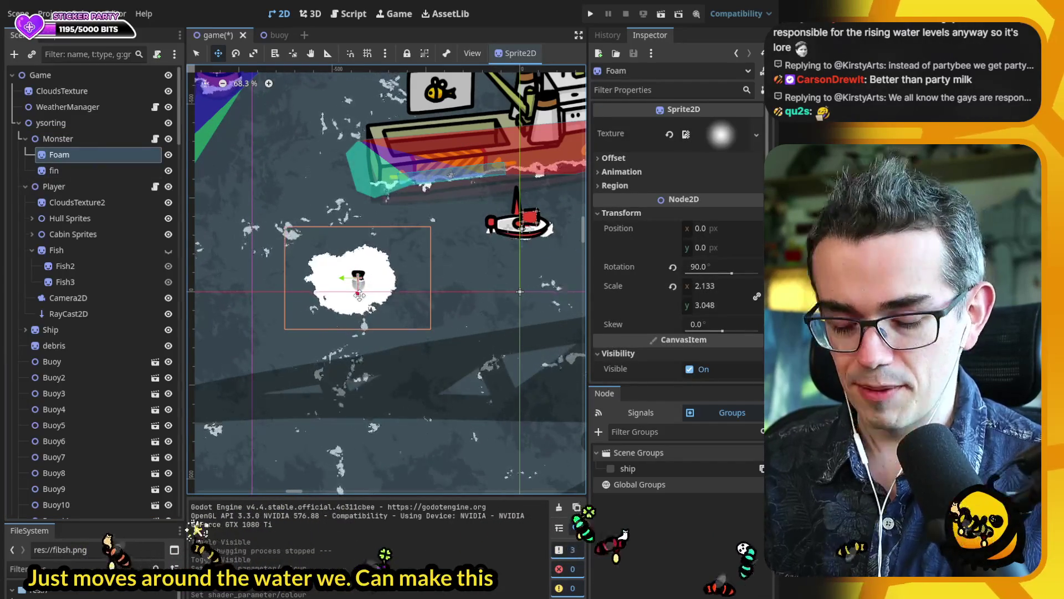
key(s)
drag(359, 296, 388, 298)
scroll(333, 277, down, 1)
key(ctrl+s)
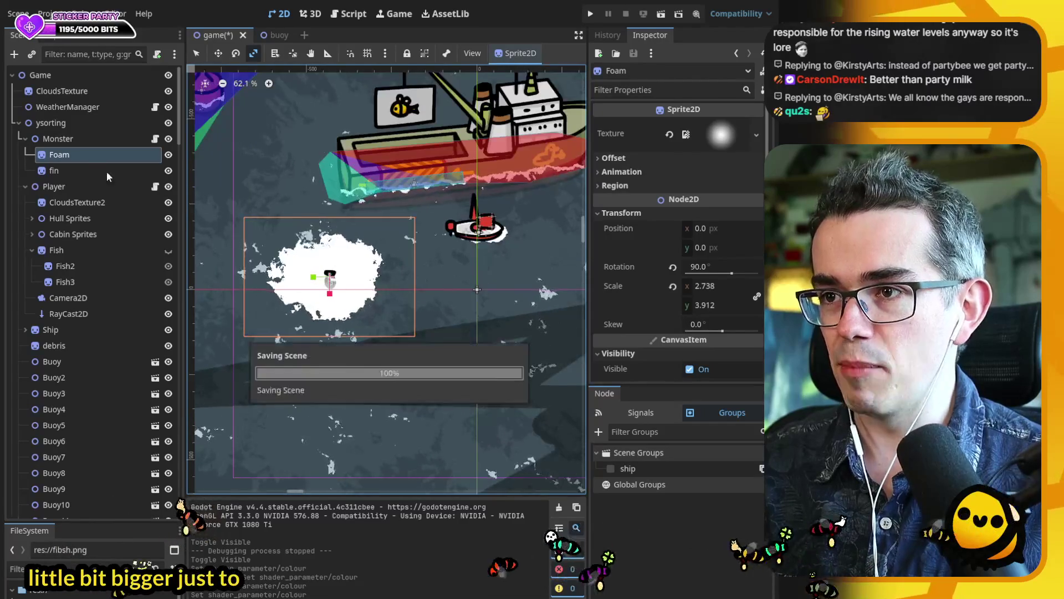
- Reposition the Monster in the water just left of the boat and save
click(58, 139)
key(w)
mouse_move(358, 302)
mouse_down()
mouse_move(416, 299)
mouse_move(461, 272)
mouse_up()
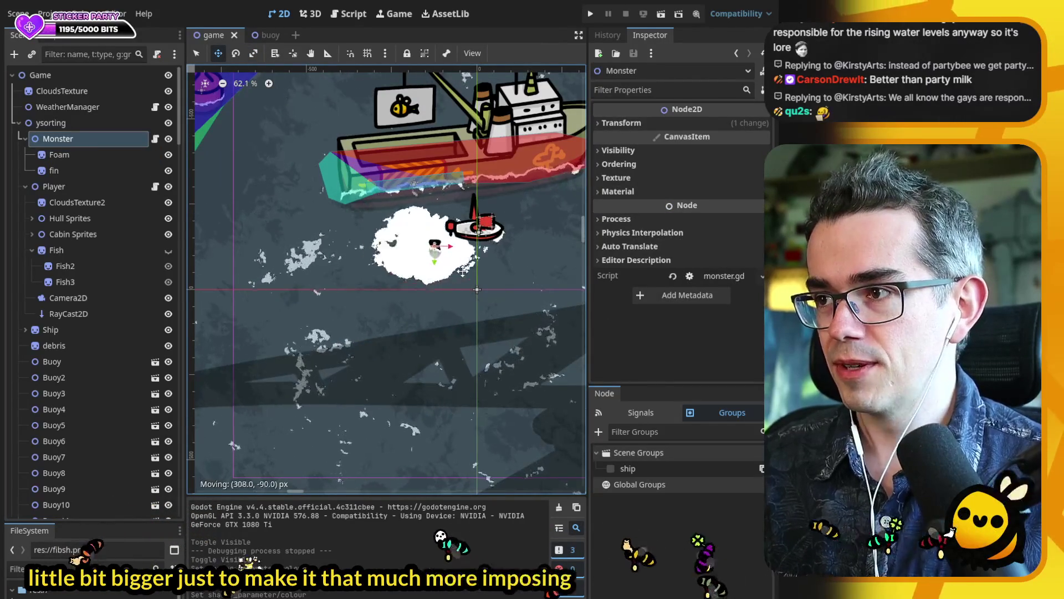
drag(511, 307, 365, 282)
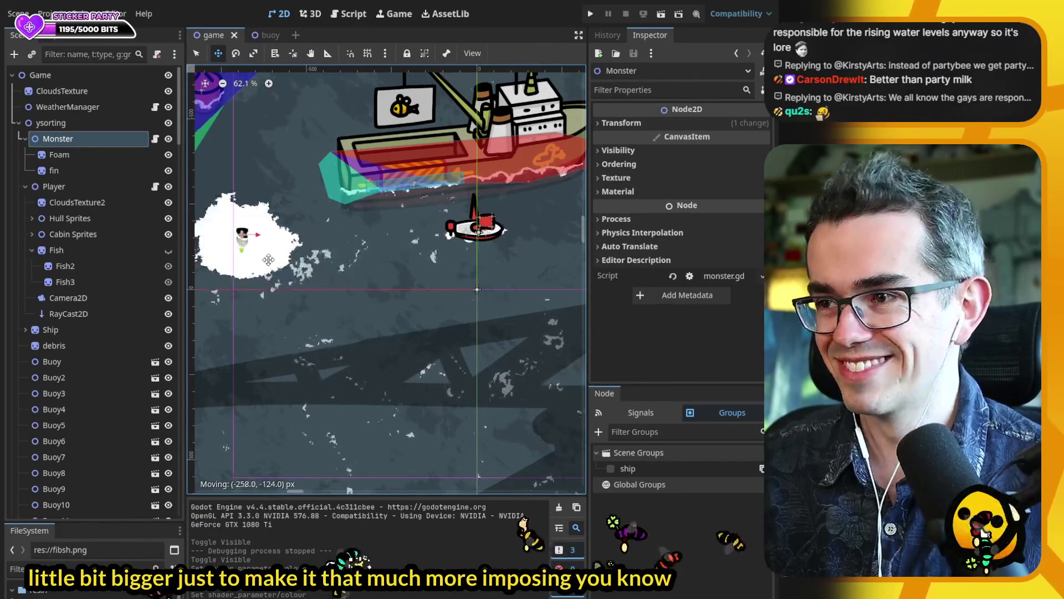
drag(284, 312, 283, 312)
scroll(310, 313, up, 8)
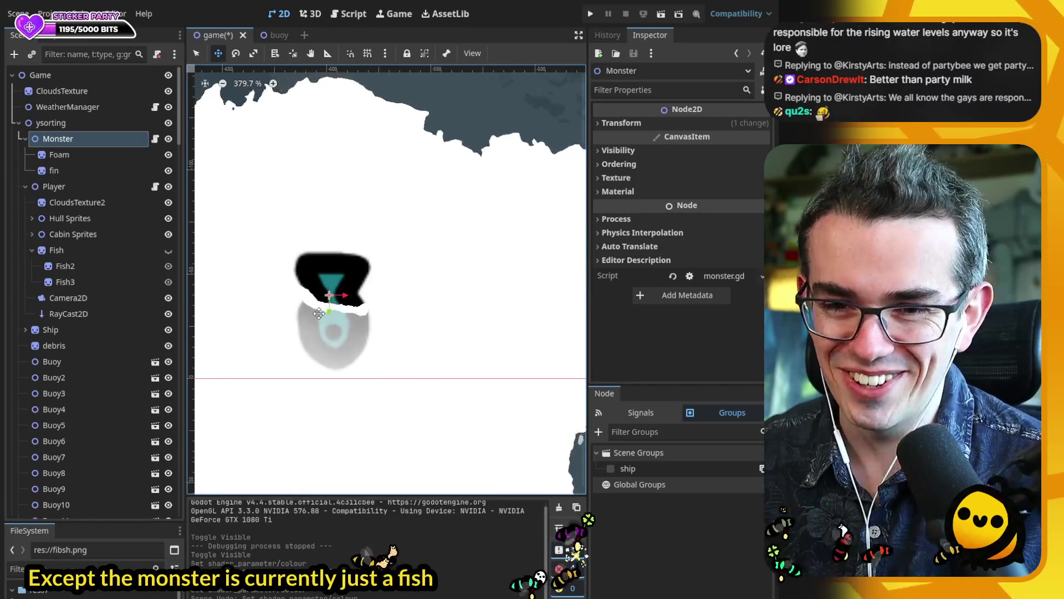
scroll(315, 314, down, 3)
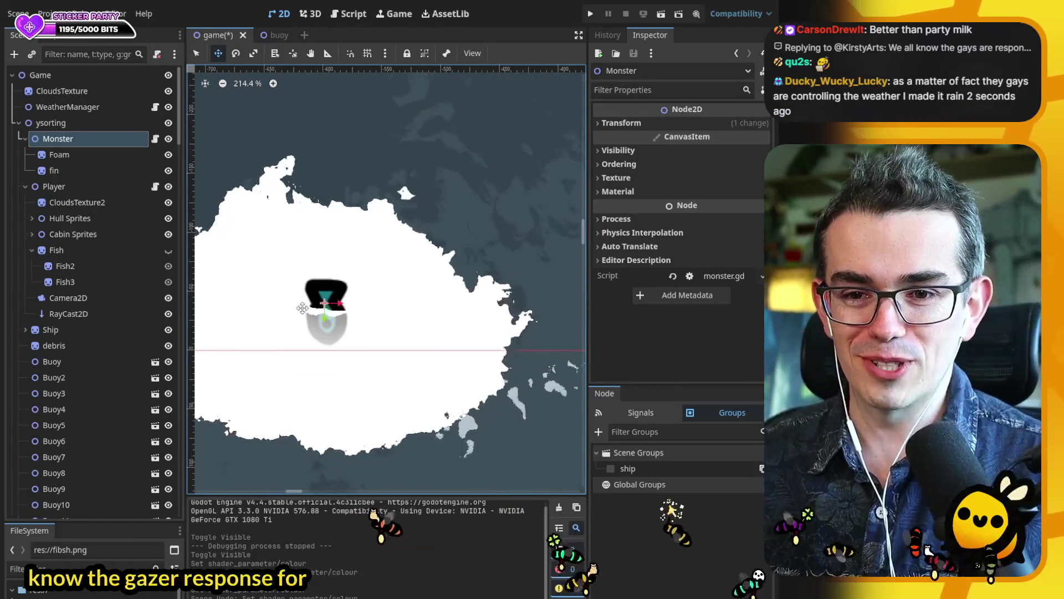
scroll(302, 308, down, 6)
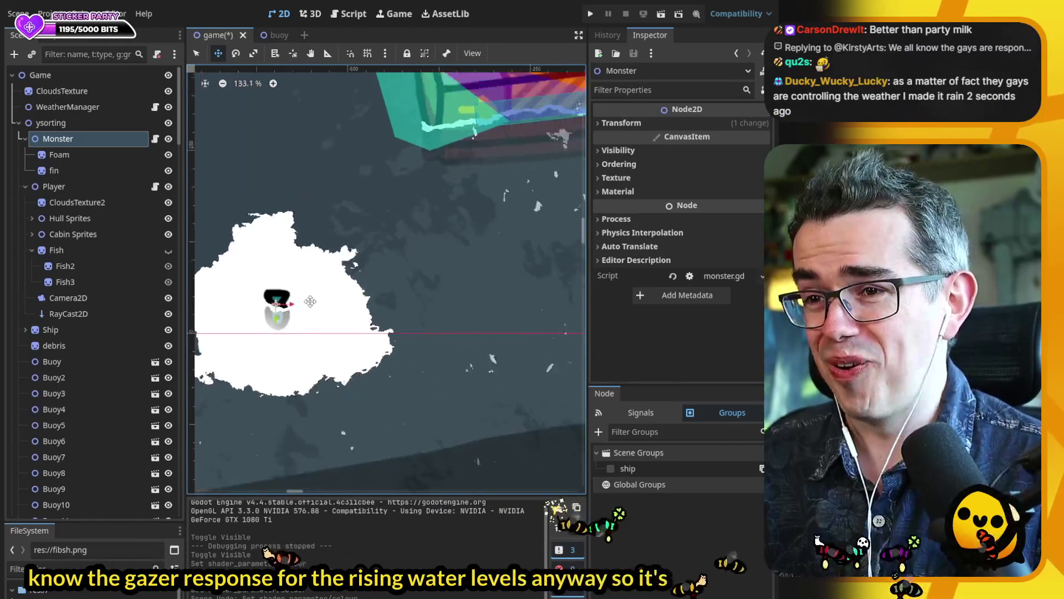
scroll(333, 264, up, 1)
key(ctrl+s)
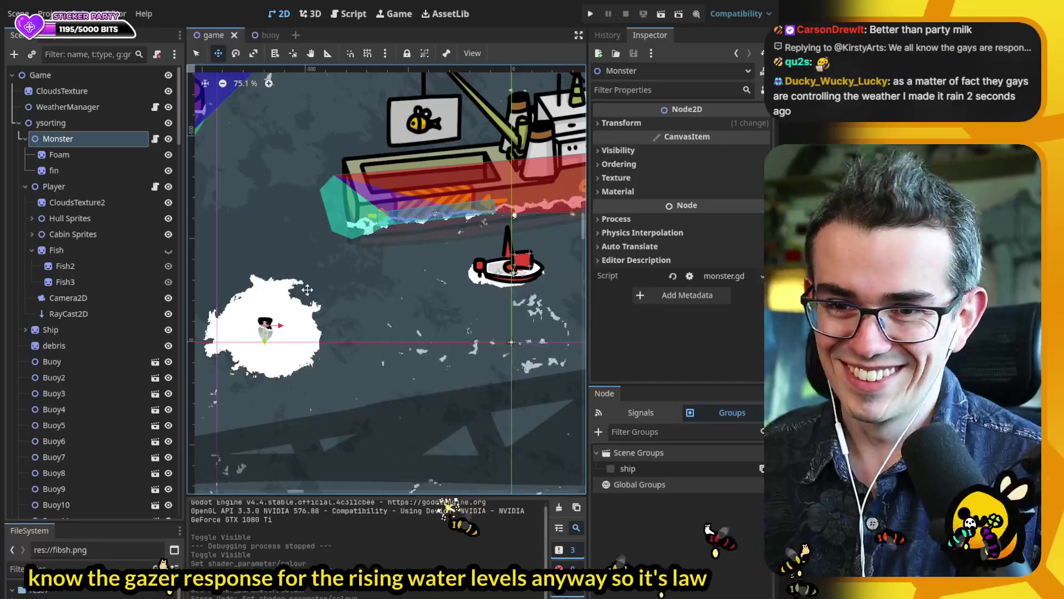
- Glance at the Monster's script and return to the 2D scene view
scroll(363, 260, down, 1)
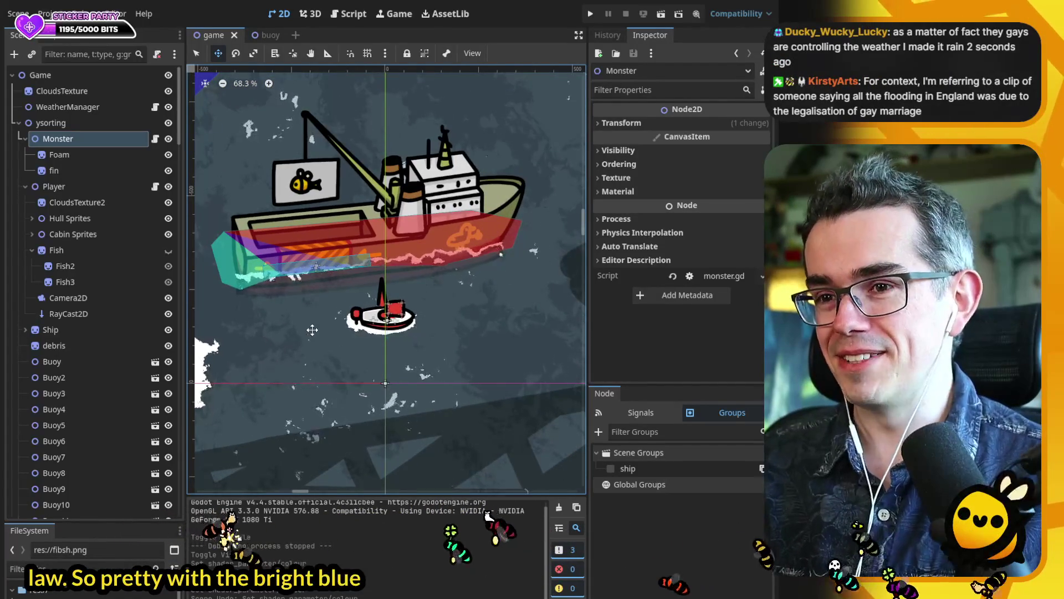
scroll(317, 330, down, 3)
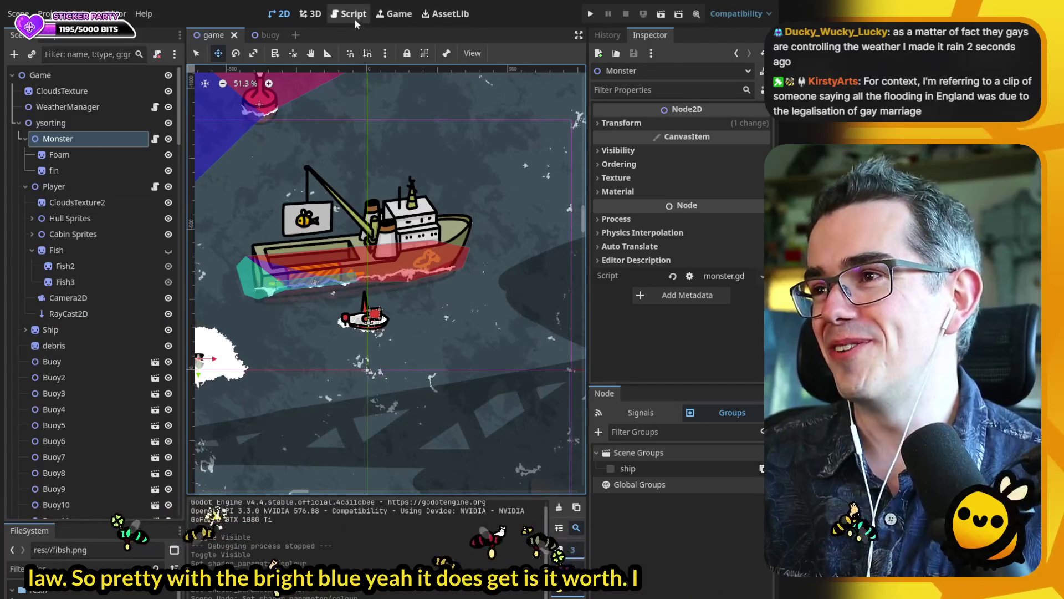
click(355, 15)
click(280, 14)
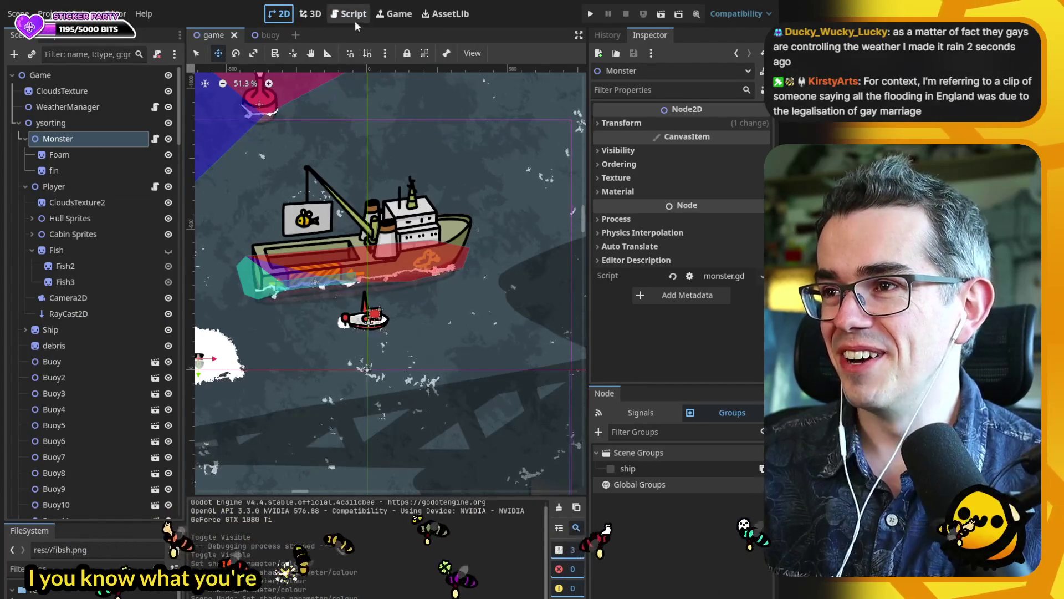
click(74, 187)
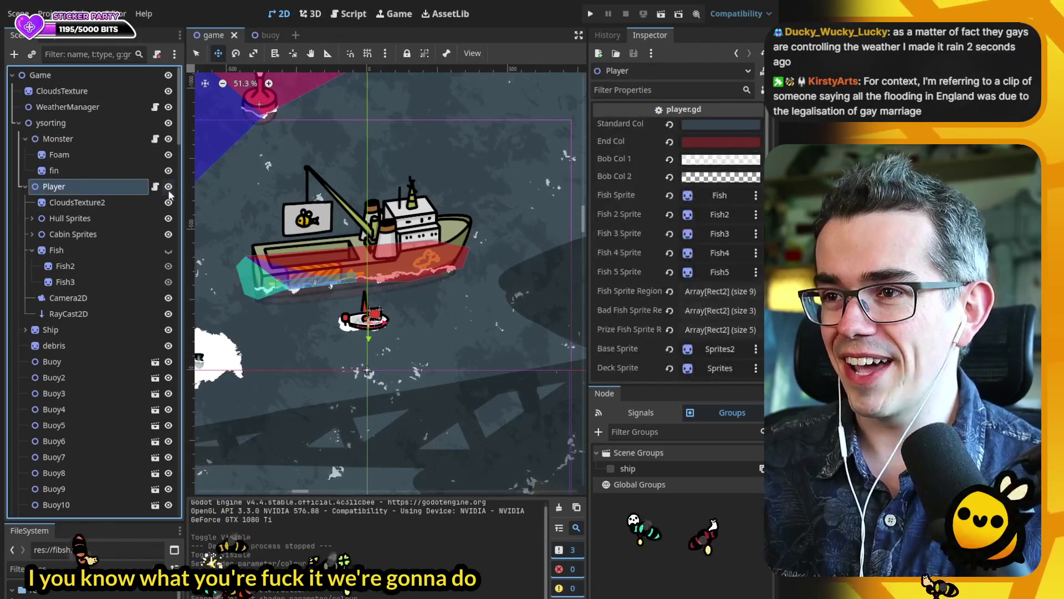
- Duplicate the standardCol export as startCol in player.gd and give Start Col a bright blue
click(344, 14)
scroll(455, 183, down, 1)
scroll(455, 183, up, 1)
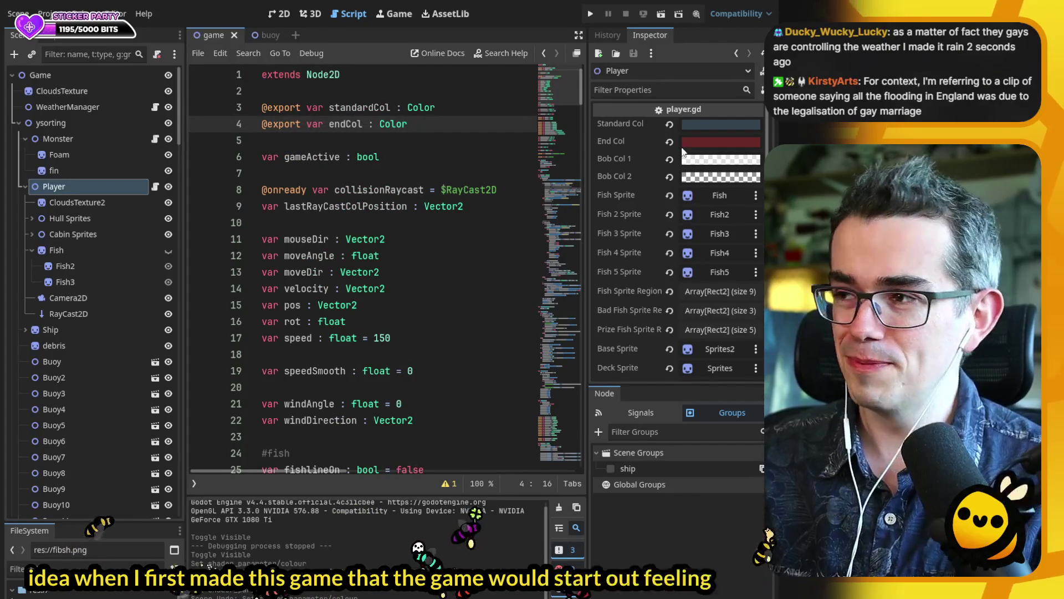
click(366, 107)
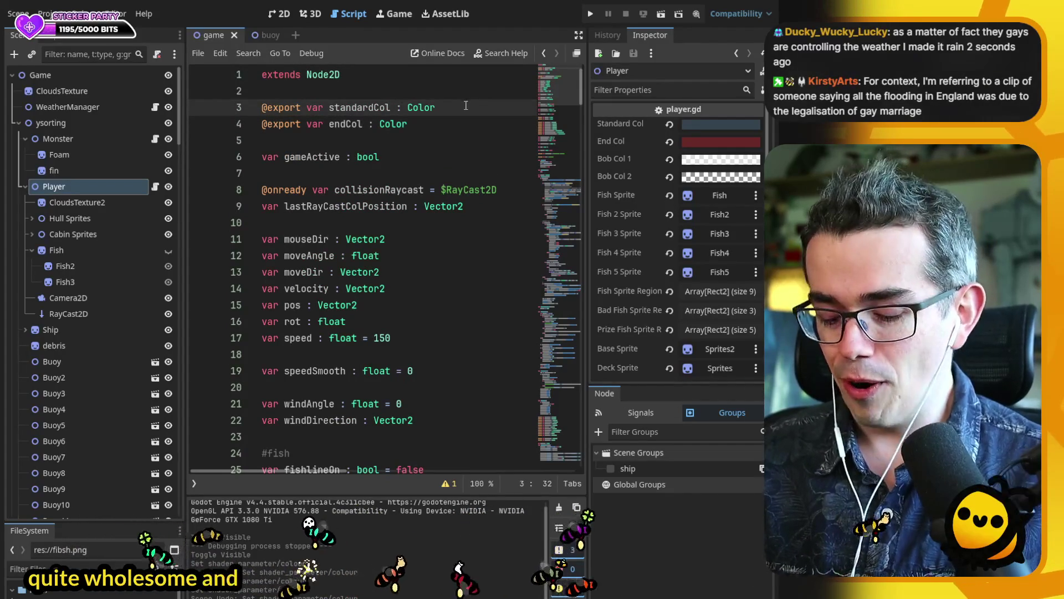
key(ctrl+shift+d)
click(367, 107)
drag(373, 107, 352, 108)
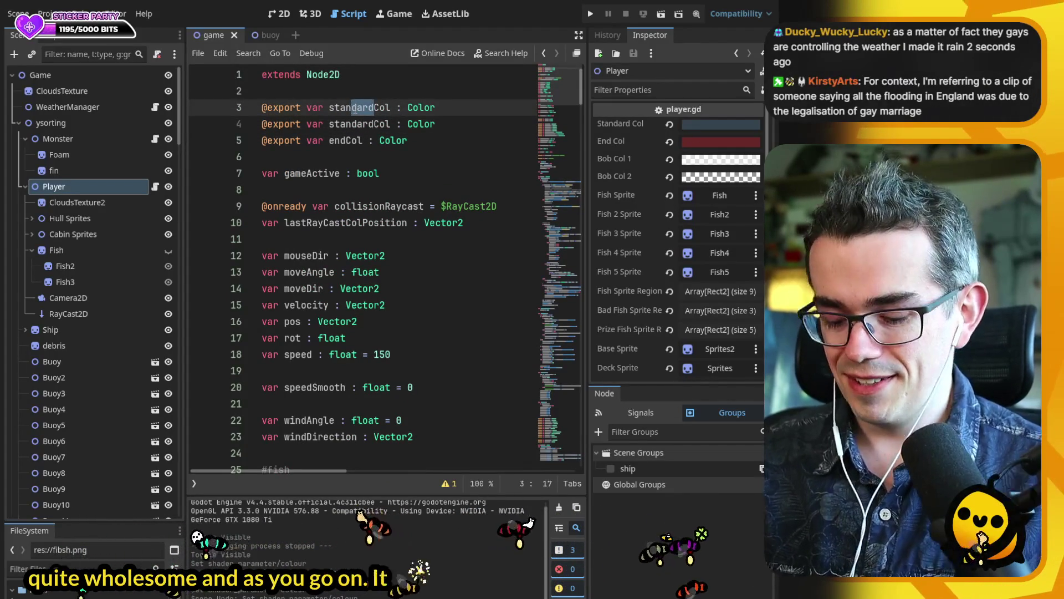
text(rt)
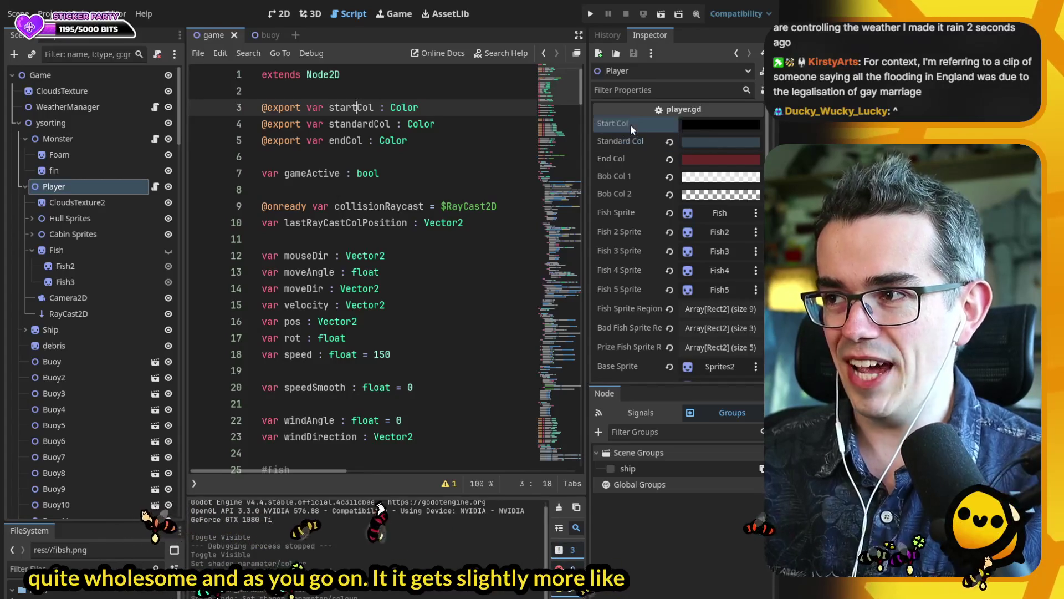
drag(715, 142, 700, 127)
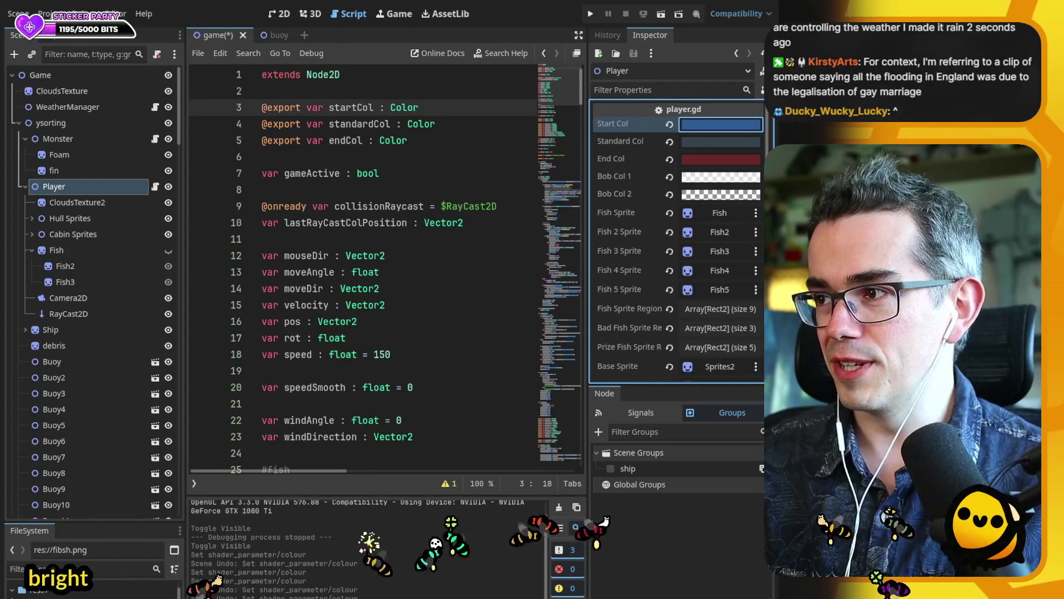
click(279, 14)
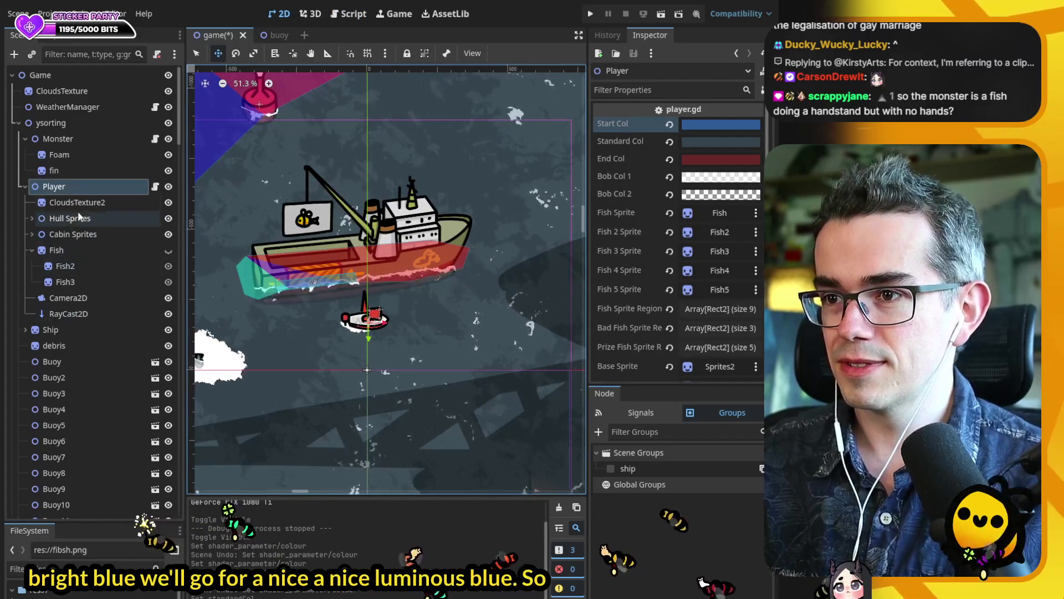
- Try the bright blue on the CloudsTexture2 water, switch to a darker teal-blue, then reopen player.gd
click(77, 202)
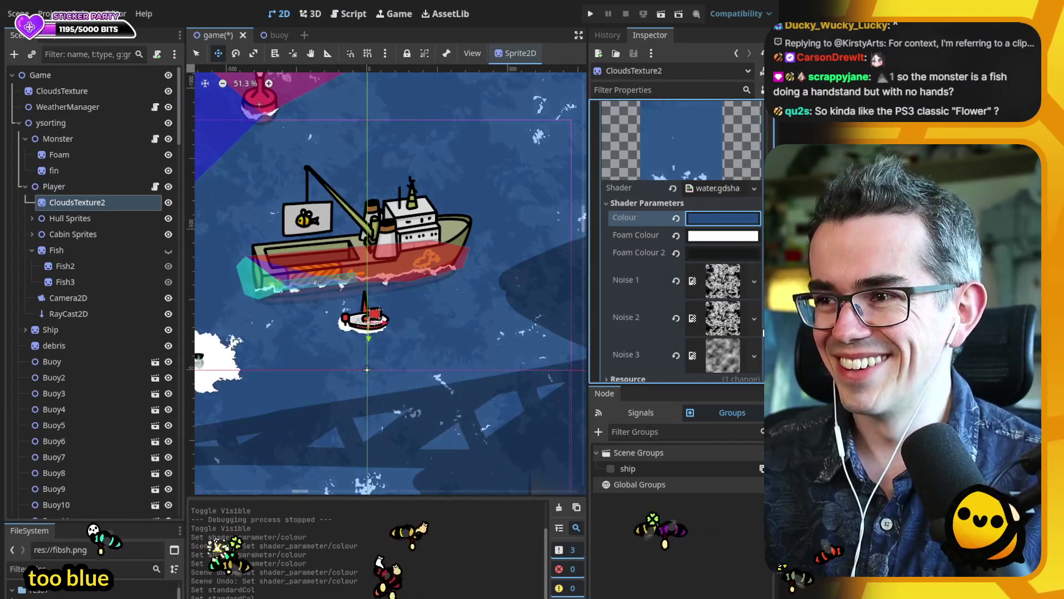
key(ctrl+z)
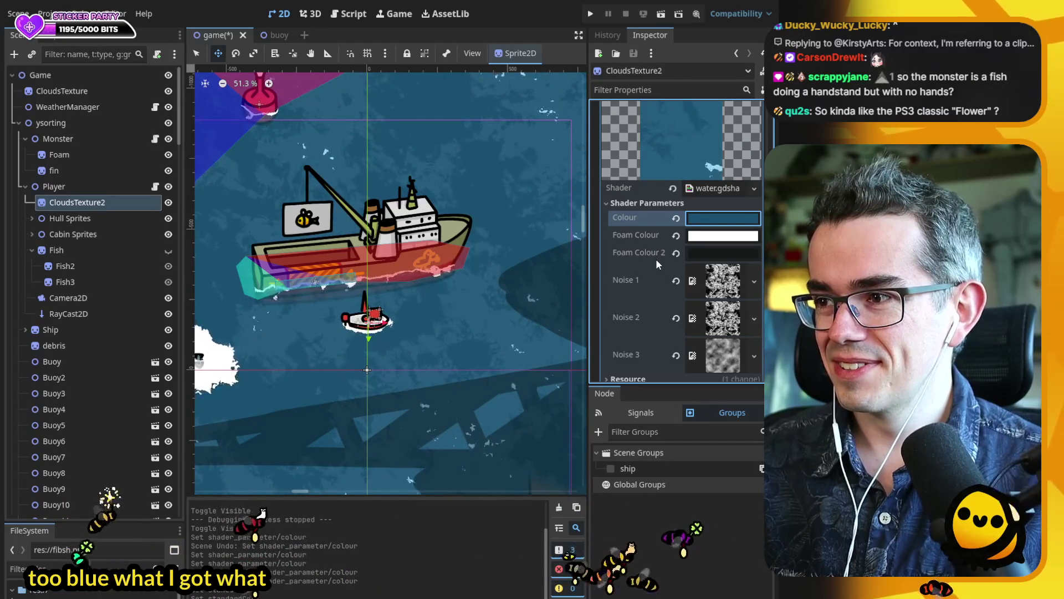
scroll(335, 276, down, 6)
scroll(336, 276, up, 5)
scroll(335, 275, up, 3)
click(85, 94)
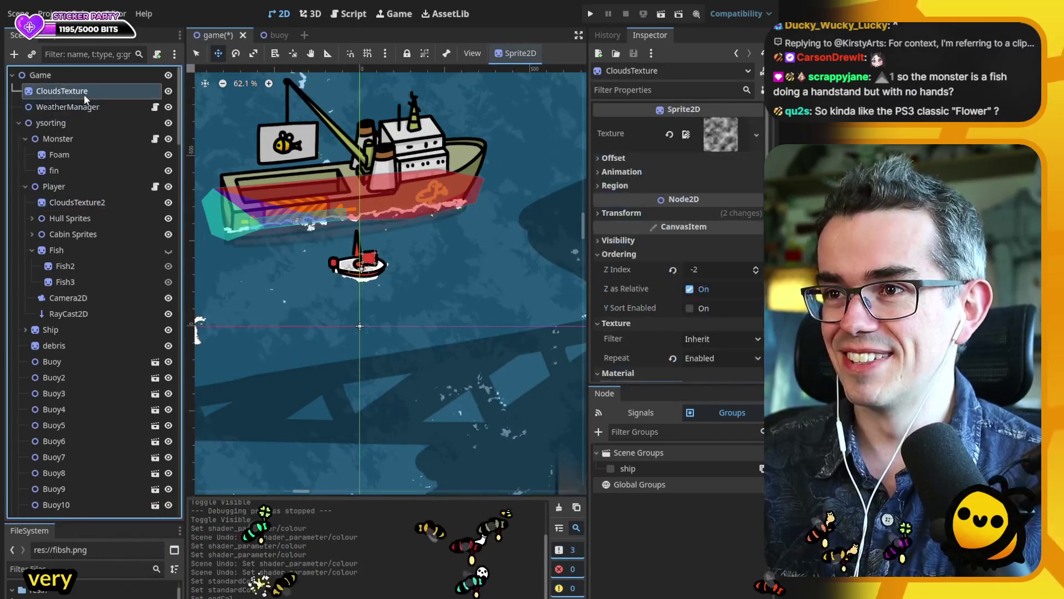
click(152, 187)
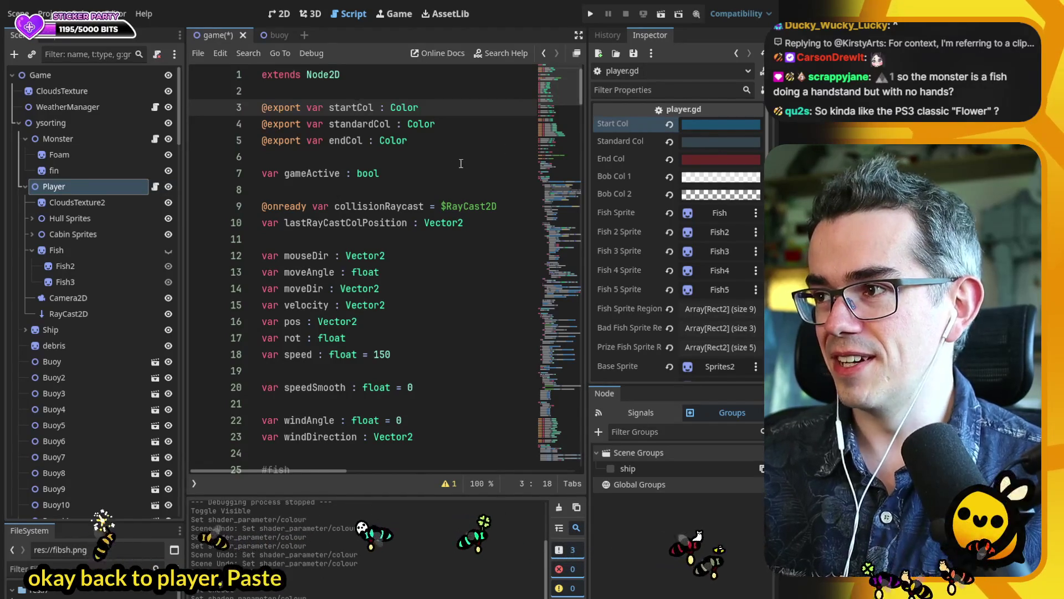
- Jump through caughtFish, fishToCash, loseFish and back to caughtFish in player.gd's method outline
double_click(346, 107)
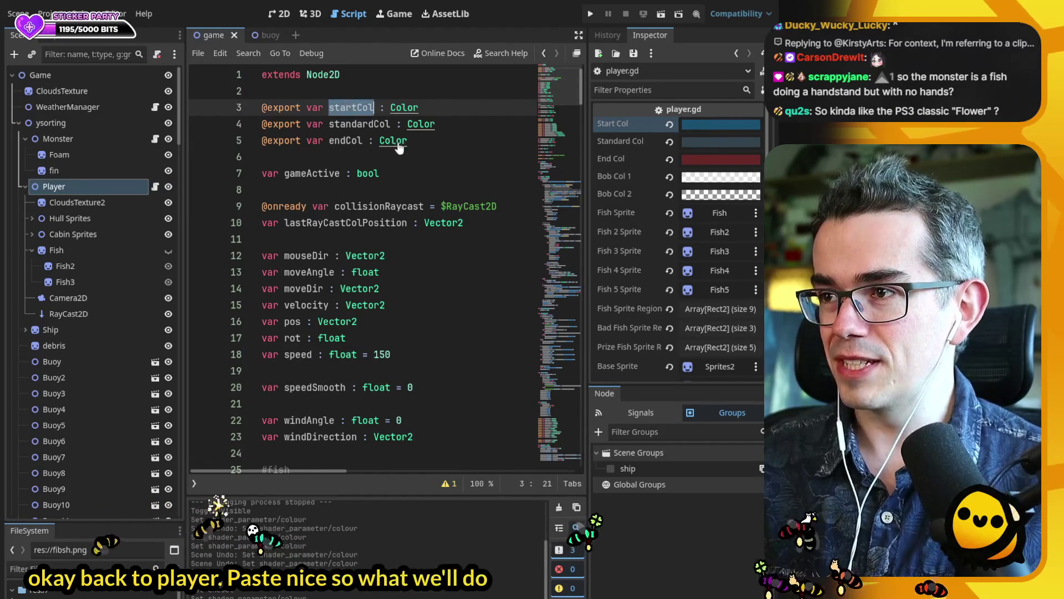
scroll(400, 154, down, 15)
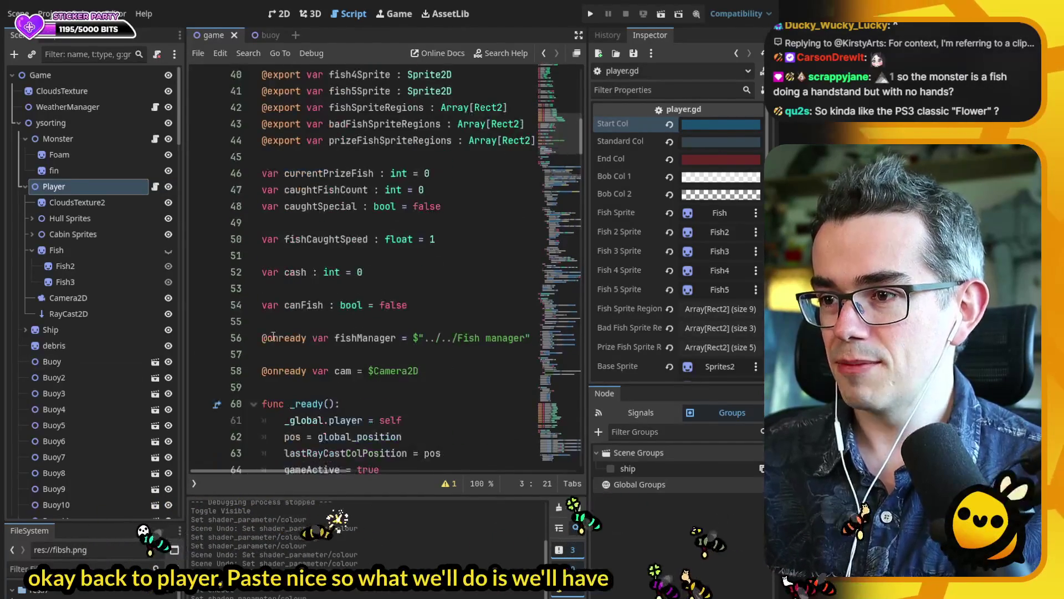
key(ctrl+backslash)
click(219, 389)
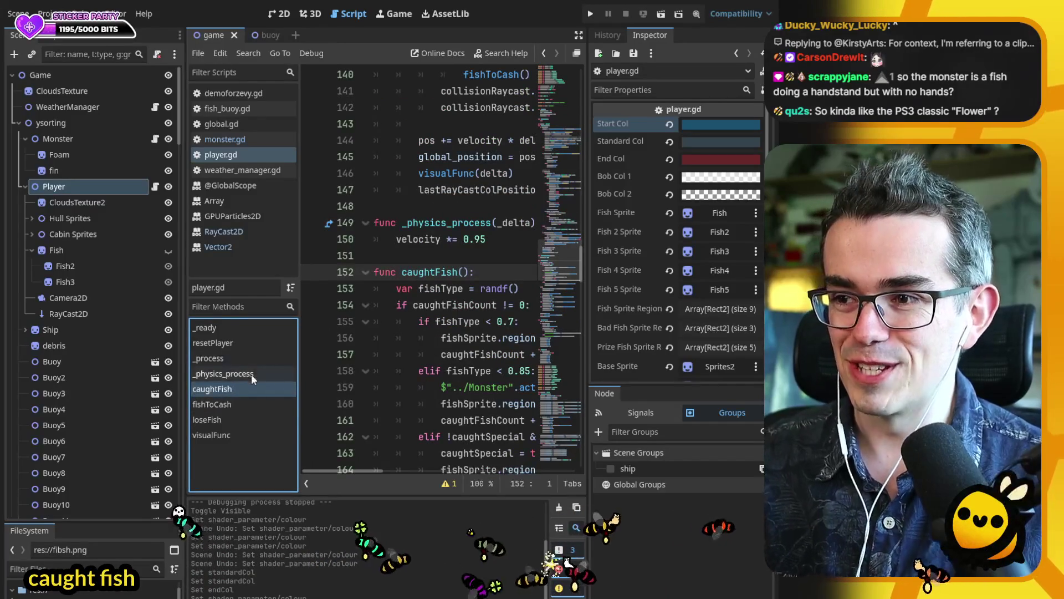
click(228, 407)
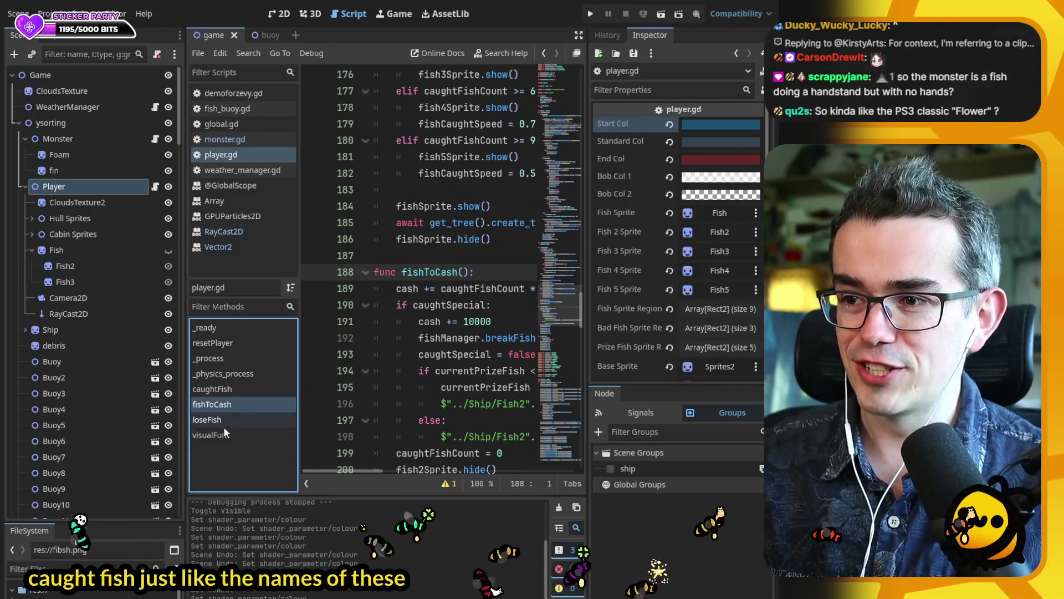
click(225, 419)
click(218, 391)
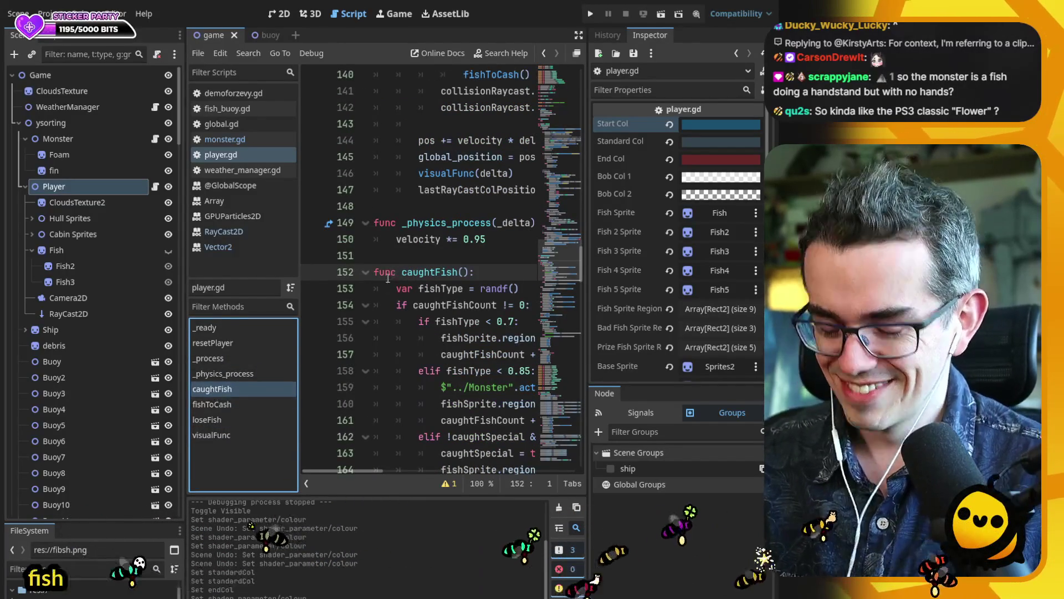
scroll(484, 273, down, 3)
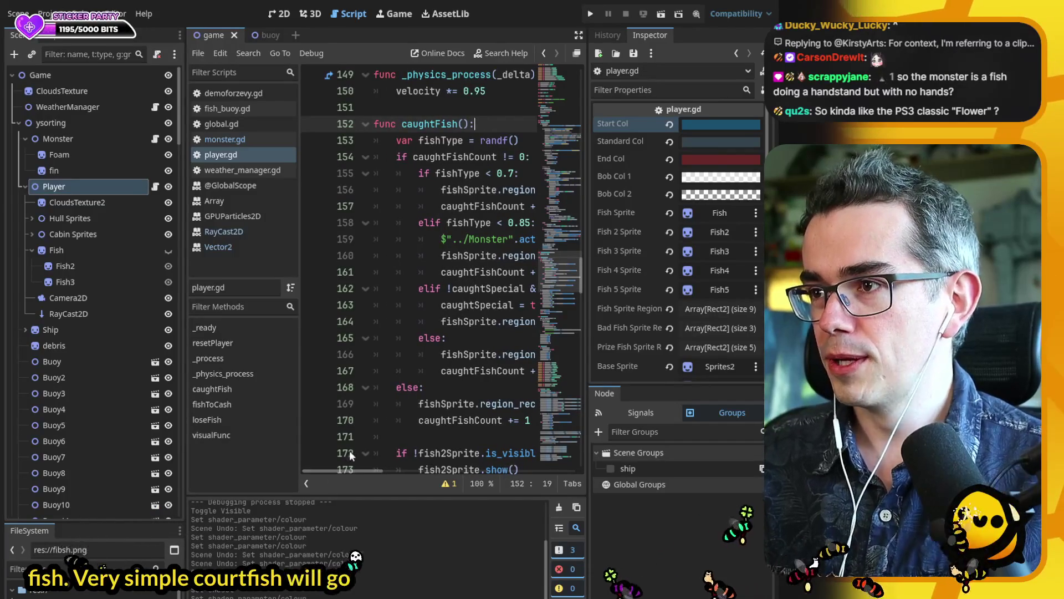
click(277, 14)
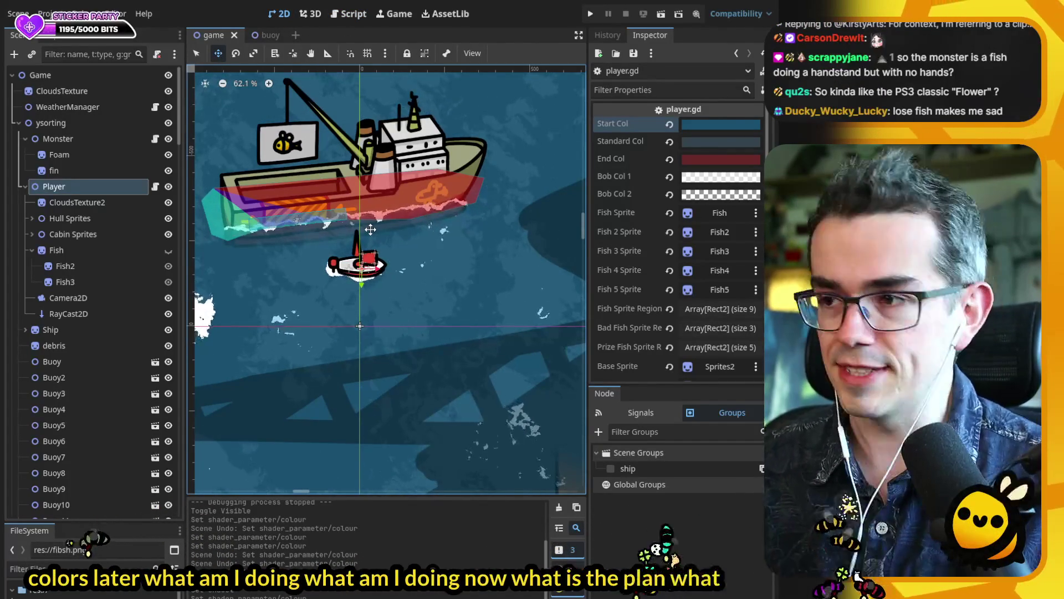
- Shift the Monster and its foam blob left and up on the canvas
scroll(370, 229, down, 6)
click(92, 155)
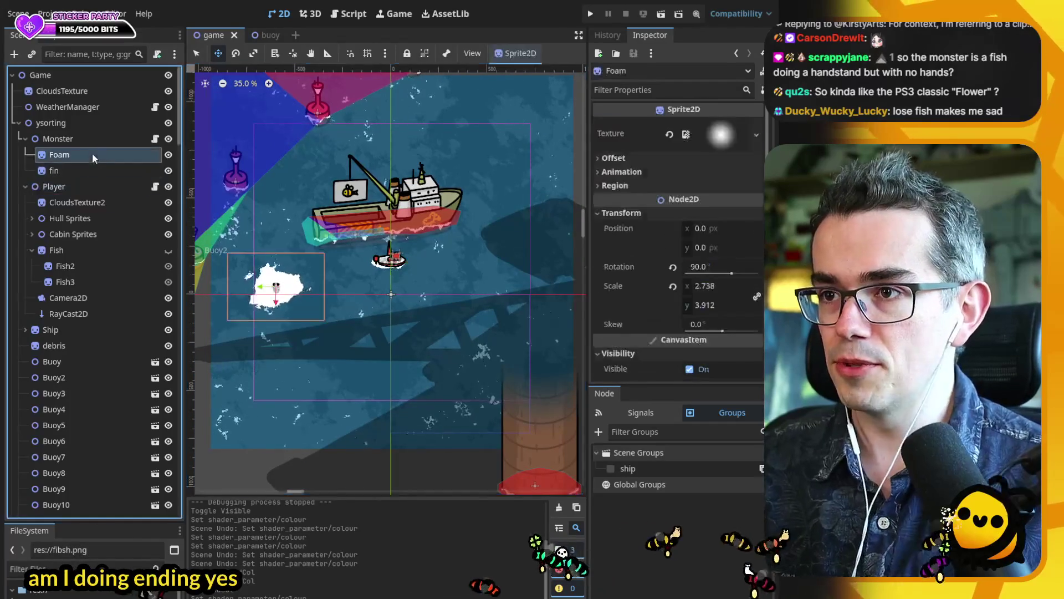
click(83, 139)
scroll(388, 288, down, 1)
scroll(422, 322, left, 3)
mouse_move(421, 322)
mouse_down()
mouse_move(328, 287)
mouse_move(246, 292)
mouse_up()
click(90, 151)
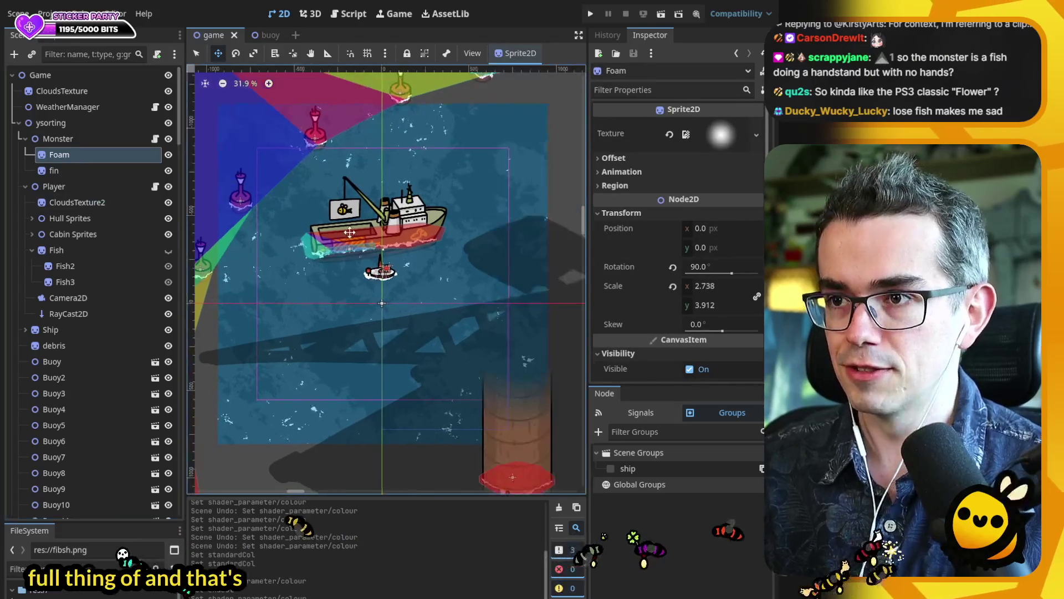
- Duplicate Monster into Monster2 and make it the first child of ysorting
click(61, 123)
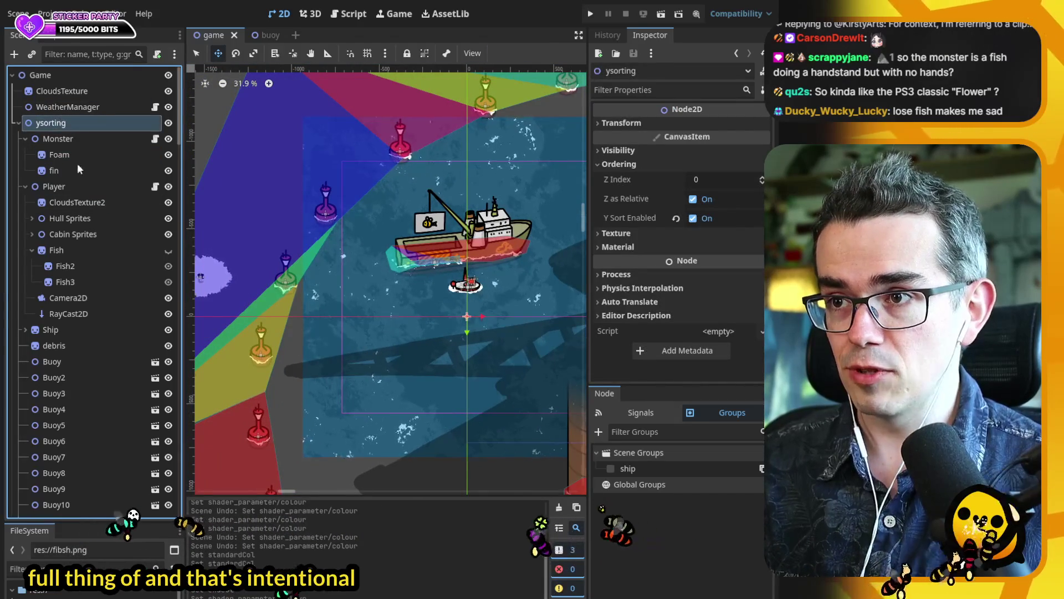
click(72, 139)
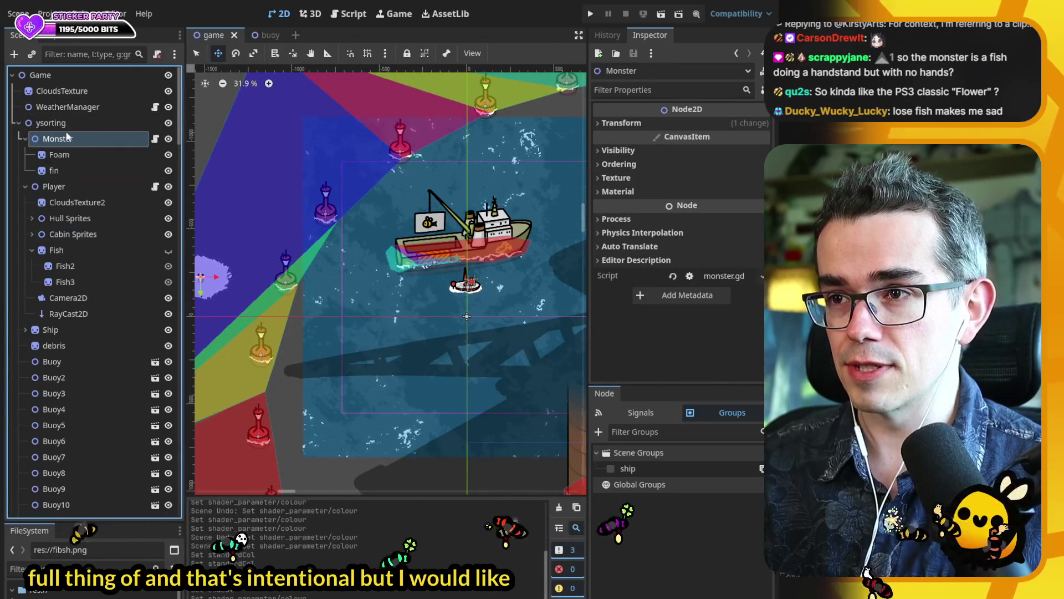
click(66, 125)
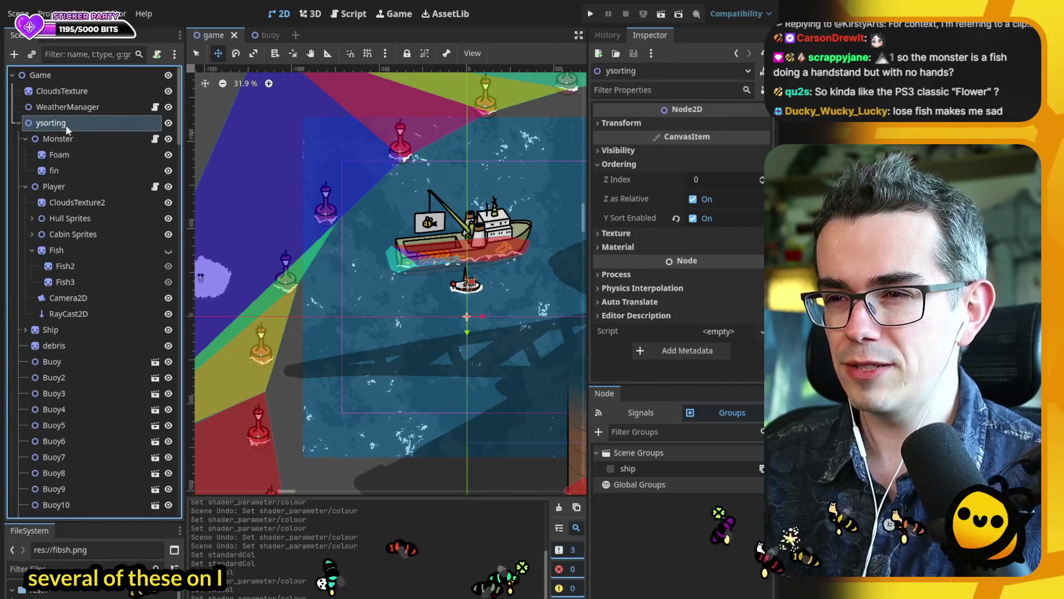
key(ctrl+d)
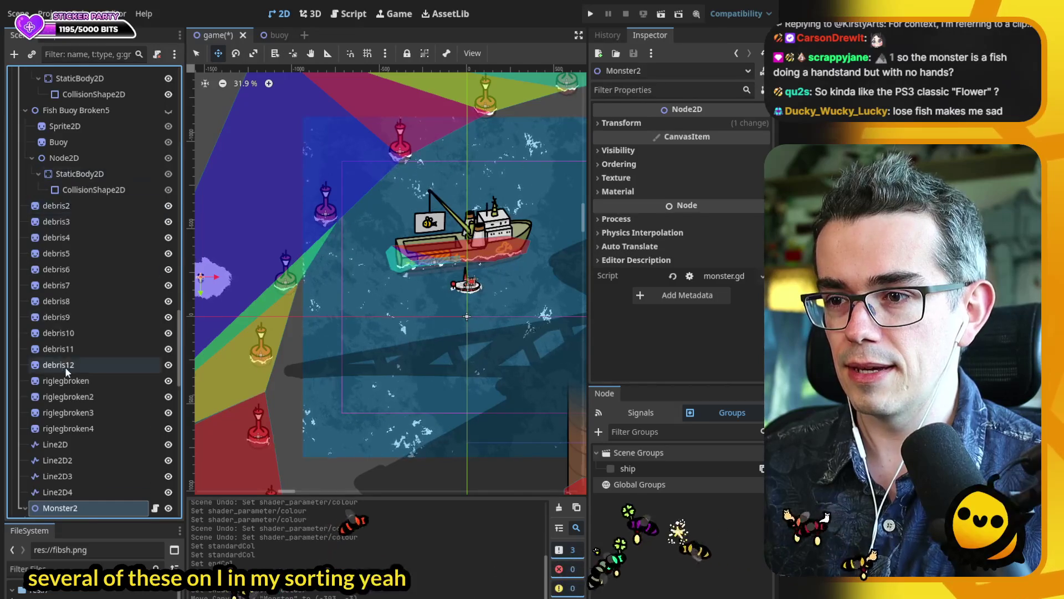
drag(95, 84, 82, 61)
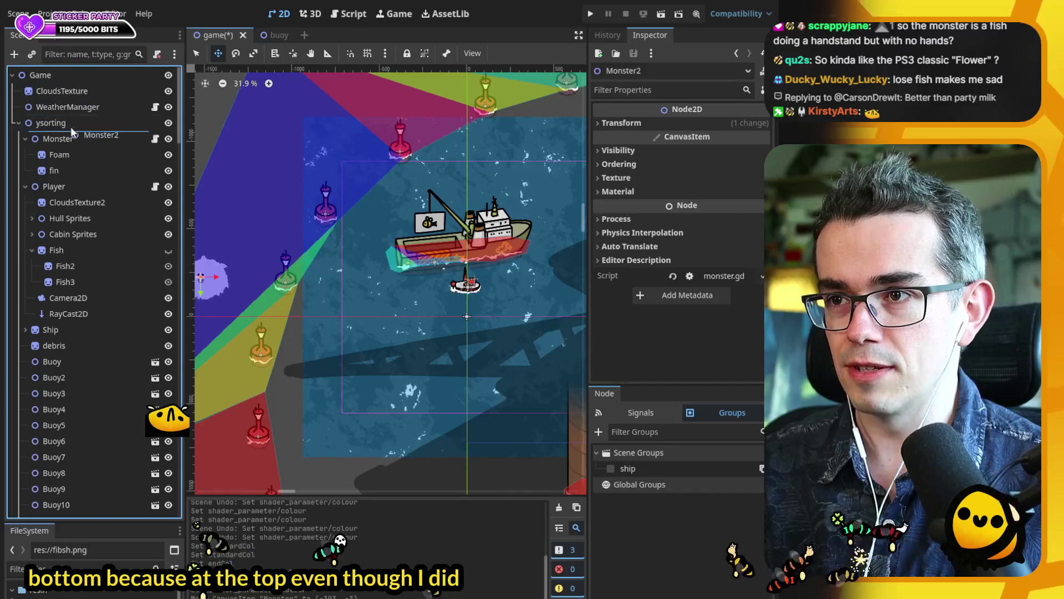
drag(71, 126, 71, 126)
- Place Monster2 on the canvas next to the boat
click(25, 186)
click(24, 202)
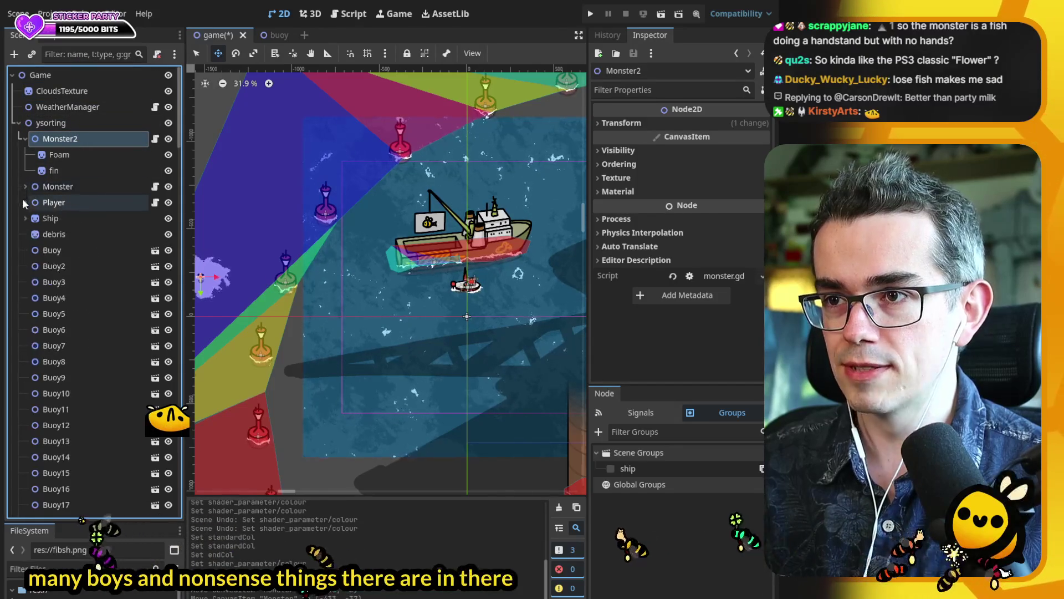
click(25, 202)
click(25, 186)
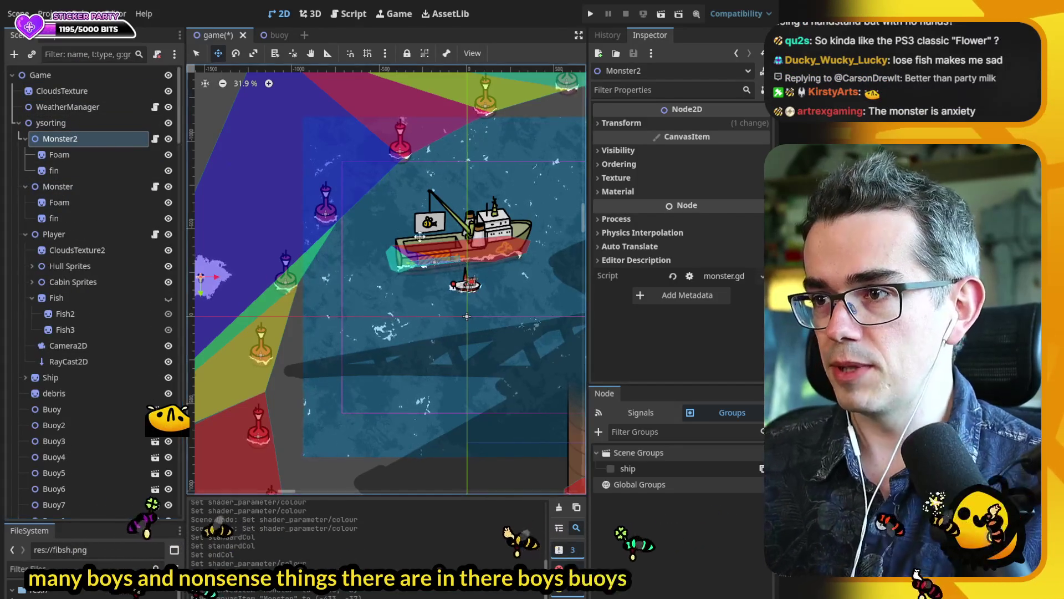
drag(285, 296, 341, 294)
scroll(442, 306, up, 7)
scroll(339, 272, down, 4)
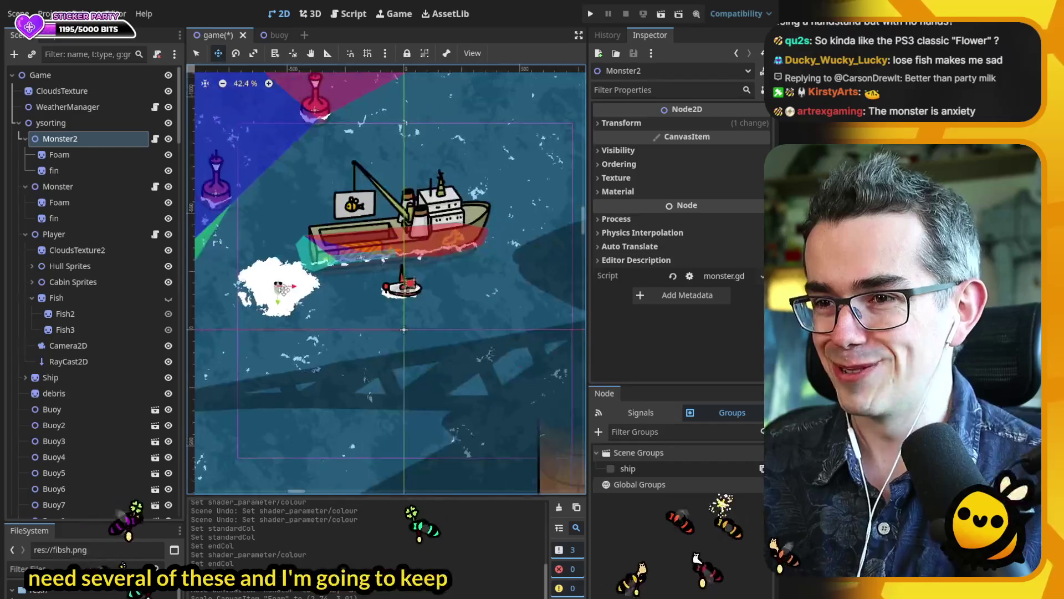
- Nudge Monster2 slightly right and down in the 2D viewport
click(86, 154)
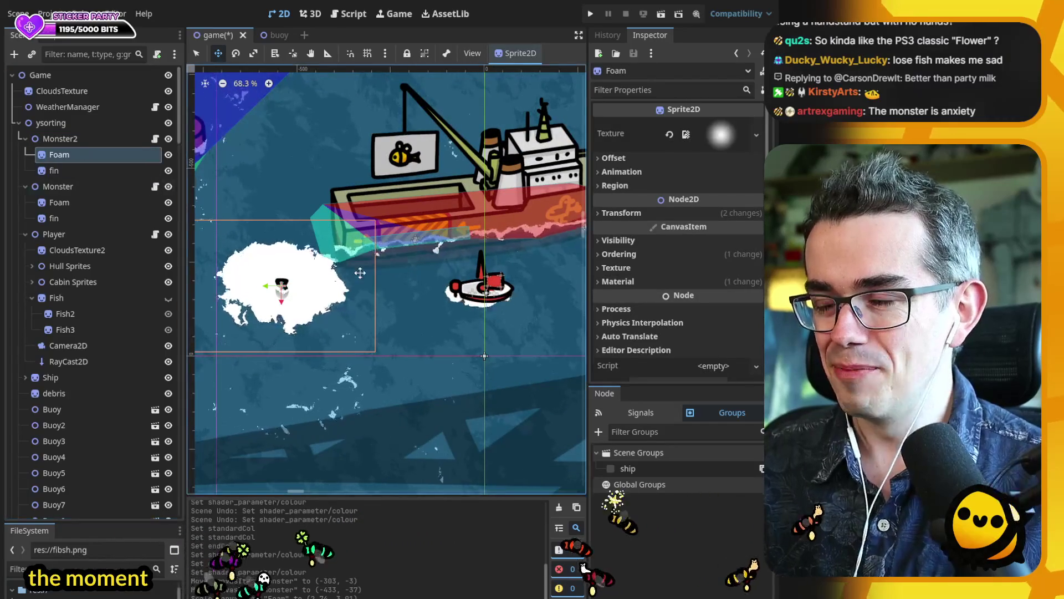
click(60, 139)
scroll(327, 309, down, 6)
mouse_move(325, 310)
mouse_down()
mouse_move(355, 337)
mouse_move(340, 347)
mouse_up()
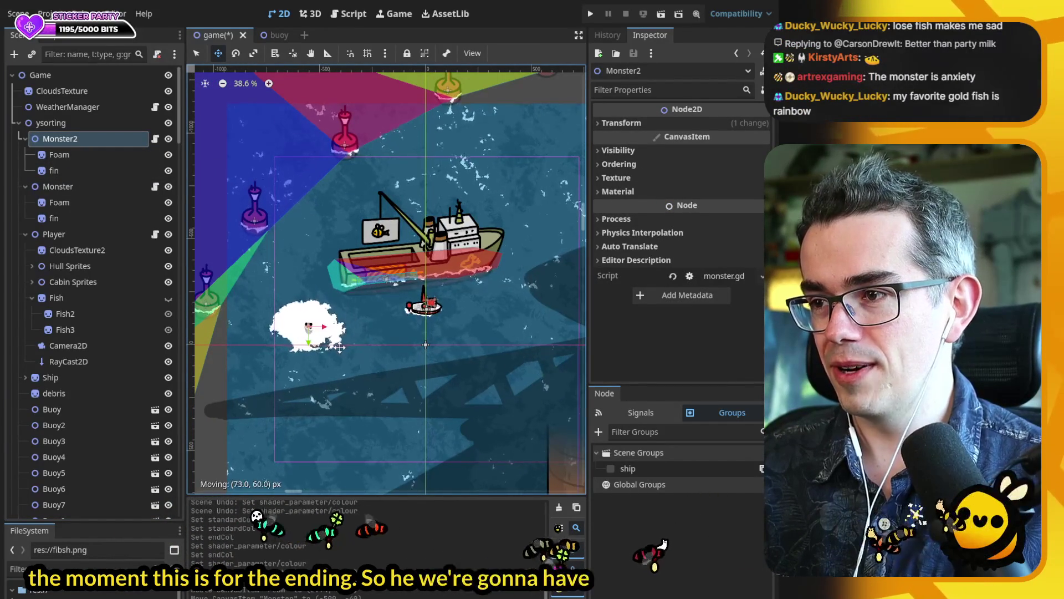
- Shrink Monster2's Foam sprite with the Scale tool
click(84, 153)
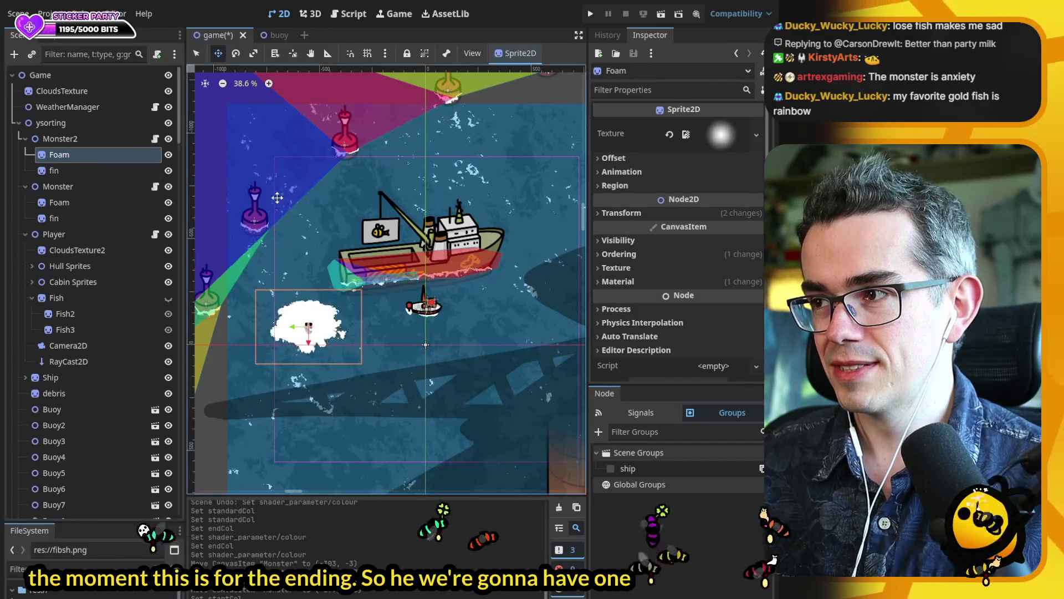
scroll(700, 273, down, 1)
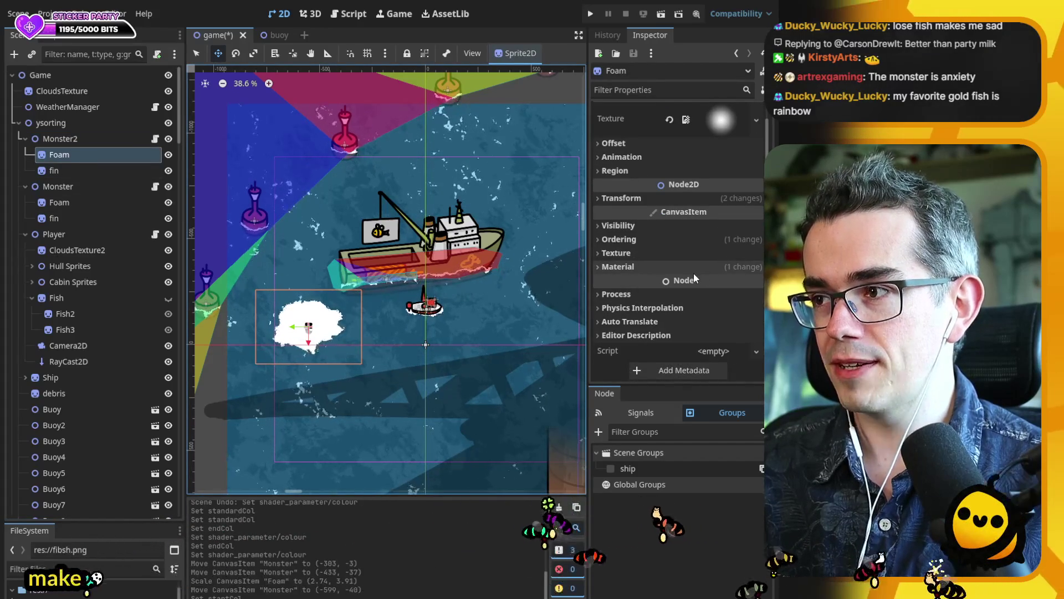
click(635, 266)
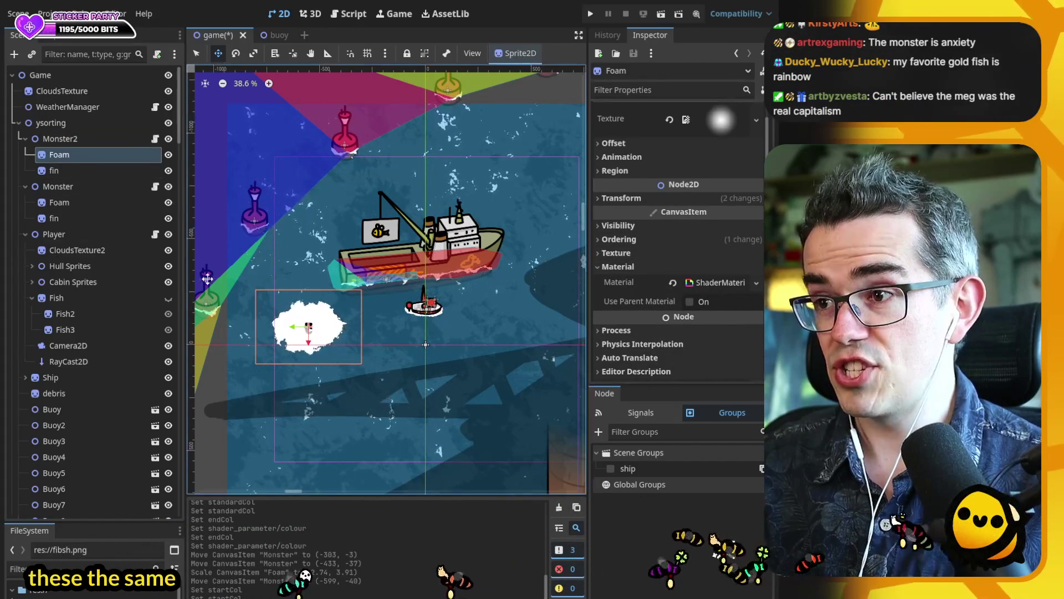
scroll(341, 349, up, 2)
key(s)
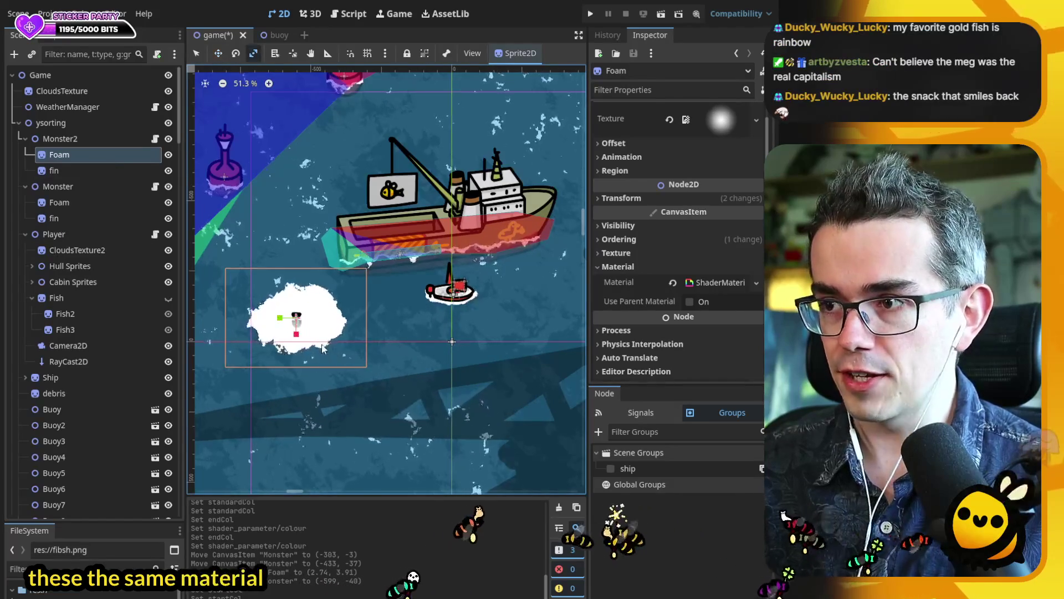
mouse_move(328, 340)
mouse_down()
mouse_move(316, 333)
mouse_move(355, 330)
mouse_up()
- Set the foam shader's Alpha Amount to 0.5 then lower, and shrink the foam to about half size
scroll(355, 330, down, 1)
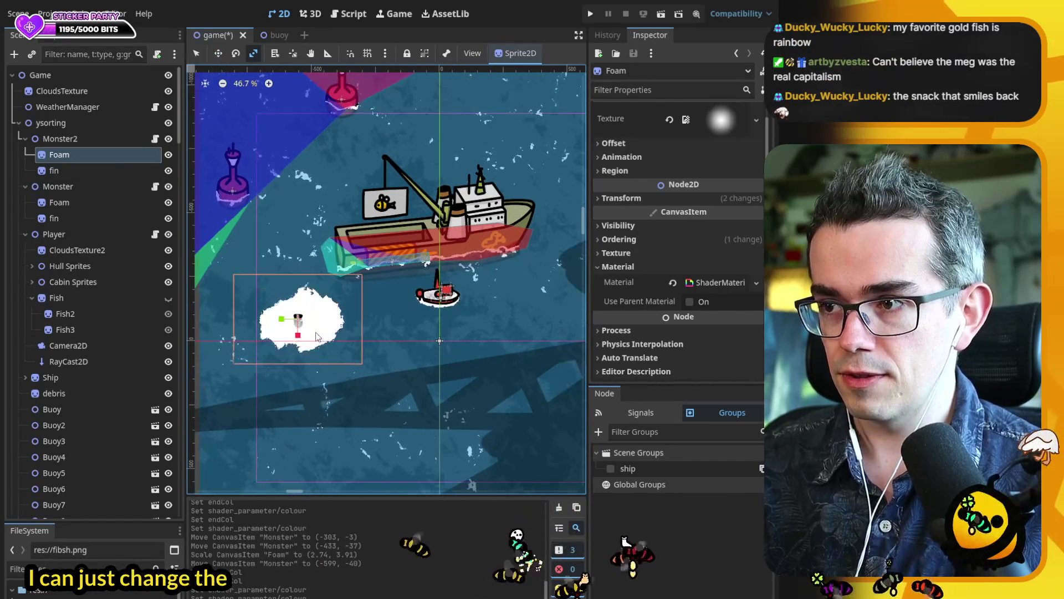
click(655, 226)
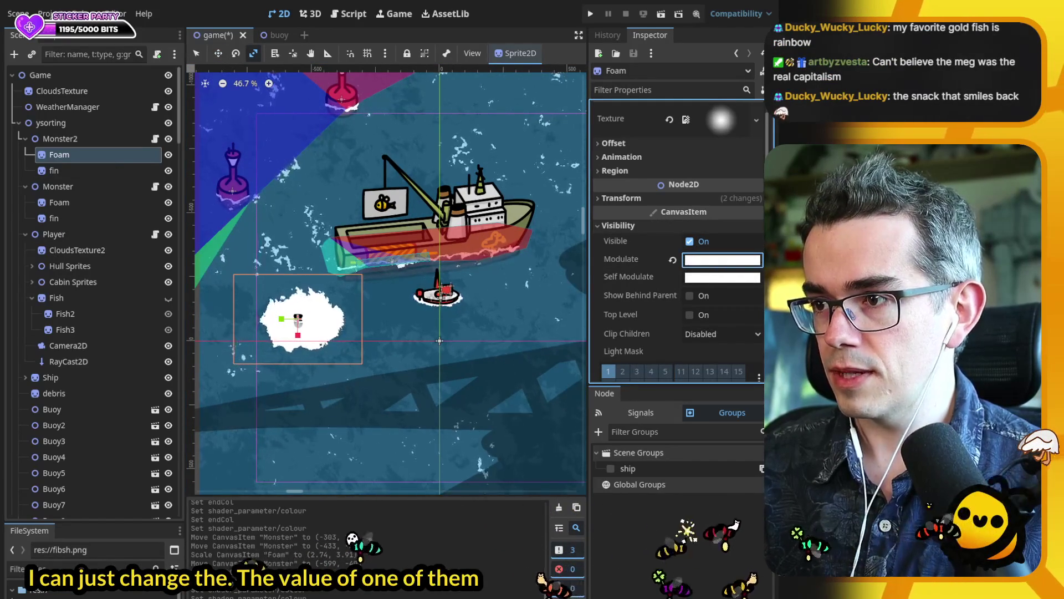
scroll(664, 304, down, 5)
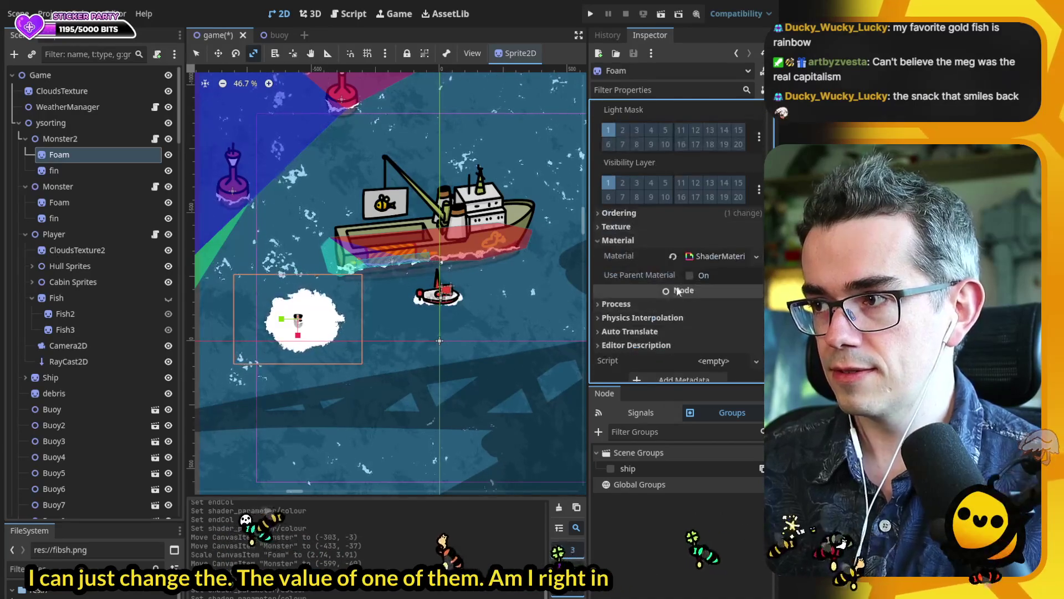
click(716, 254)
click(647, 269)
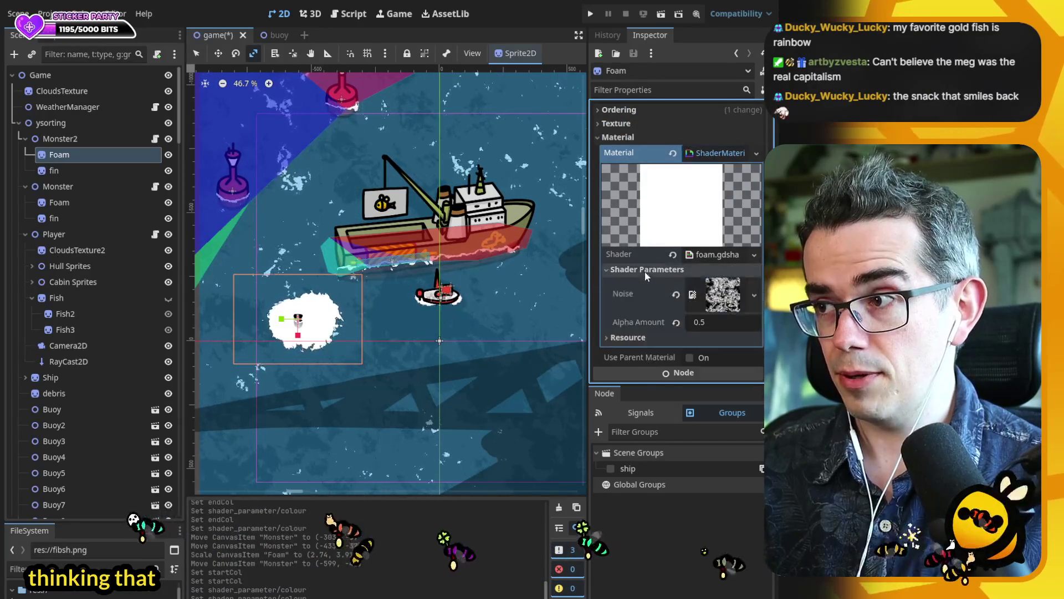
scroll(645, 271, down, 1)
drag(724, 288, 718, 287)
text(0.5)
key(Return)
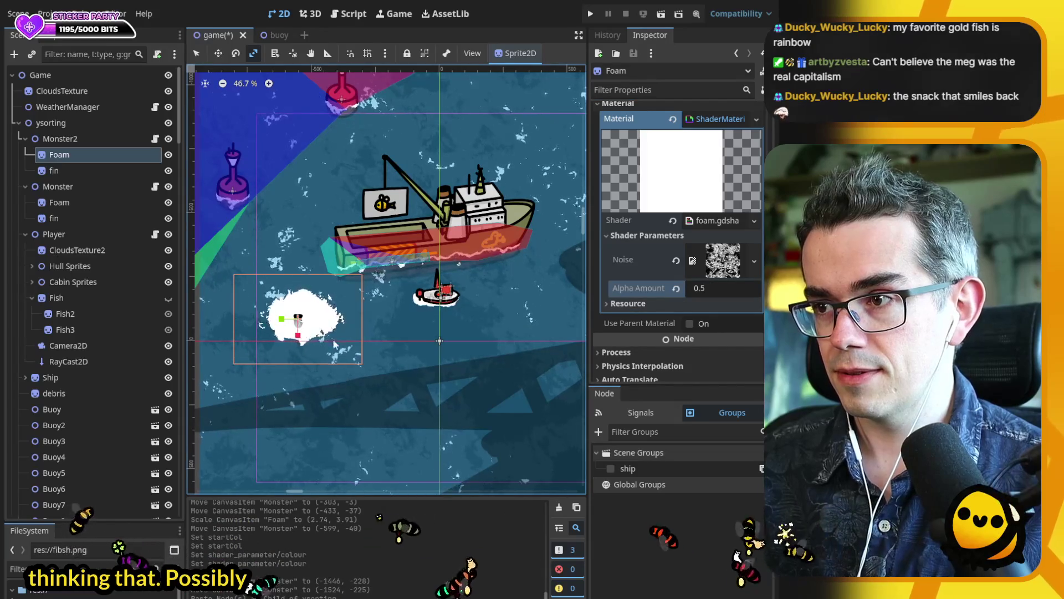
drag(325, 333, 318, 330)
drag(715, 288, 699, 288)
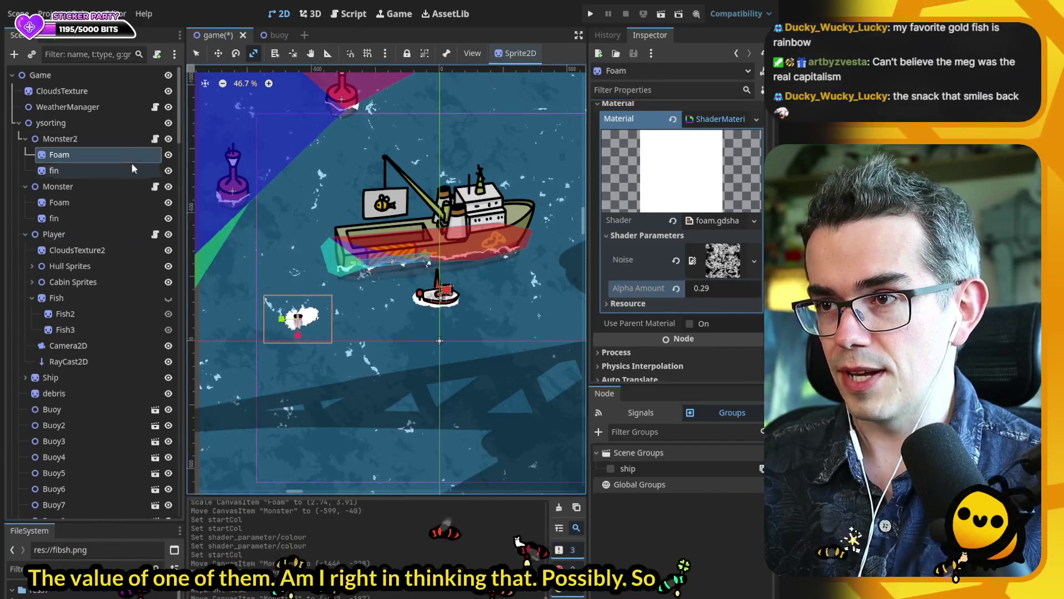
- Move Monster2 up and left so it sits just beside the small boat
click(95, 139)
key(w)
mouse_move(336, 336)
mouse_down()
mouse_move(309, 297)
mouse_move(317, 304)
mouse_move(314, 277)
mouse_move(322, 295)
mouse_up()
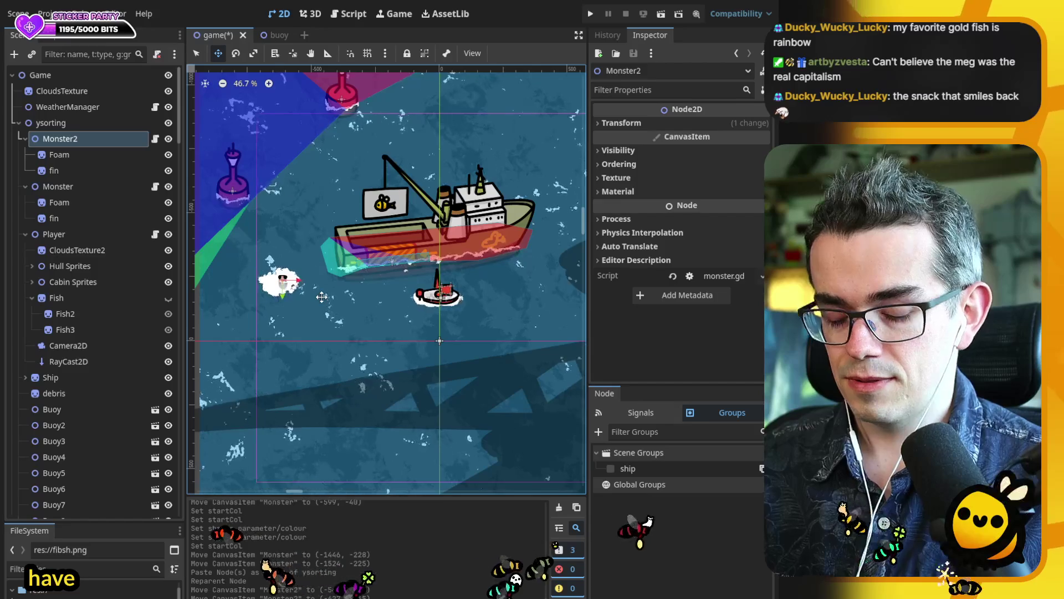
- Duplicate Monster2 as Monster3 and expose its Foam's shader material parameters
key(ctrl+d)
scroll(411, 349, down, 1)
click(101, 207)
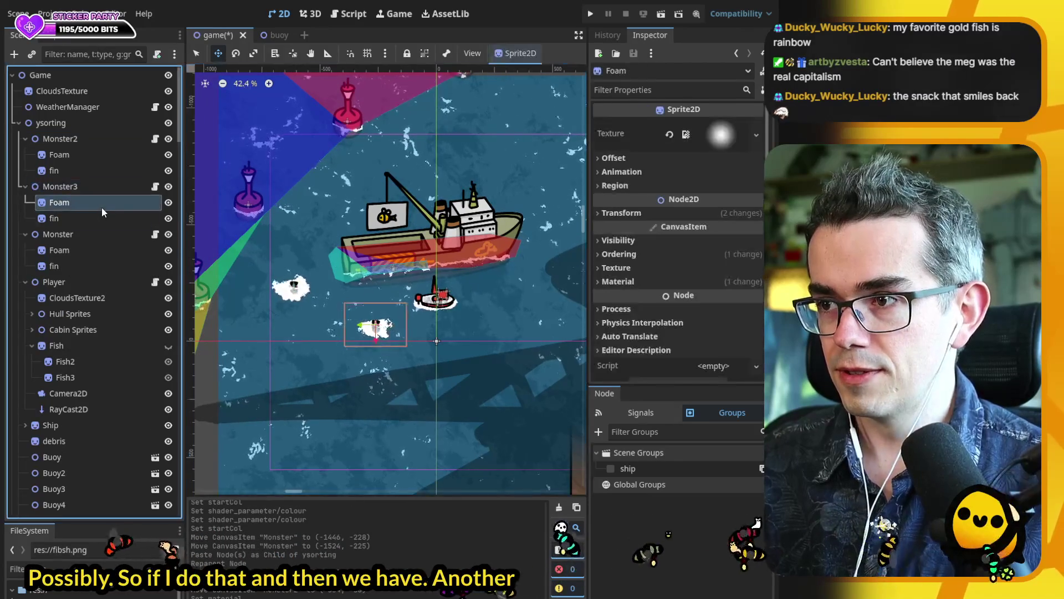
click(634, 239)
click(634, 240)
click(633, 281)
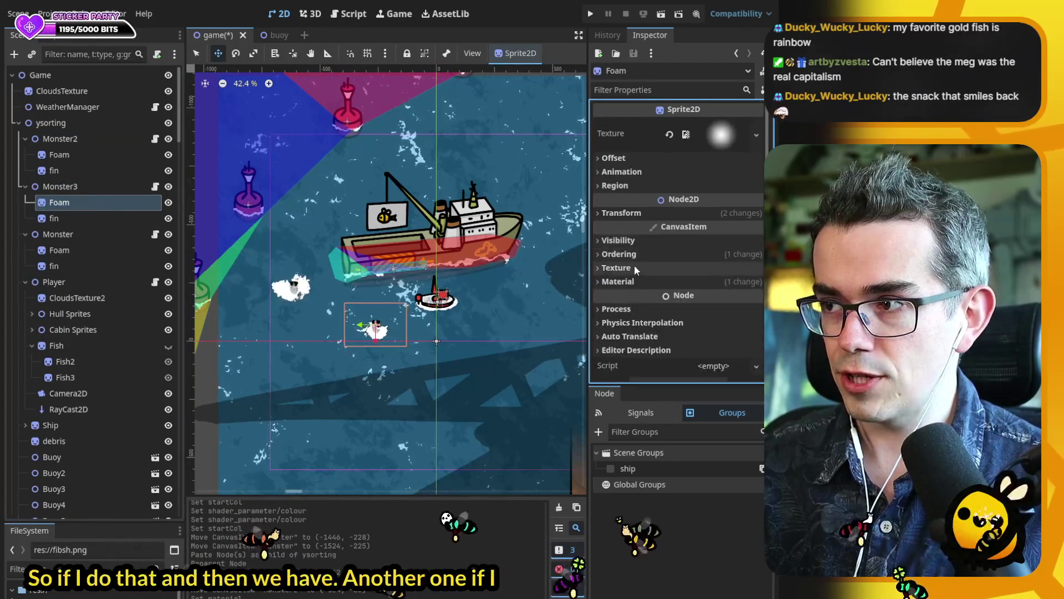
click(715, 298)
- Set the foam shader's Alpha Amount to 0.5 and save the scene
scroll(670, 304, down, 3)
drag(706, 330, 726, 330)
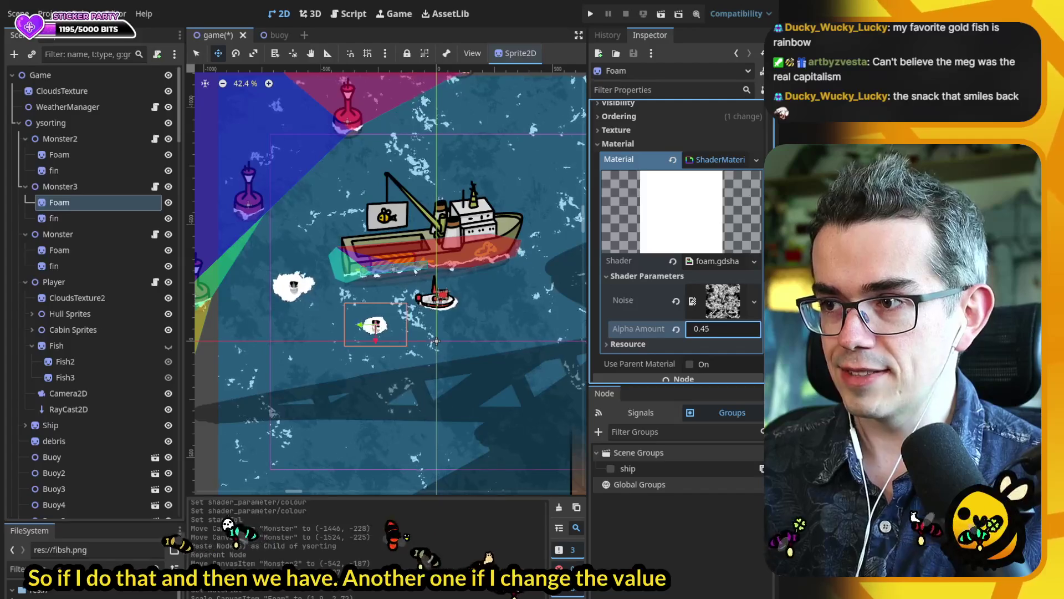
text(0.5)
key(Return)
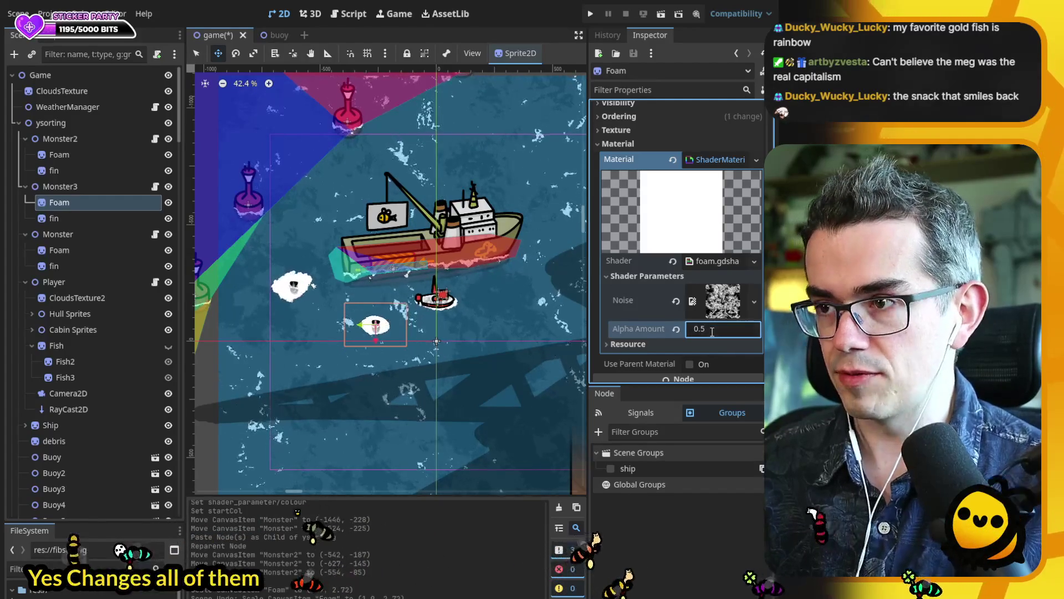
key(ctrl+s)
- Select the Monster3 node and begin renaming it
scroll(423, 335, up, 3)
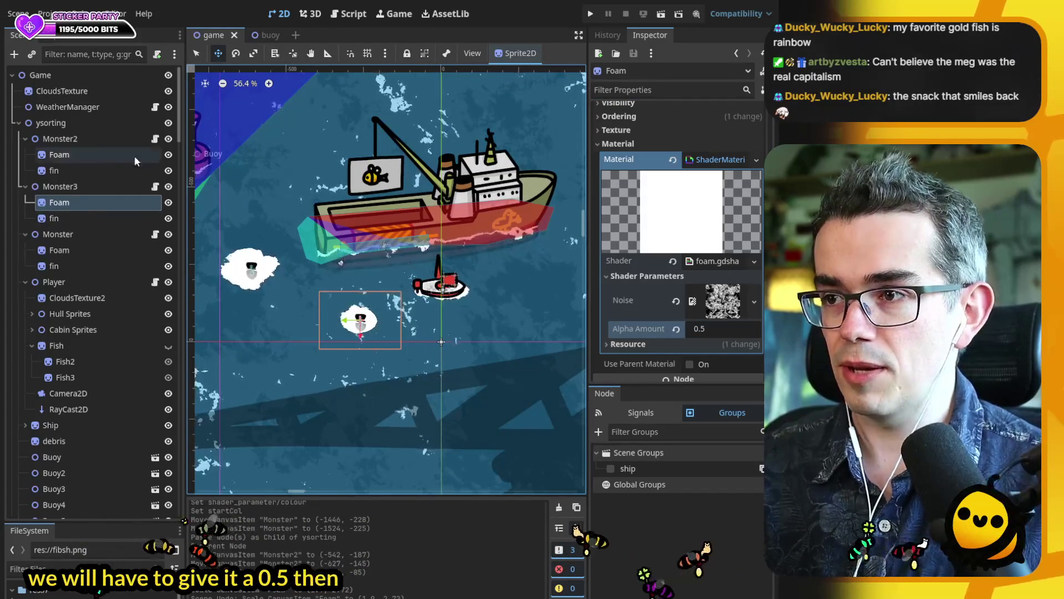
click(88, 186)
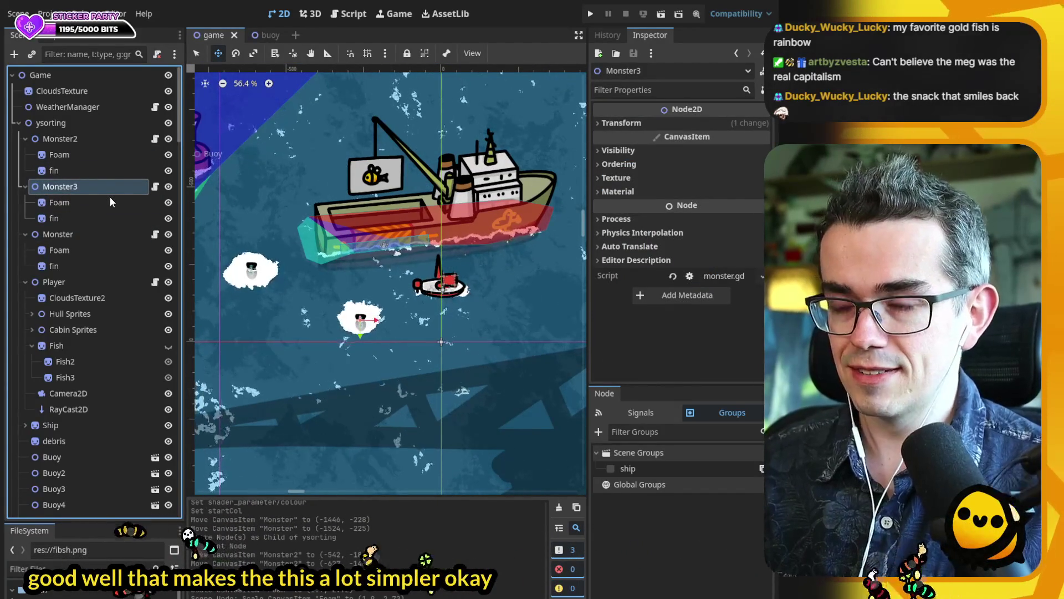
key(F2)
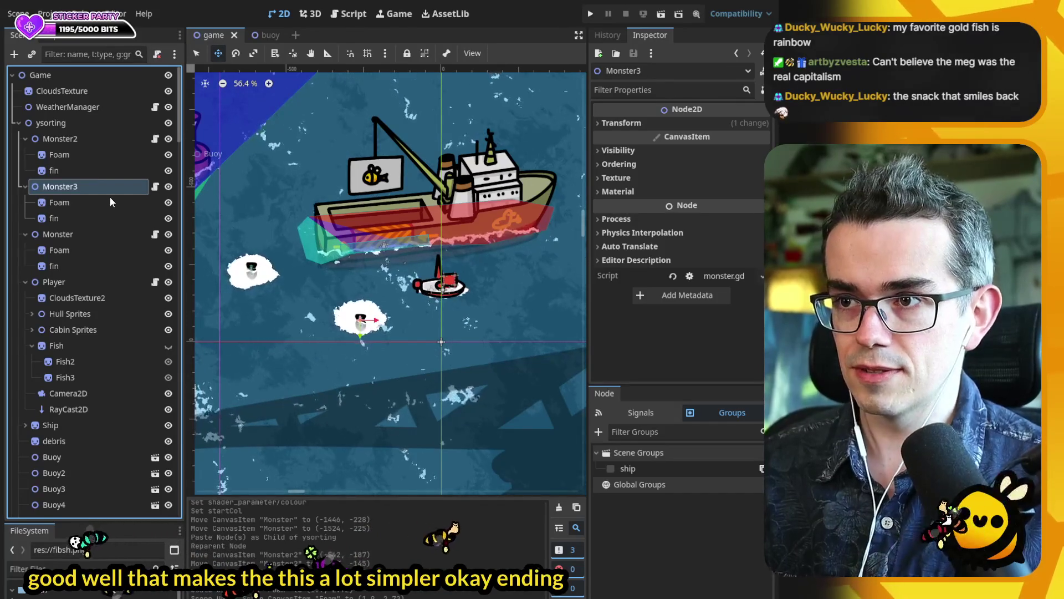
- Rename Monster3 to EndingMonster and Monster2 to EndingMonster2
text(EndingMonster)
key(Return)
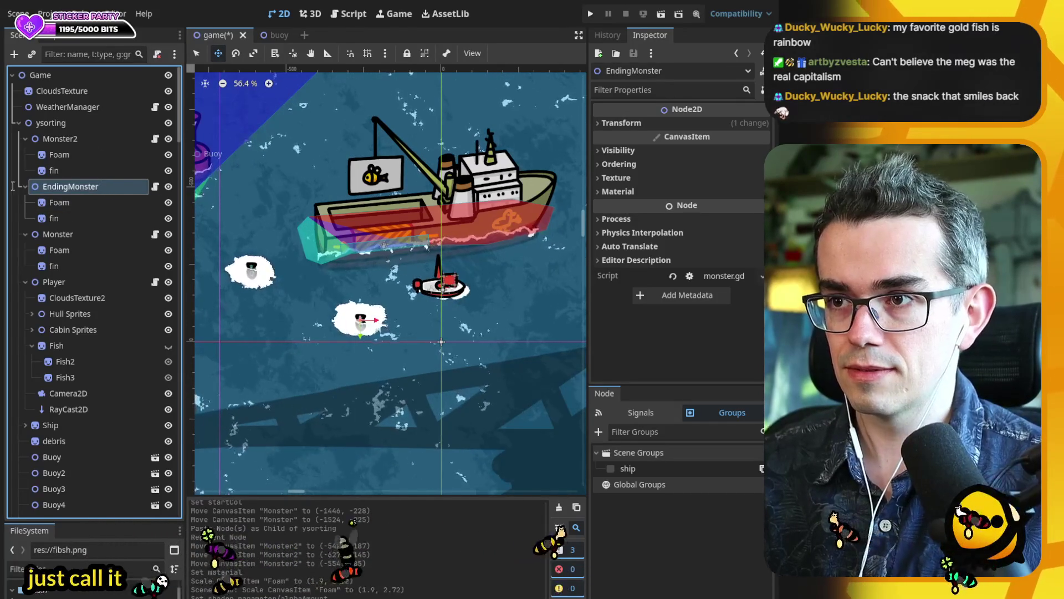
click(72, 140)
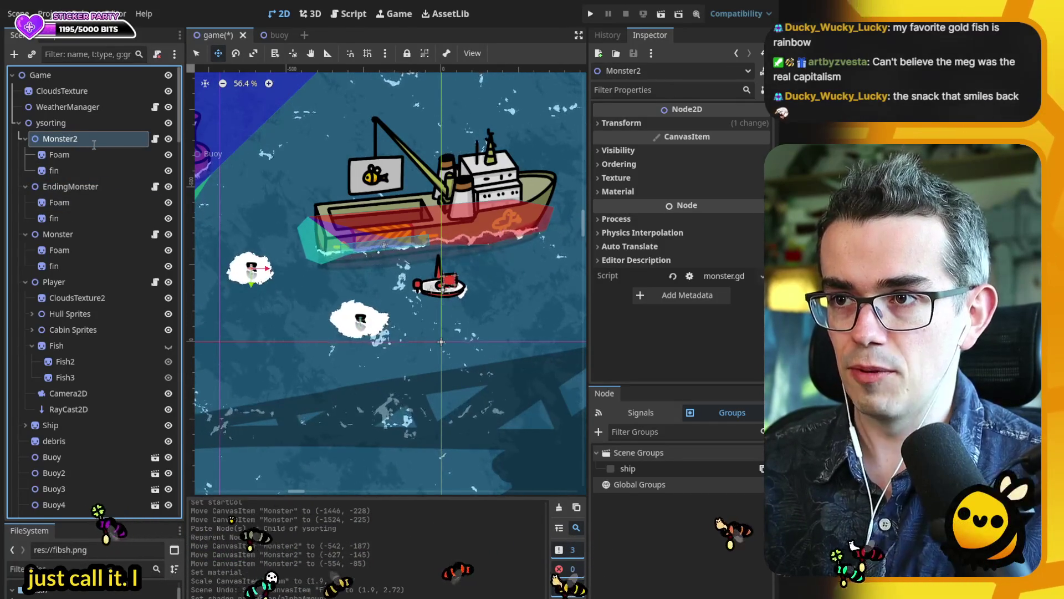
text(Ending)
key(Return)
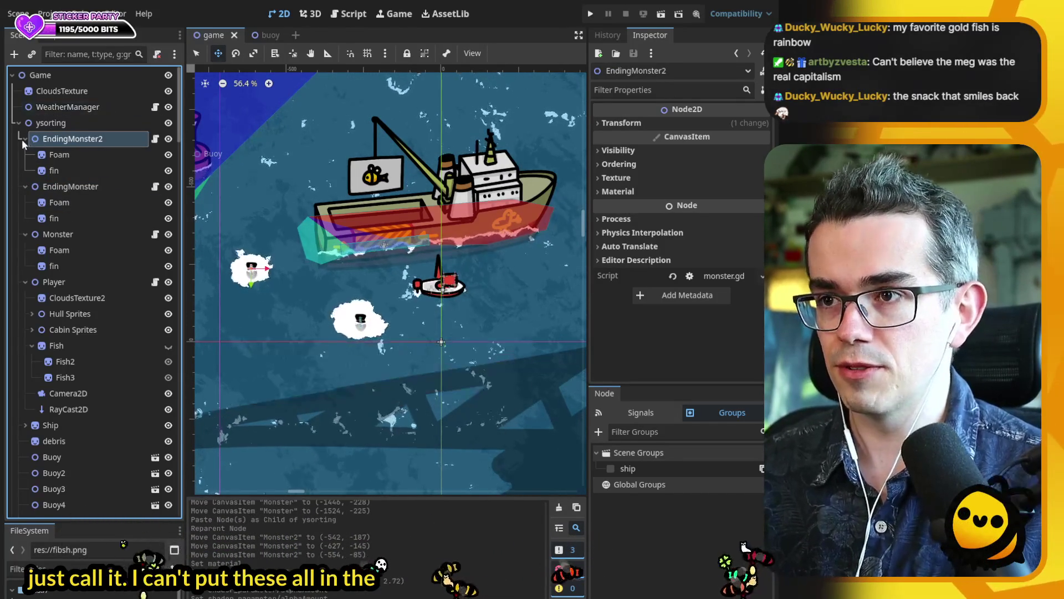
- Collapse both monsters, move EndingMonster beside the ship, and duplicate it as EndingMonster3
click(25, 139)
click(25, 155)
mouse_move(381, 351)
mouse_down()
mouse_move(317, 194)
mouse_move(338, 218)
mouse_move(321, 212)
mouse_up()
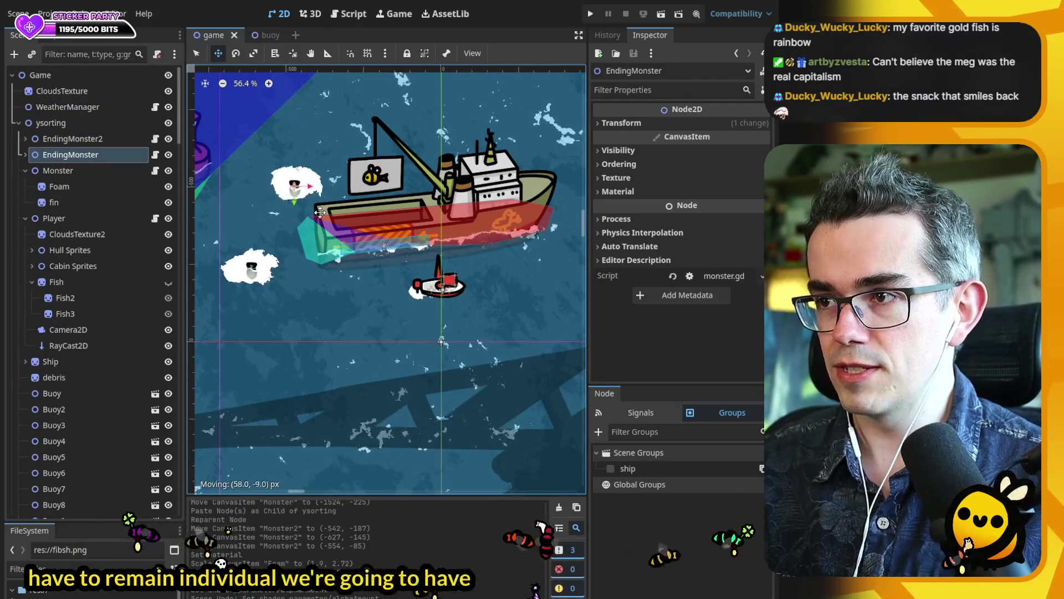
key(ctrl+d)
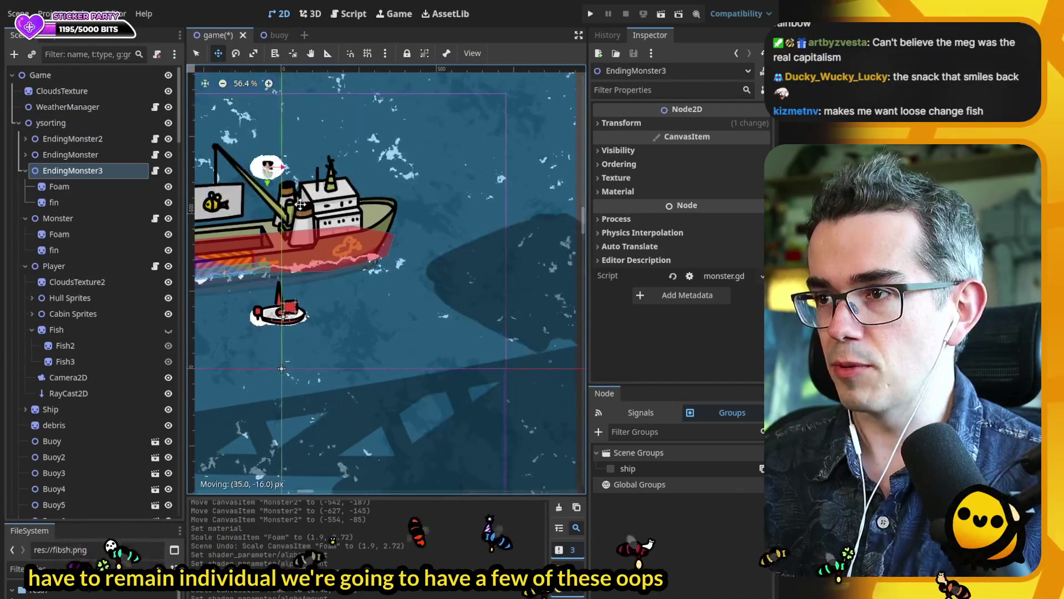
scroll(292, 206, down, 3)
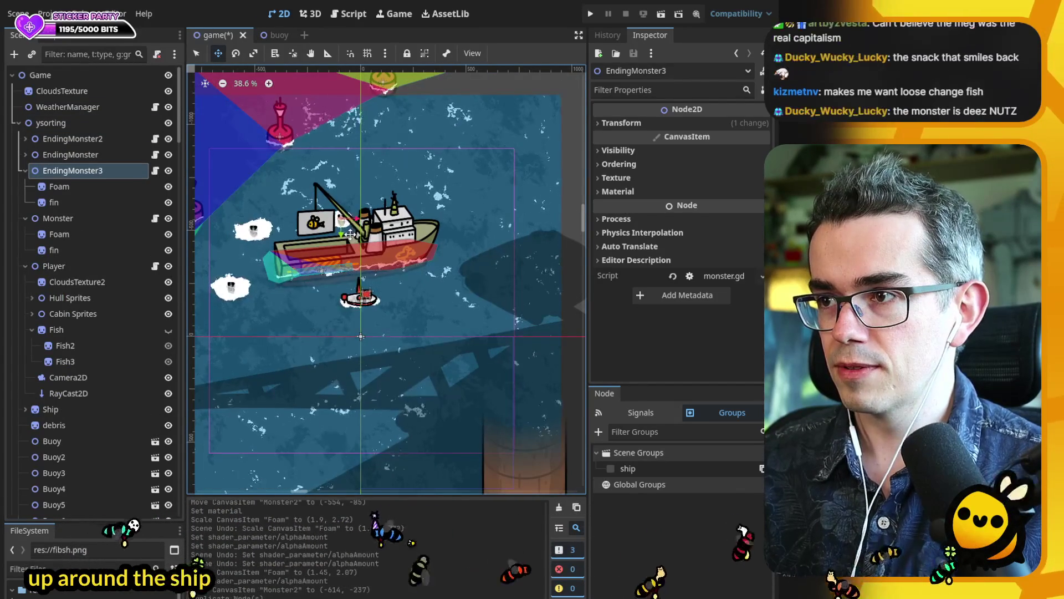
- Duplicate more monster copies up to EndingMonster8, placing them right of the ship and by the small boat
key(ctrl+d)
mouse_move(353, 238)
mouse_down()
mouse_move(460, 255)
mouse_move(468, 313)
mouse_move(307, 331)
mouse_move(415, 340)
mouse_up()
key(ctrl+d)
key(ctrl+d)
key(ctrl+d)
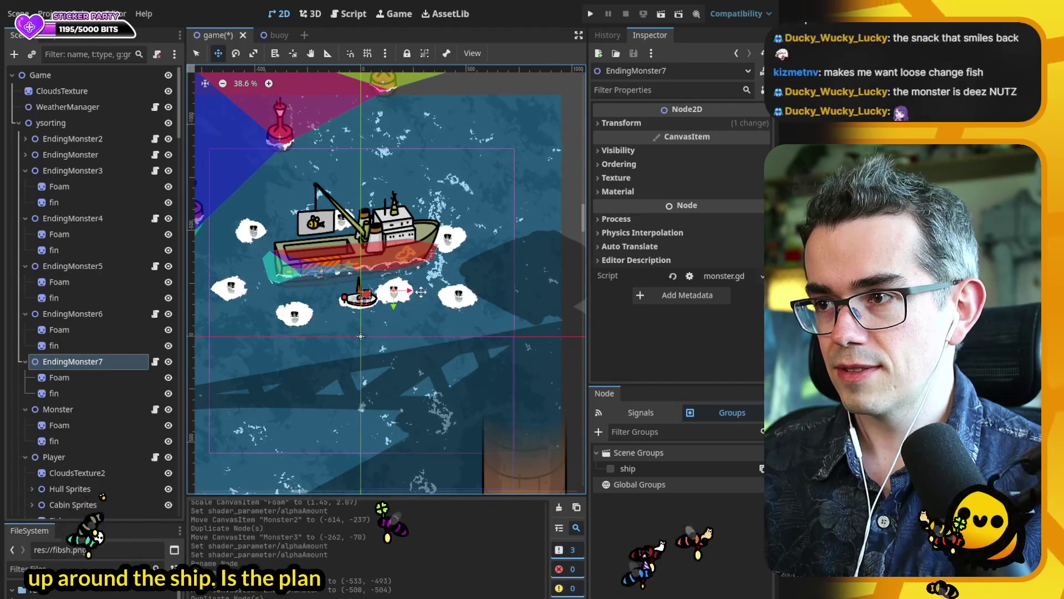
drag(406, 305, 435, 310)
scroll(435, 311, up, 1)
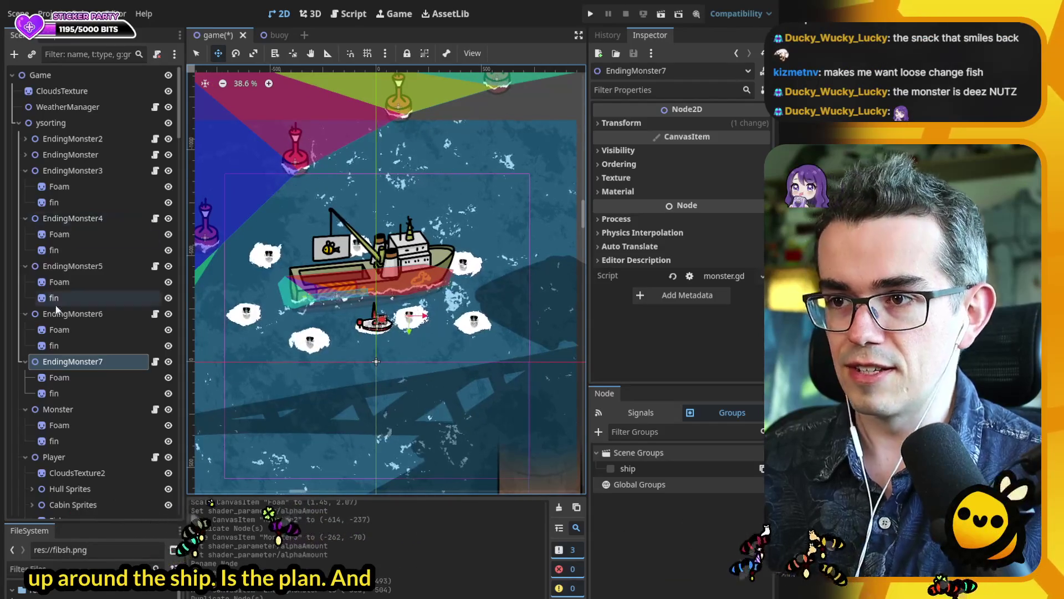
key(ctrl+d)
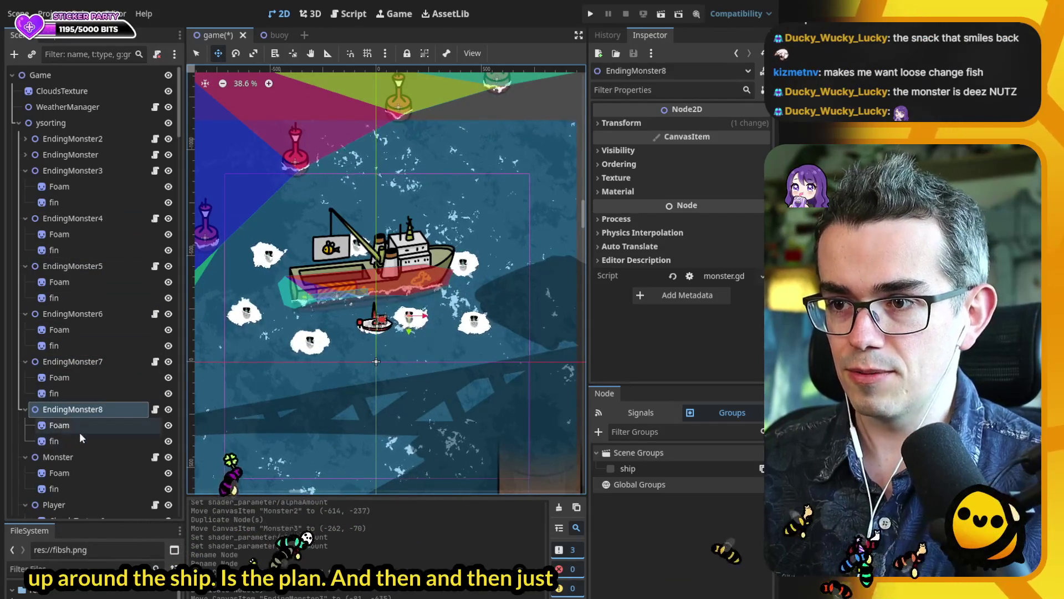
click(162, 446)
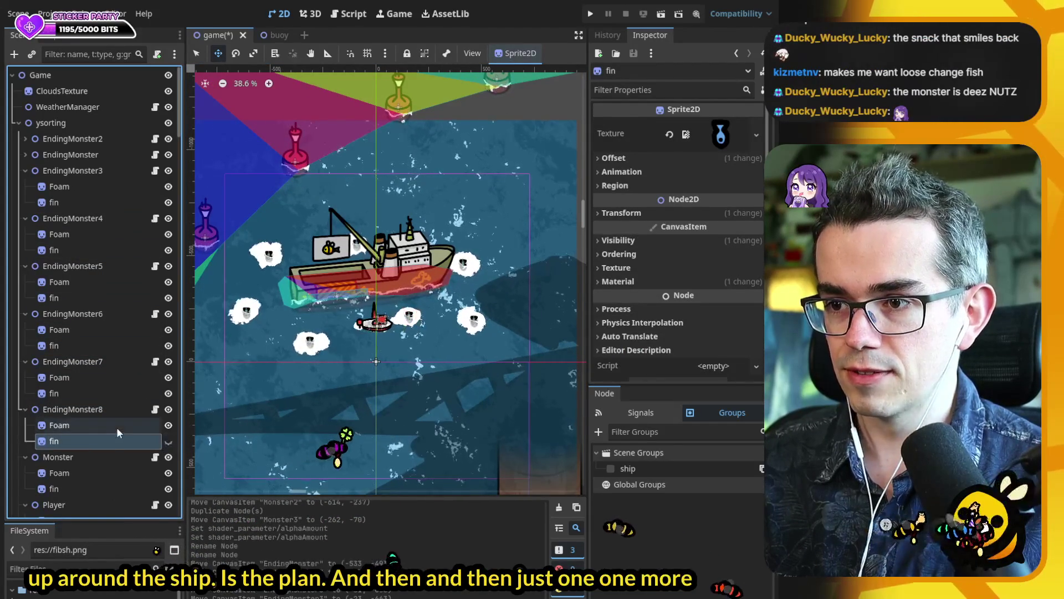
- Scale EndingMonster8's Foam up so it stretches around the ship
click(116, 425)
scroll(383, 319, up, 3)
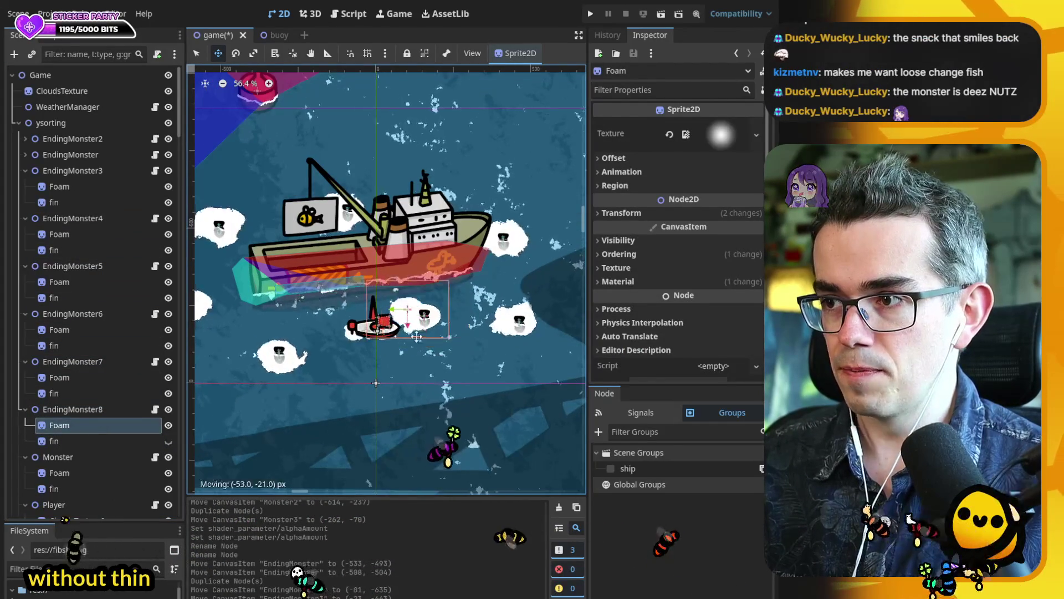
click(100, 412)
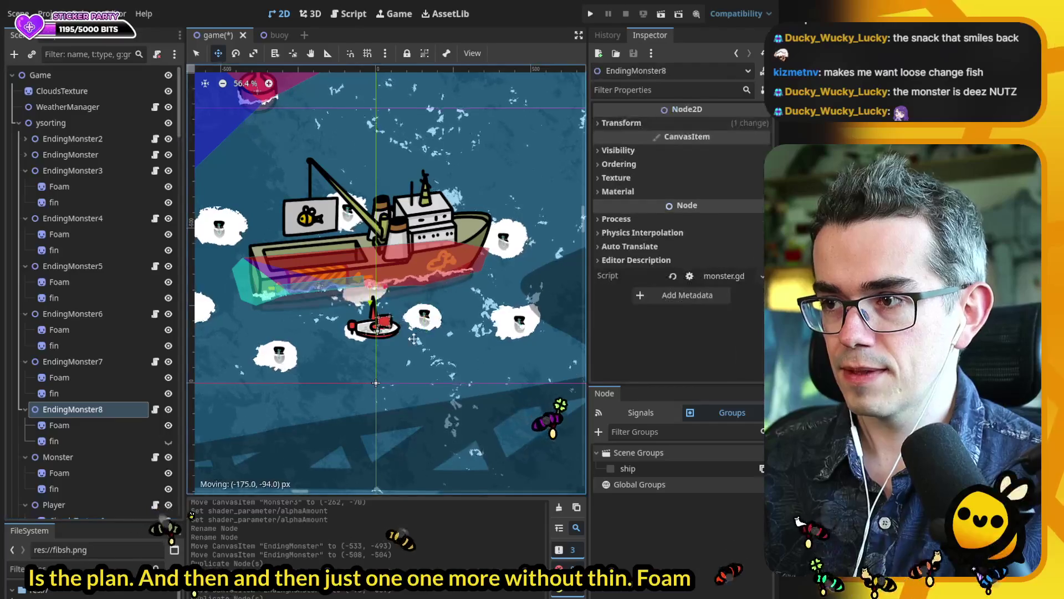
click(375, 298)
key(s)
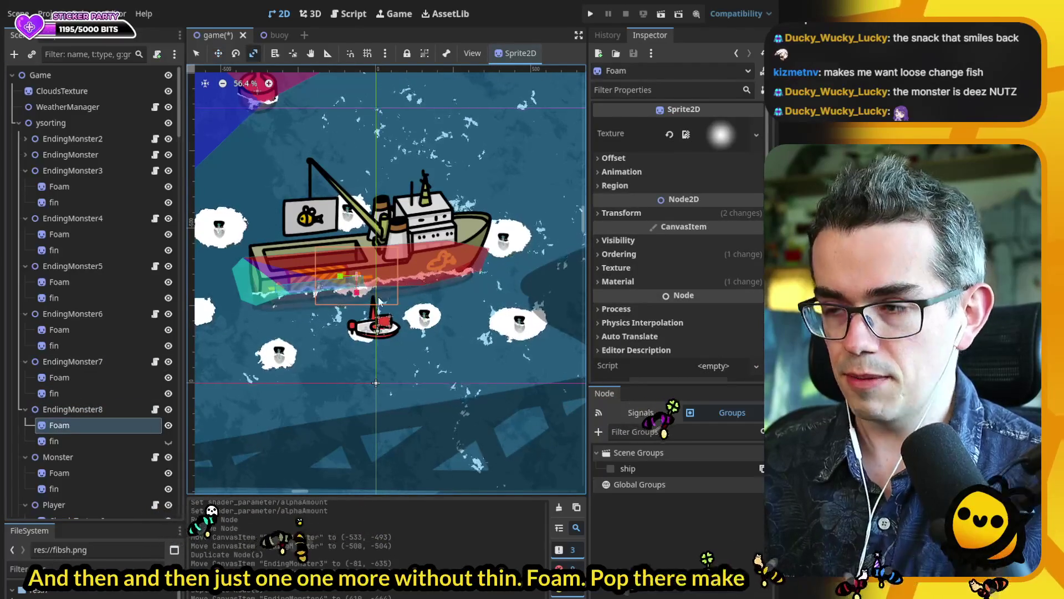
drag(406, 291, 559, 314)
key(w)
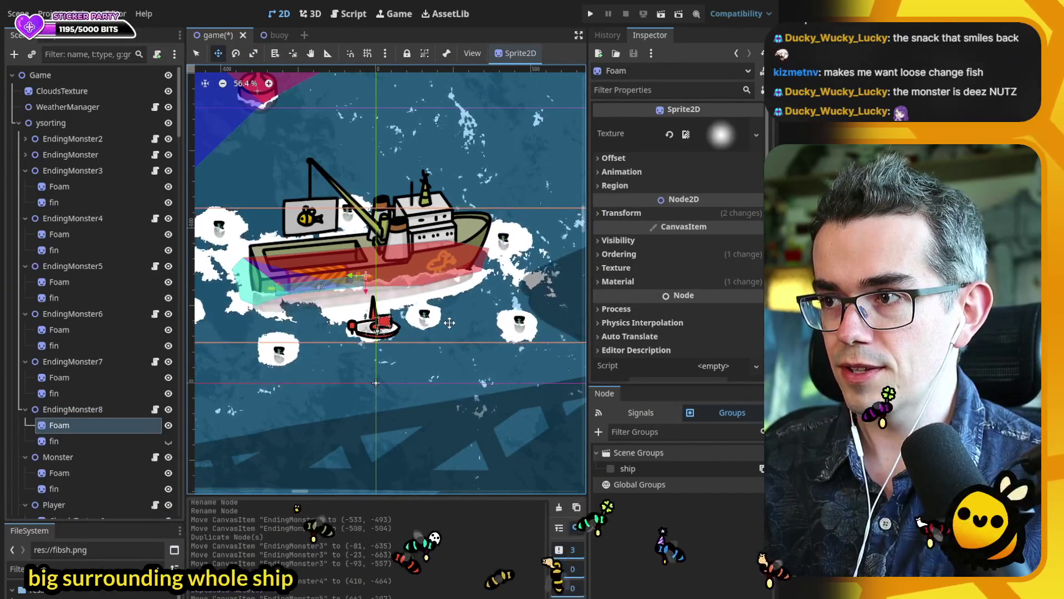
- Fine-tune the large foam's size and position around the ship and save the scene
scroll(559, 316, down, 1)
scroll(406, 332, up, 1)
scroll(405, 330, down, 2)
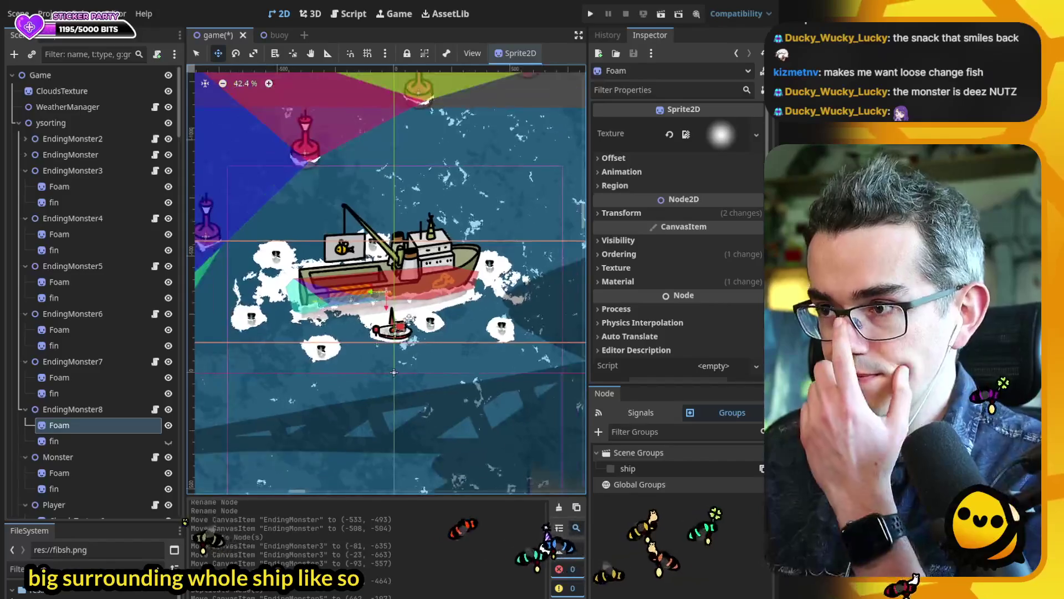
scroll(403, 325, up, 1)
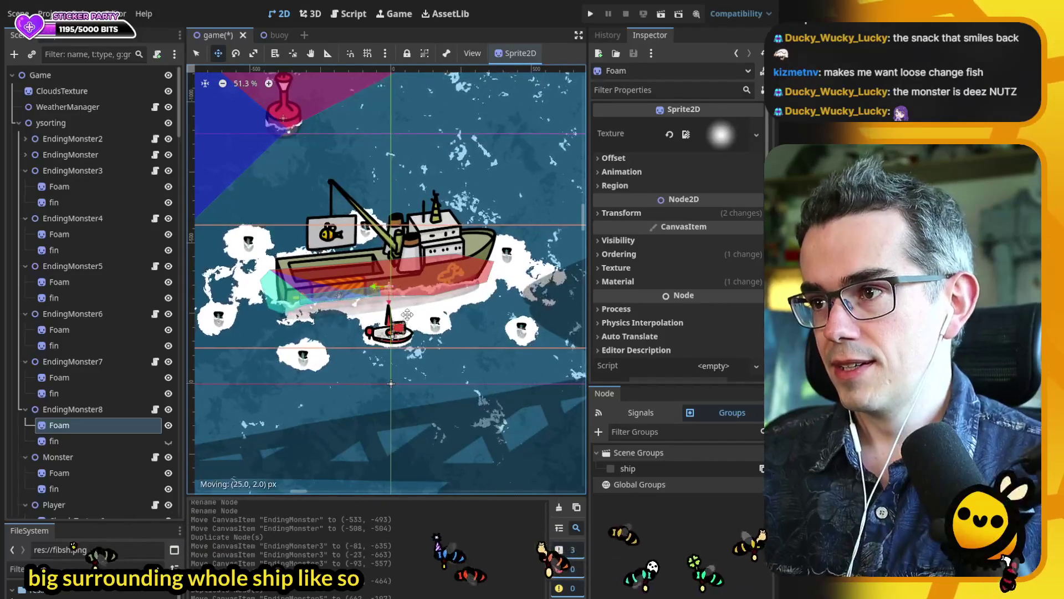
scroll(407, 315, down, 3)
scroll(388, 308, down, 1)
key(s)
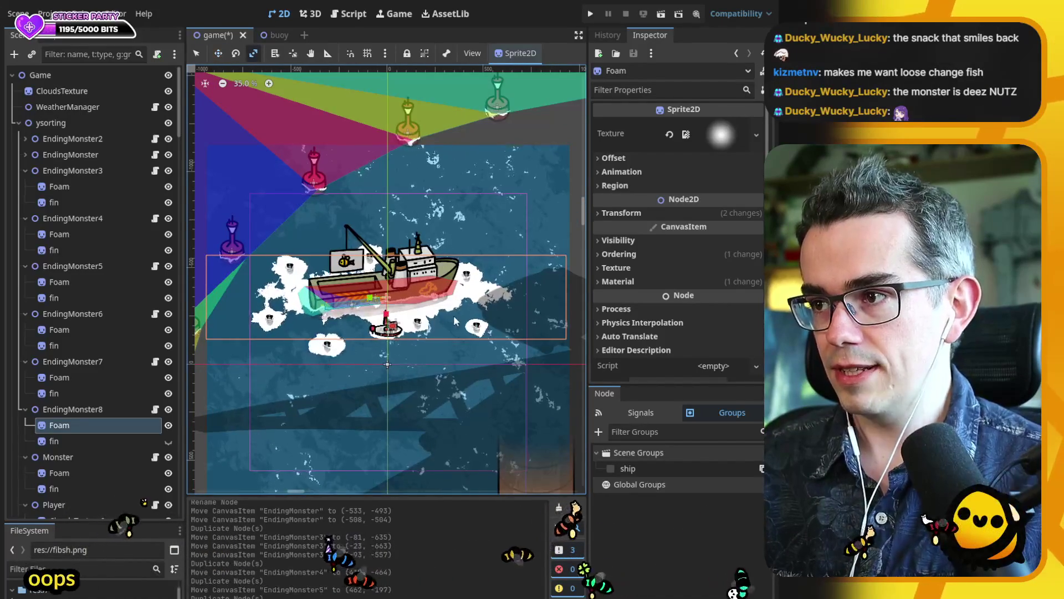
drag(369, 301, 371, 302)
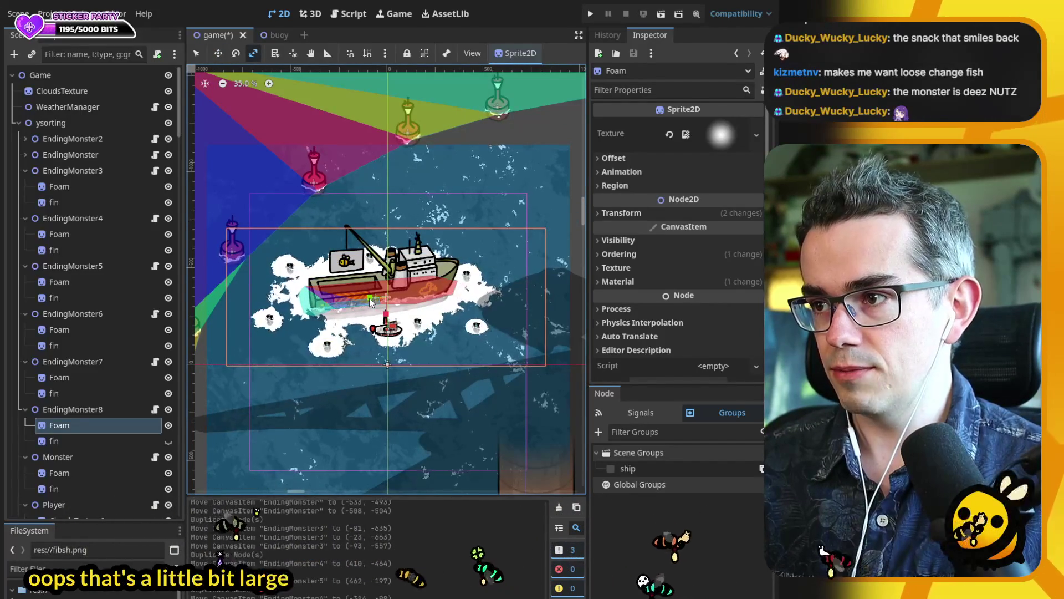
key(ctrl+s)
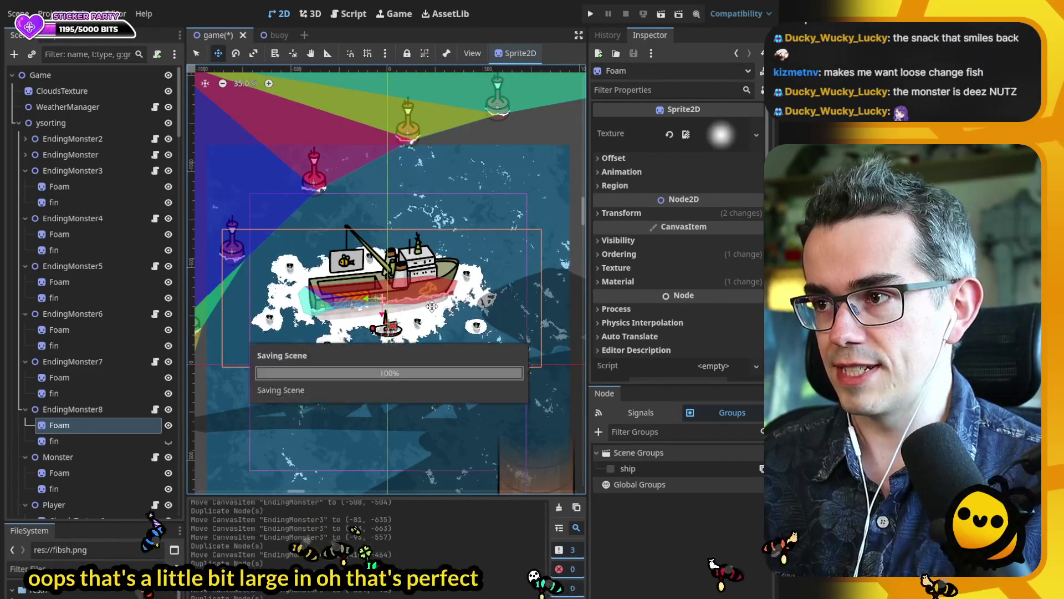
drag(412, 310, 442, 302)
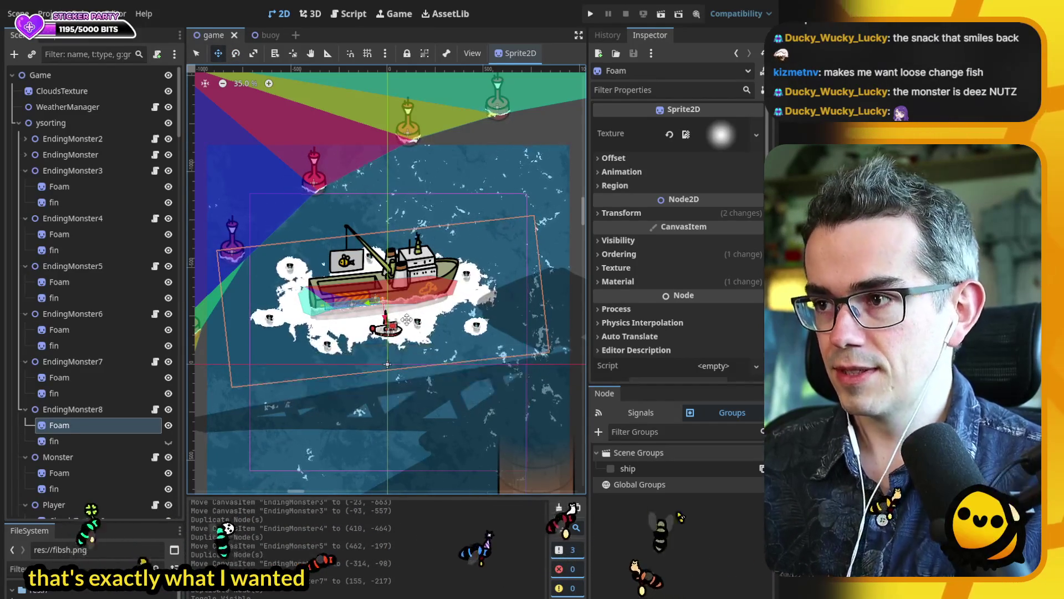
scroll(406, 317, up, 2)
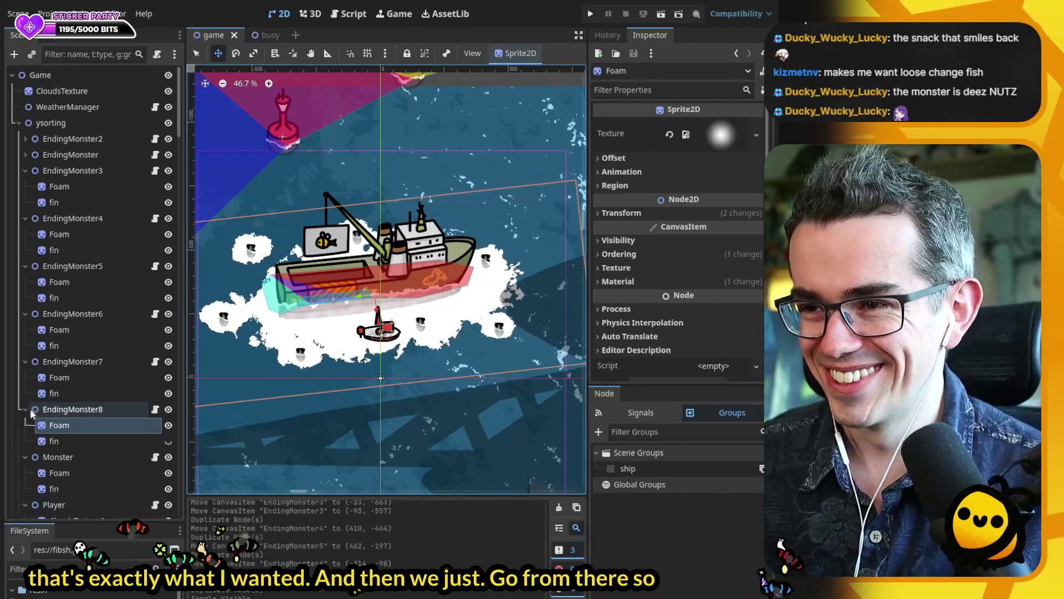
- Collapse EndingMonster3 through EndingMonster8 in the Scene dock and hide the large foam patch
click(64, 393)
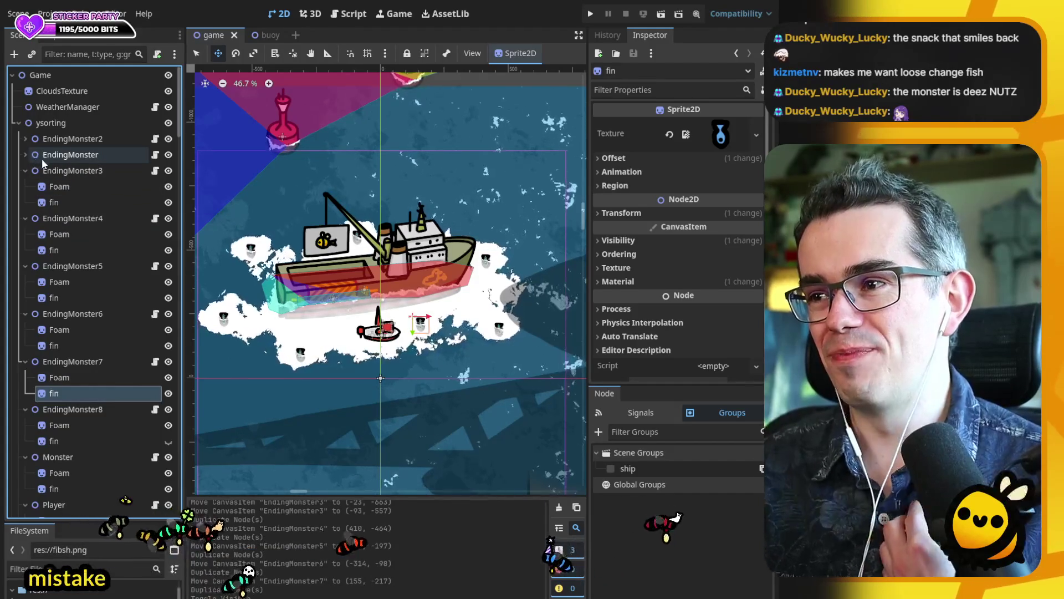
click(25, 170)
click(26, 183)
click(25, 202)
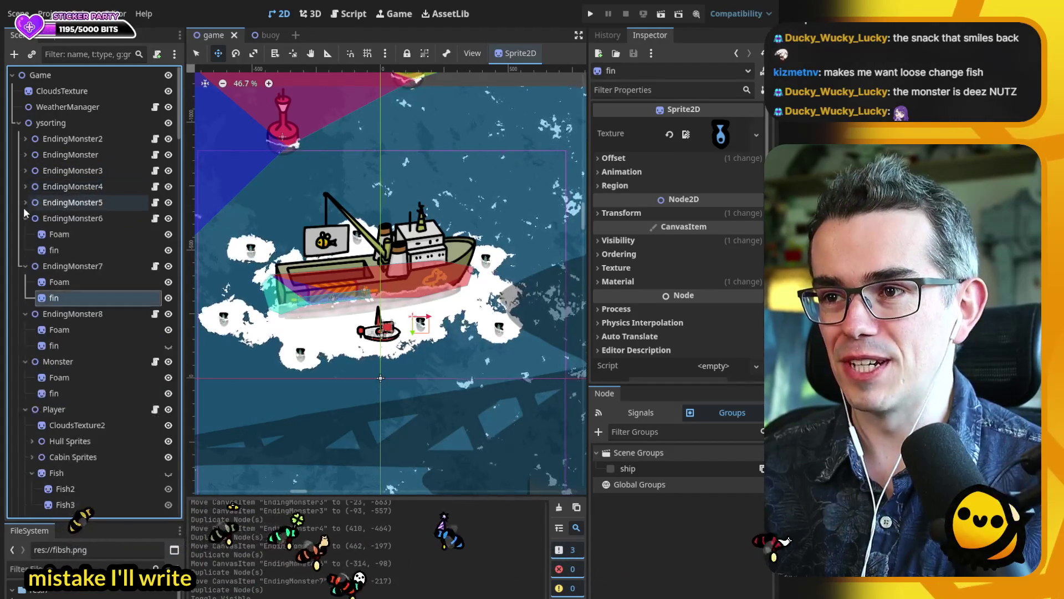
click(25, 219)
click(26, 234)
click(25, 250)
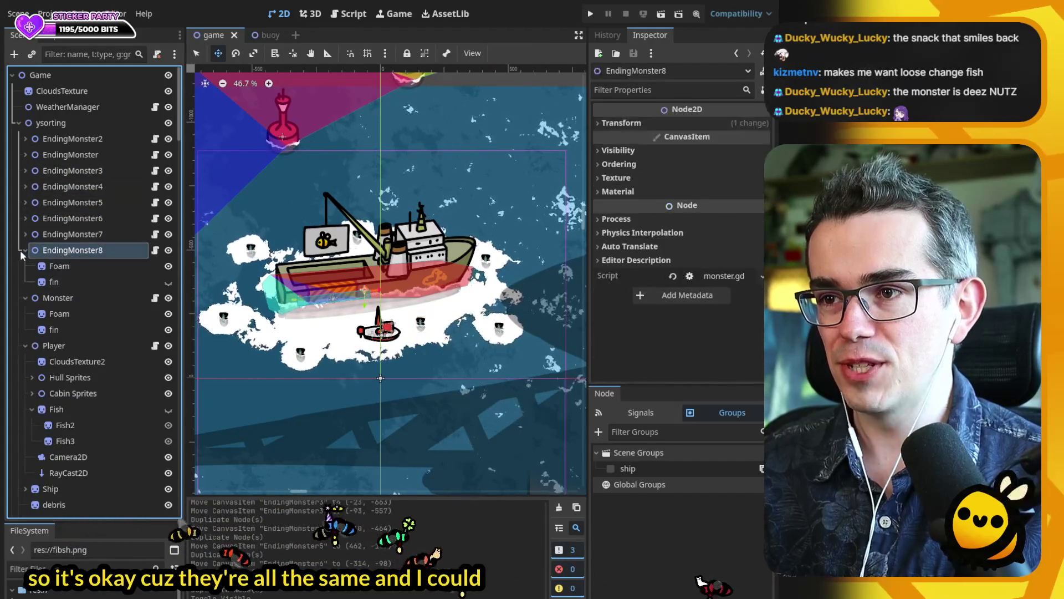
click(169, 251)
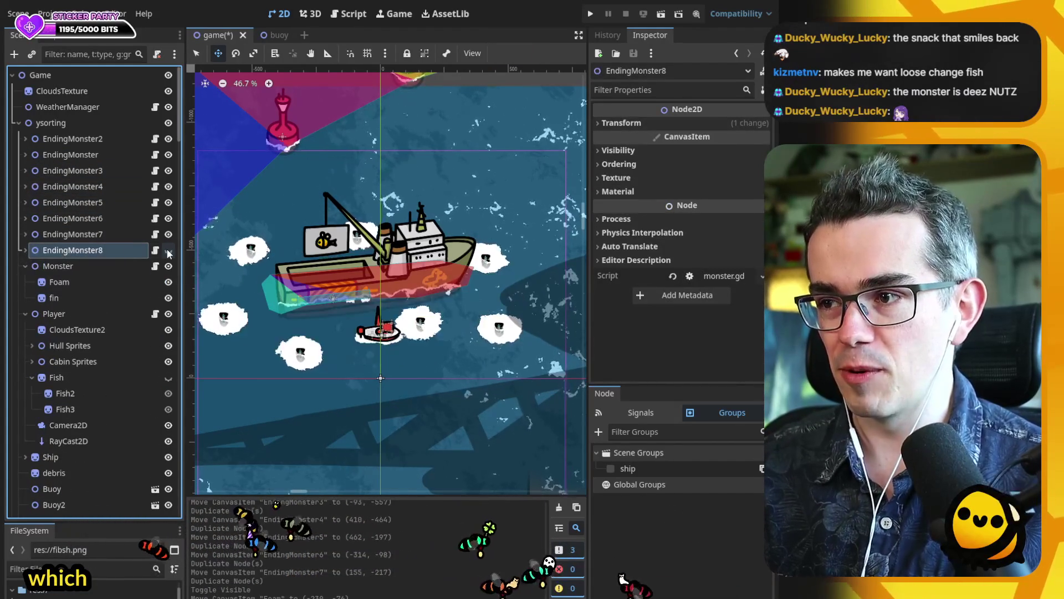
- Delete EndingMonster3 through EndingMonster7, then EndingMonster2
click(120, 234)
shift+click(113, 170)
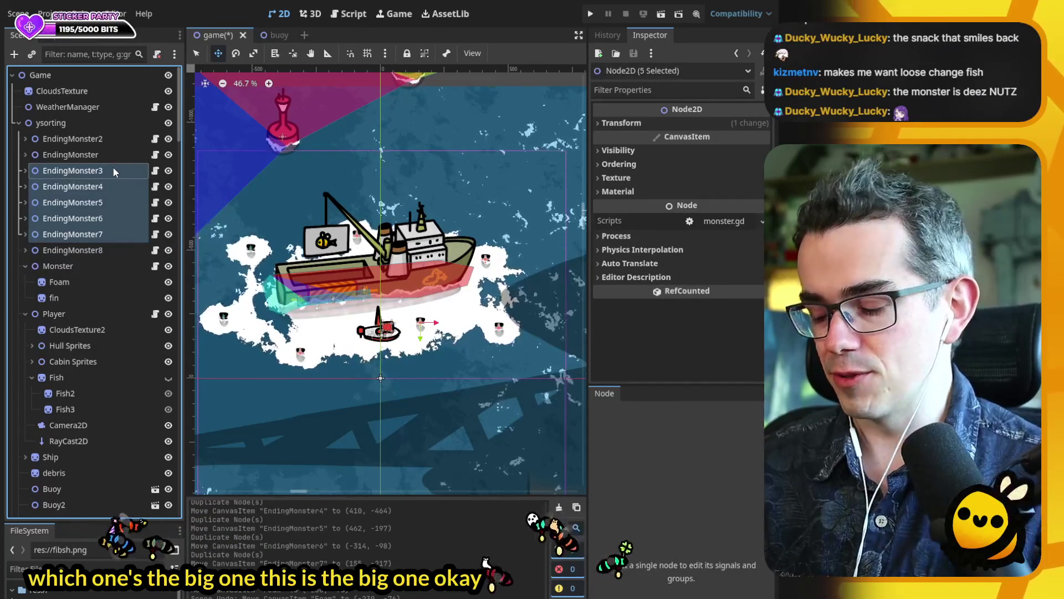
key(Delete)
click(105, 142)
key(Delete)
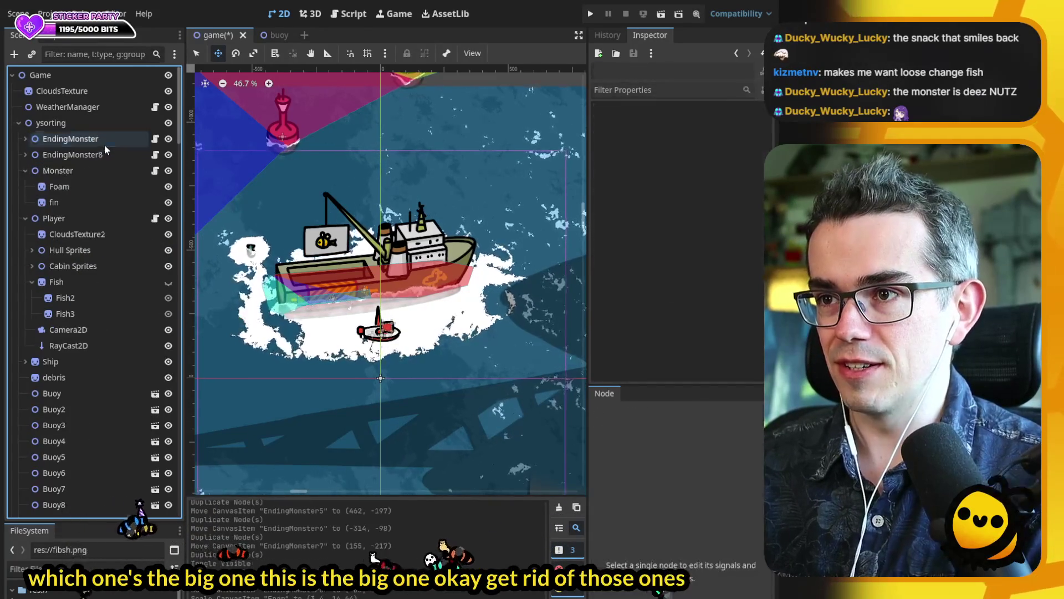
- Inspect EndingMonster's fin material settings and save the scene
click(93, 142)
click(26, 139)
click(75, 171)
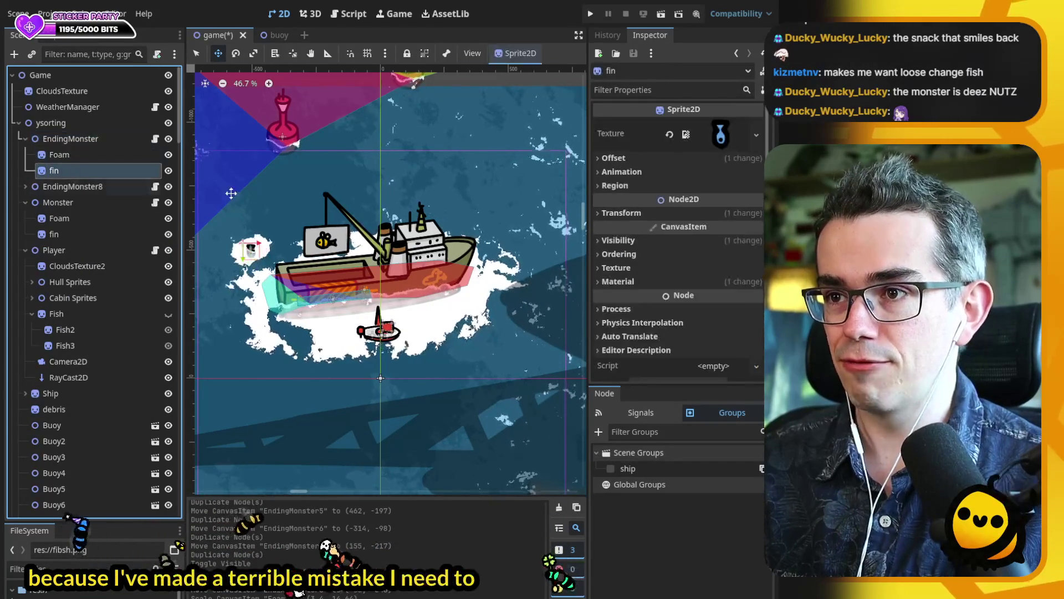
click(655, 282)
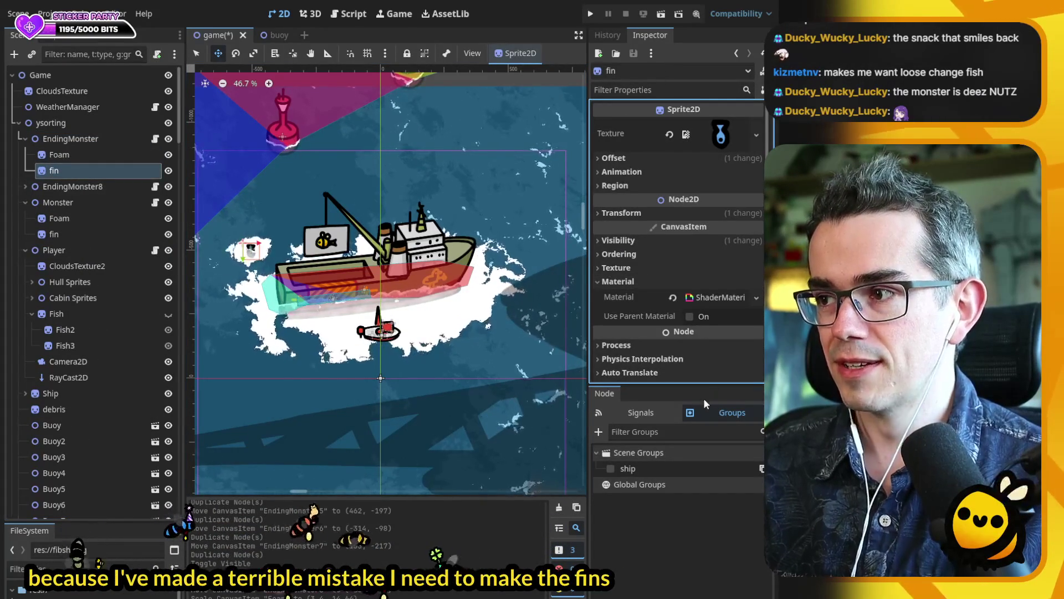
key(ctrl+s)
- Duplicate EndingMonster and place the copy down-left of the boat
click(77, 143)
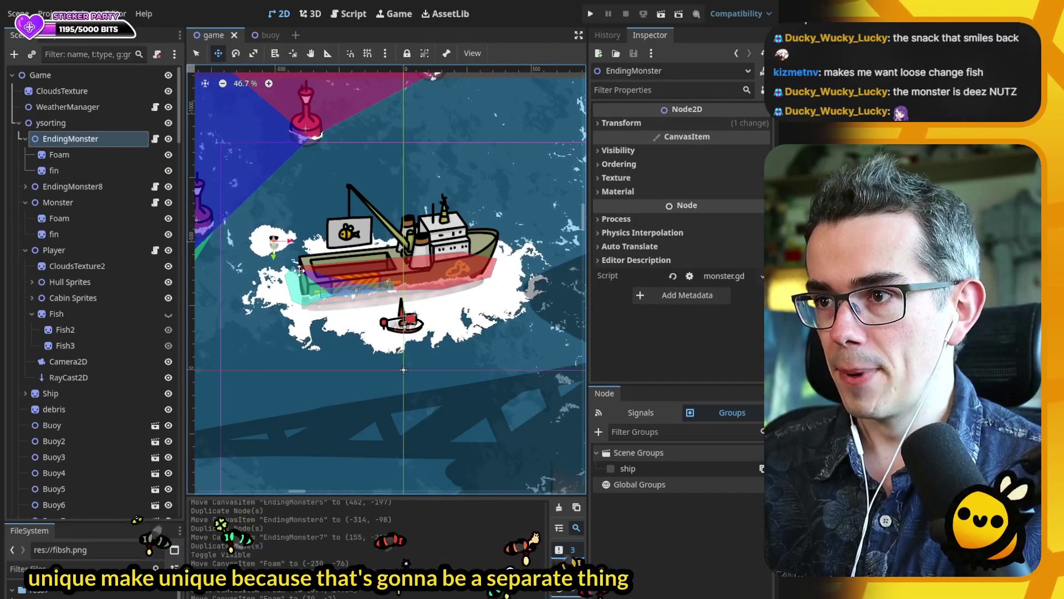
key(ctrl+d)
mouse_move(302, 268)
mouse_down()
mouse_move(257, 367)
mouse_move(367, 406)
mouse_move(549, 380)
mouse_move(585, 321)
mouse_move(500, 217)
mouse_move(378, 209)
mouse_up()
- Add more EndingMonster copies to the lower right and around the boat, then save the scene
key(ctrl+d)
key(ctrl+d)
key(ctrl+d)
key(ctrl+d)
scroll(585, 321, down, 3)
scroll(476, 366, up, 3)
key(ctrl+d)
key(ctrl+d)
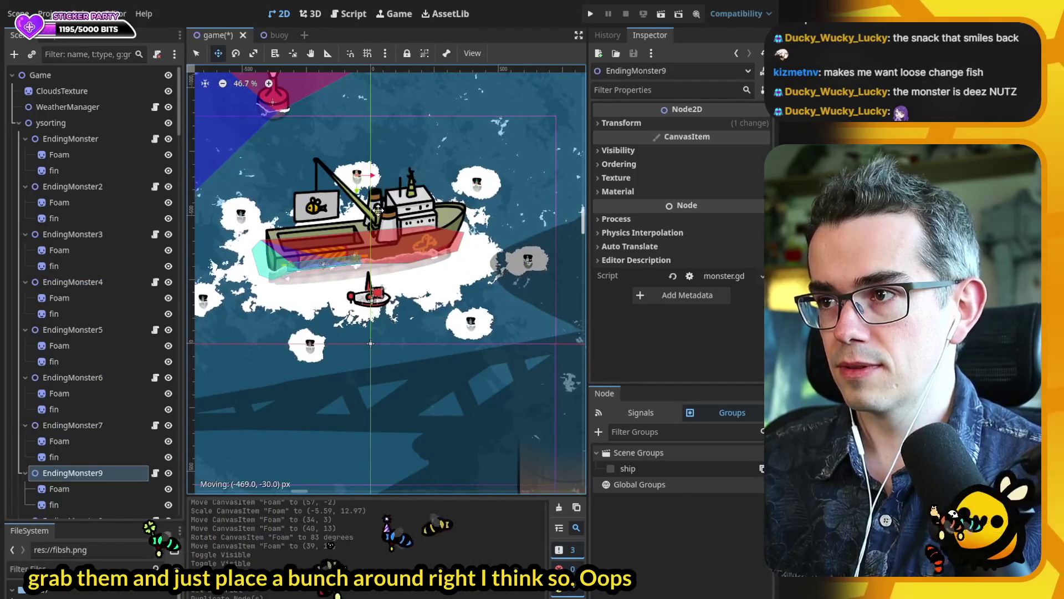
scroll(378, 218, down, 3)
scroll(369, 283, up, 1)
key(ctrl+s)
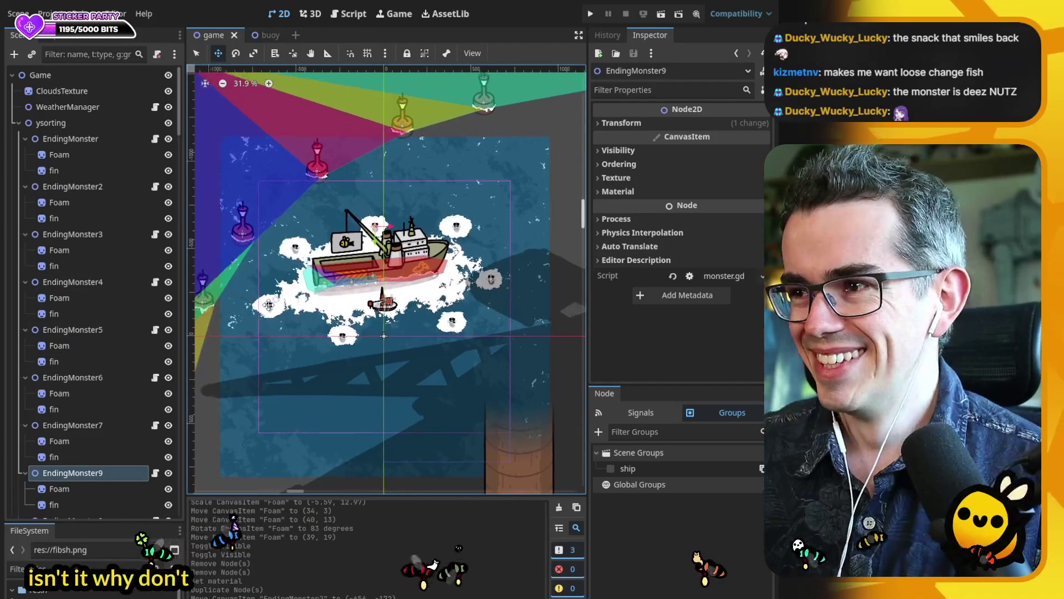
click(60, 155)
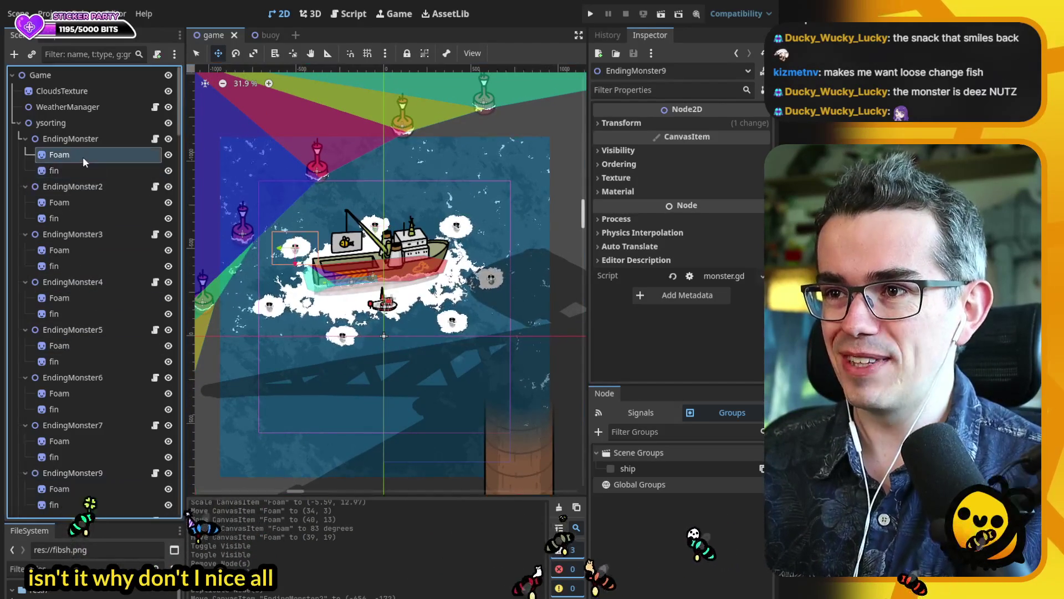
- Set the foam's Alpha Amount shader parameter to -1.0
mouse_move(716, 333)
mouse_down()
mouse_move(666, 333)
mouse_move(720, 332)
mouse_up()
text(-1)
key(Return)
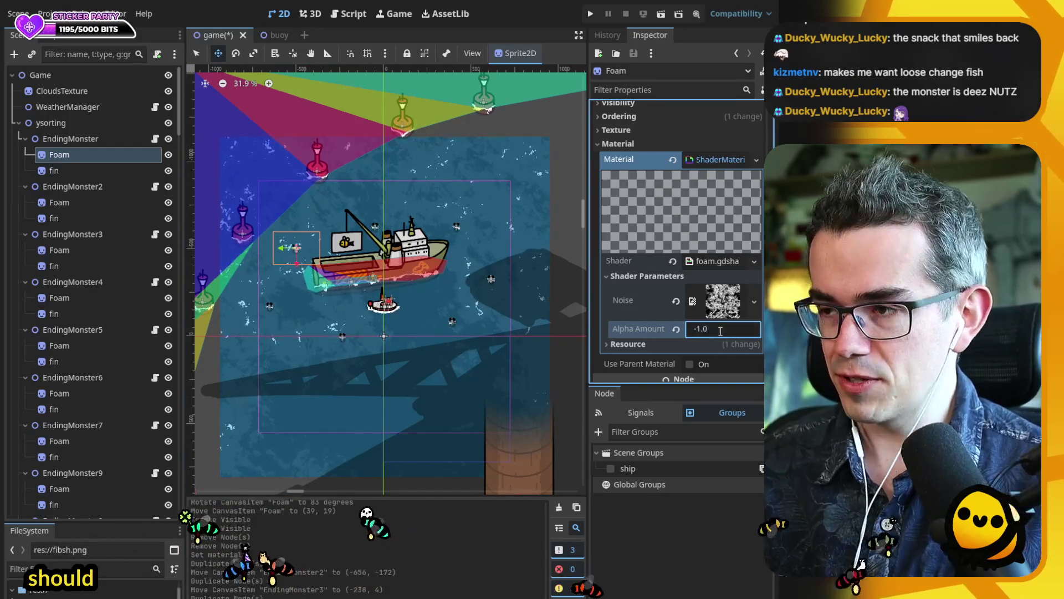
scroll(324, 300, up, 3)
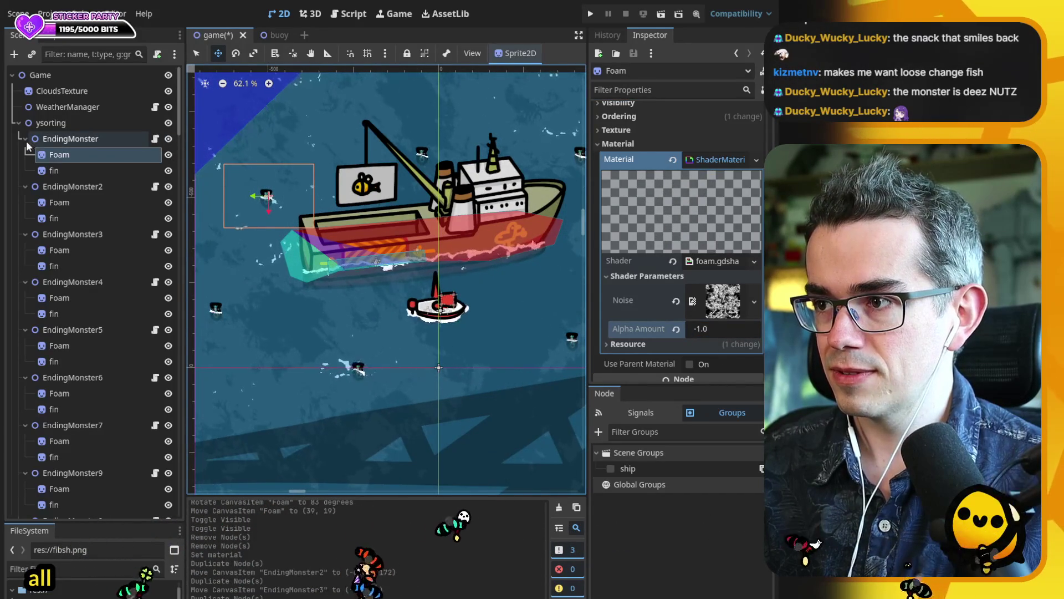
- Select the fin under EndingMonster2 and expand its shader material parameters
click(66, 217)
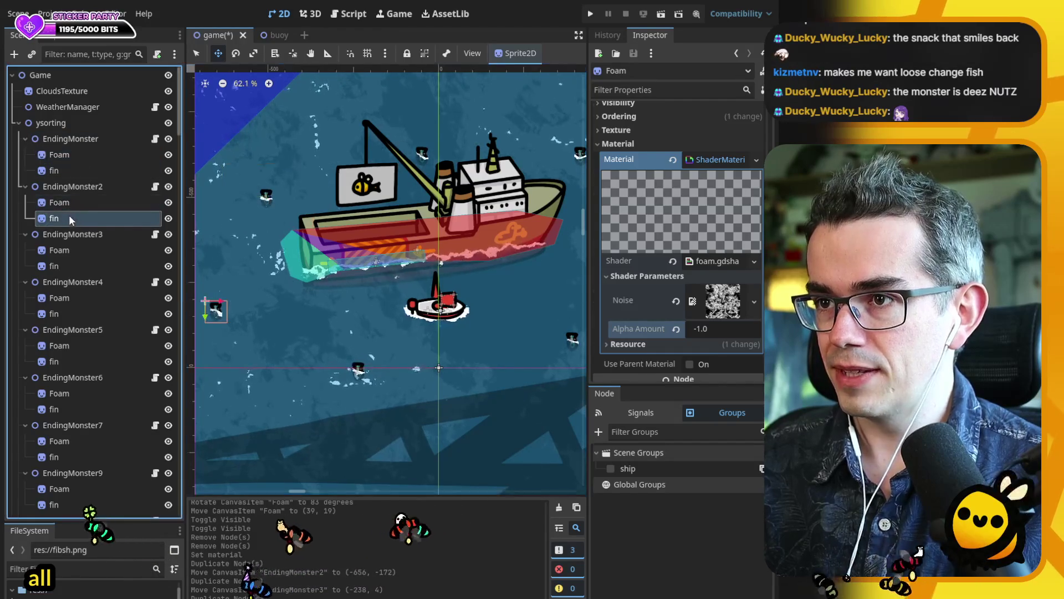
click(627, 269)
click(628, 269)
click(627, 280)
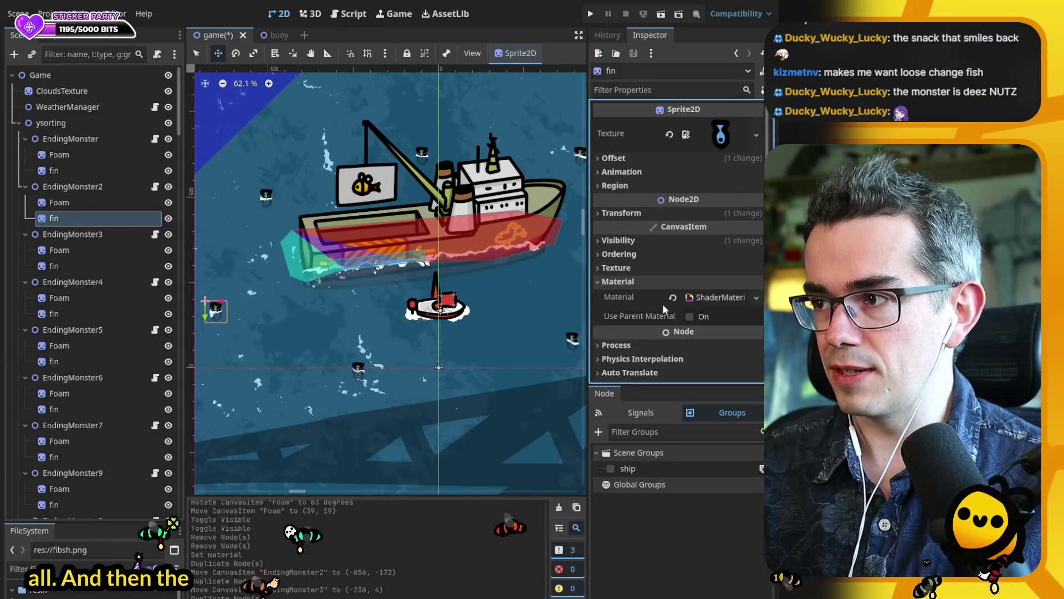
scroll(699, 296, down, 3)
click(648, 276)
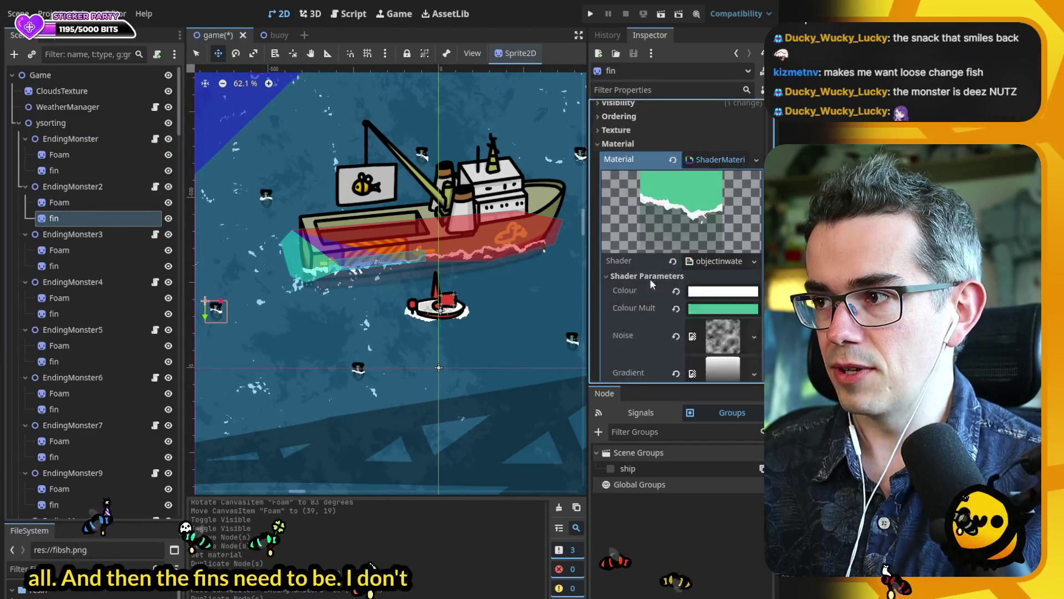
scroll(643, 289, down, 5)
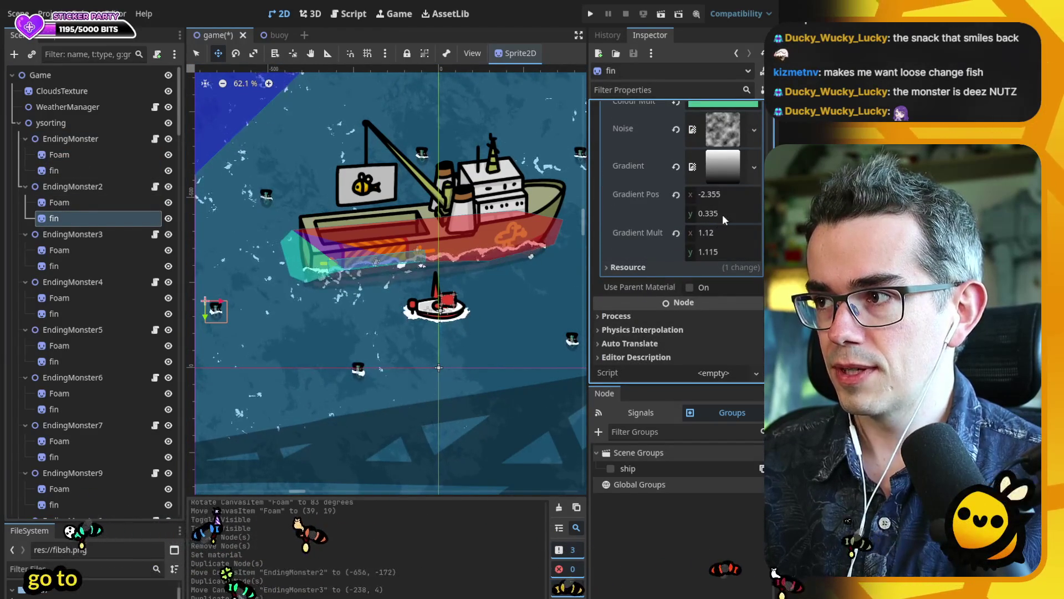
- Experiment with the fin's Gradient Pos y value, leaving it at 0.335
click(723, 215)
text(-1.0)
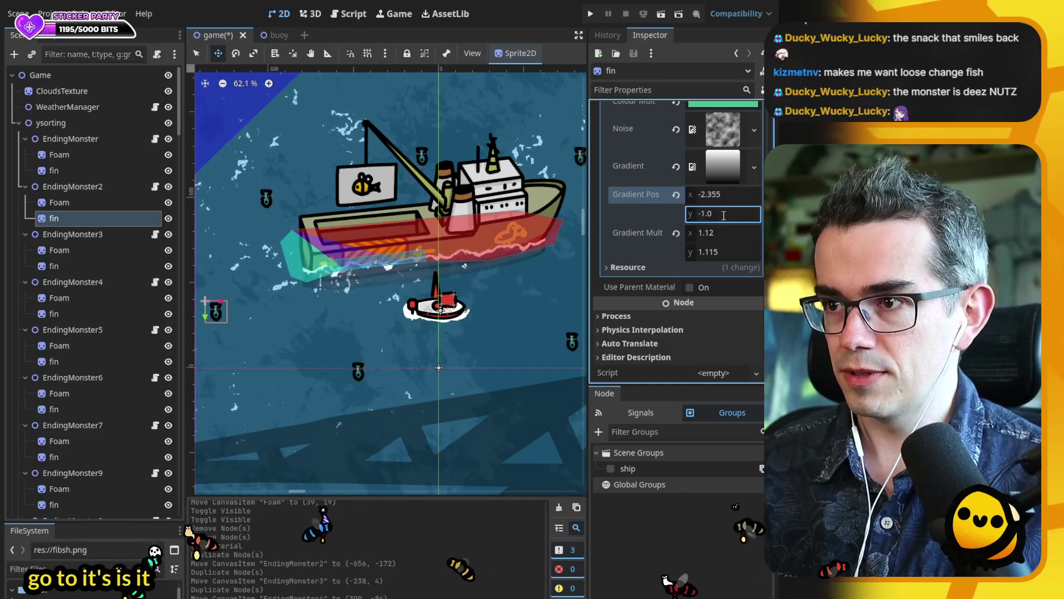
key(BackSpace)
key(BackSpace)
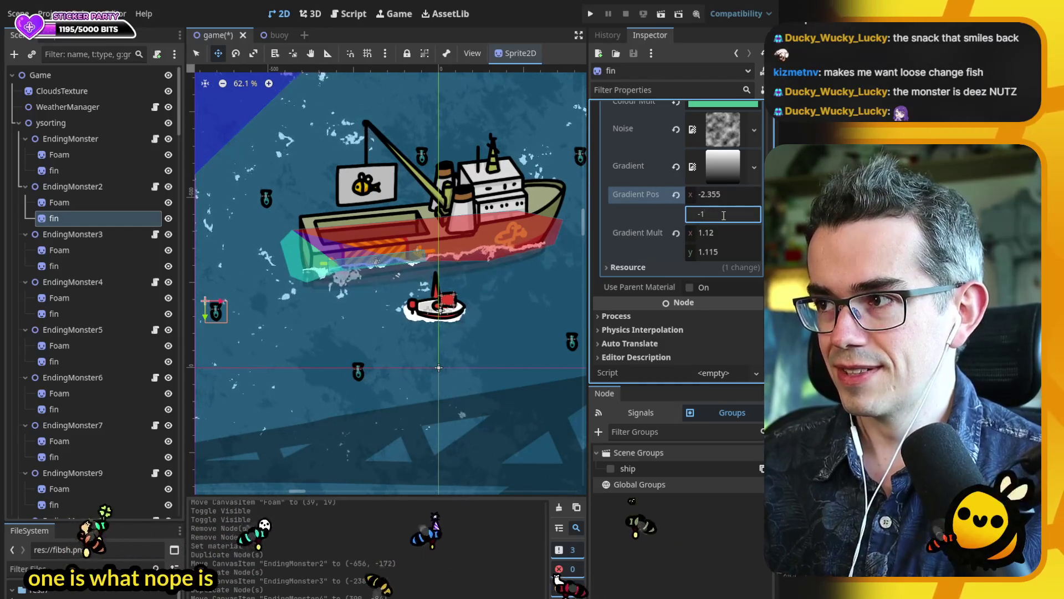
key(Escape)
scroll(669, 268, up, 3)
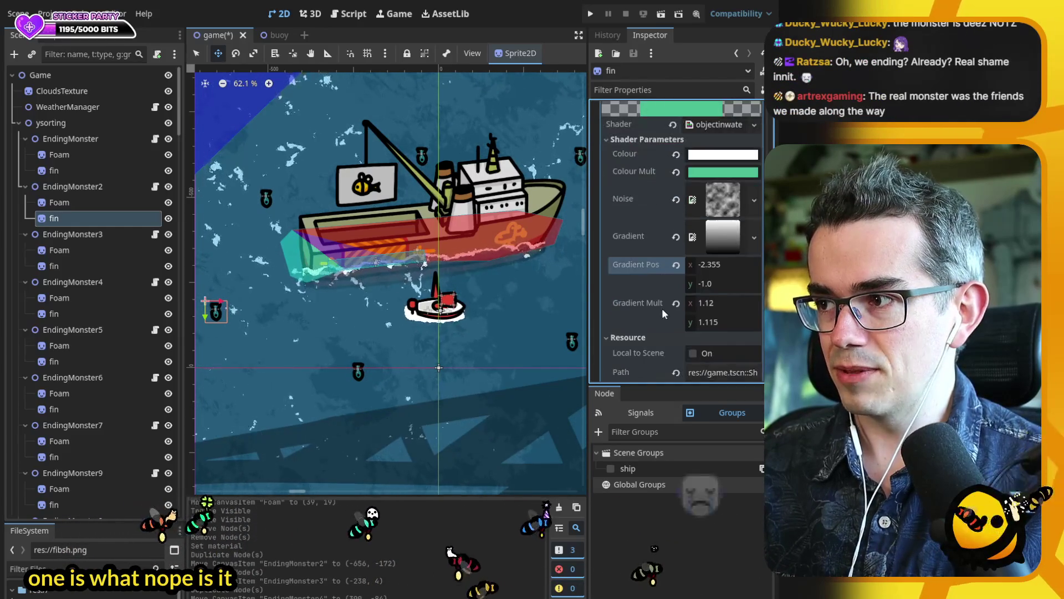
click(741, 284)
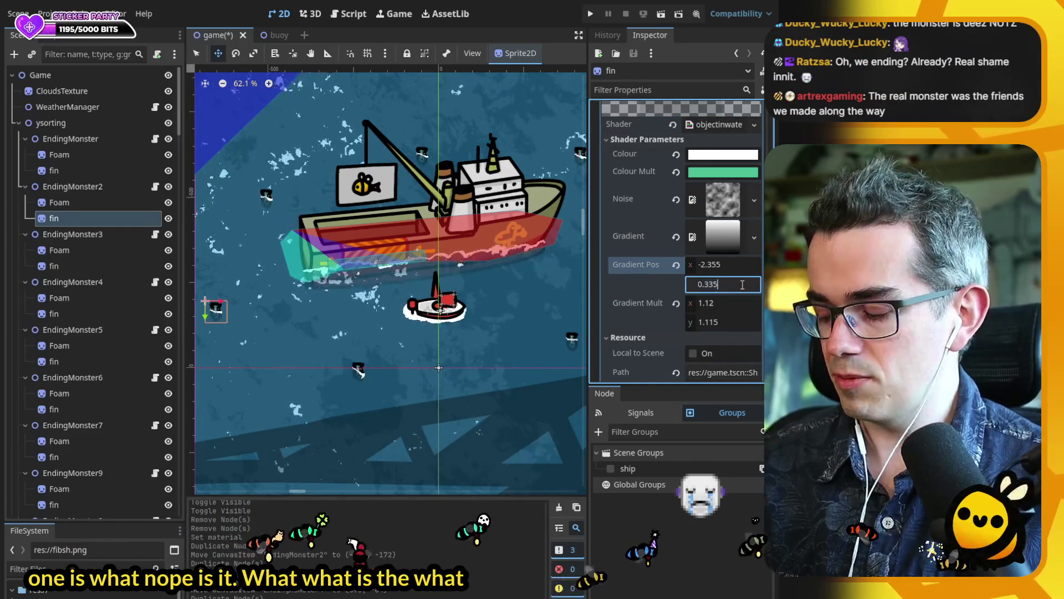
text(+)
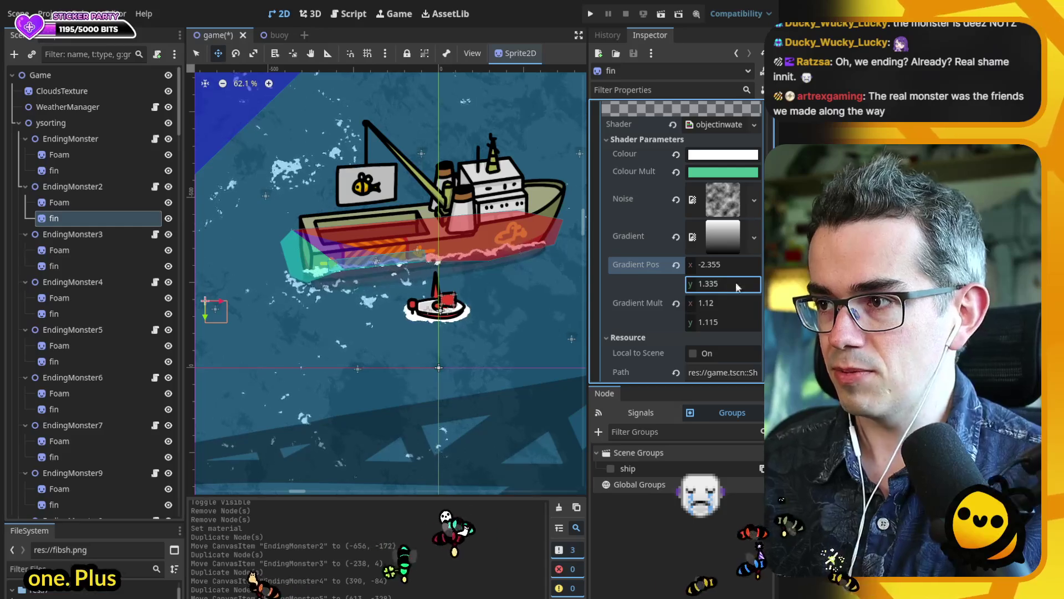
scroll(430, 309, right, 3)
scroll(430, 309, down, 1)
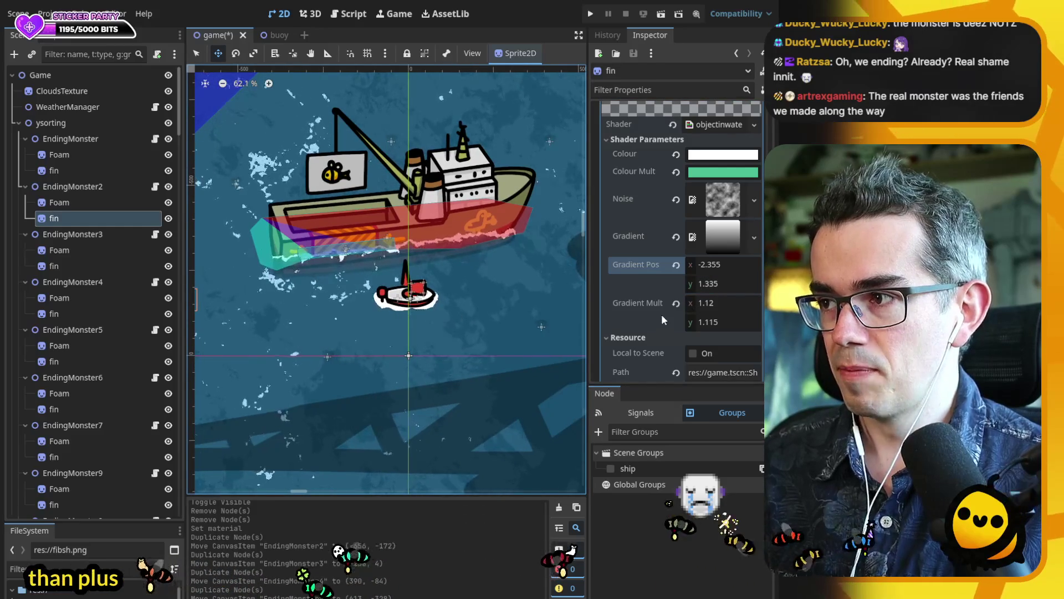
drag(681, 294, 642, 297)
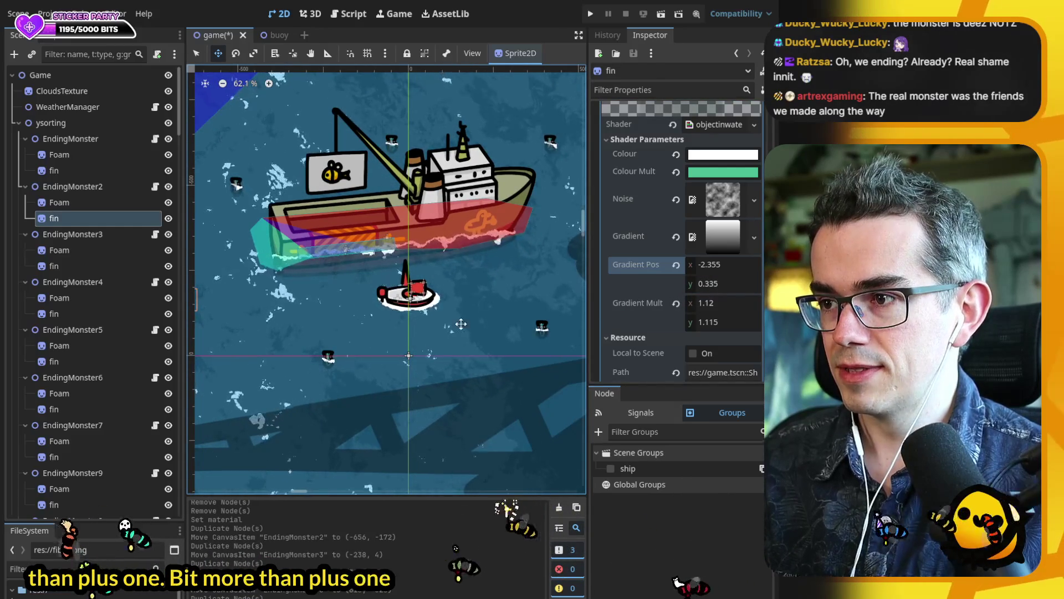
- Raise the fin's Gradient Pos y to 1.335, then to 2.335, saving the scene
scroll(499, 321, down, 1)
click(736, 286)
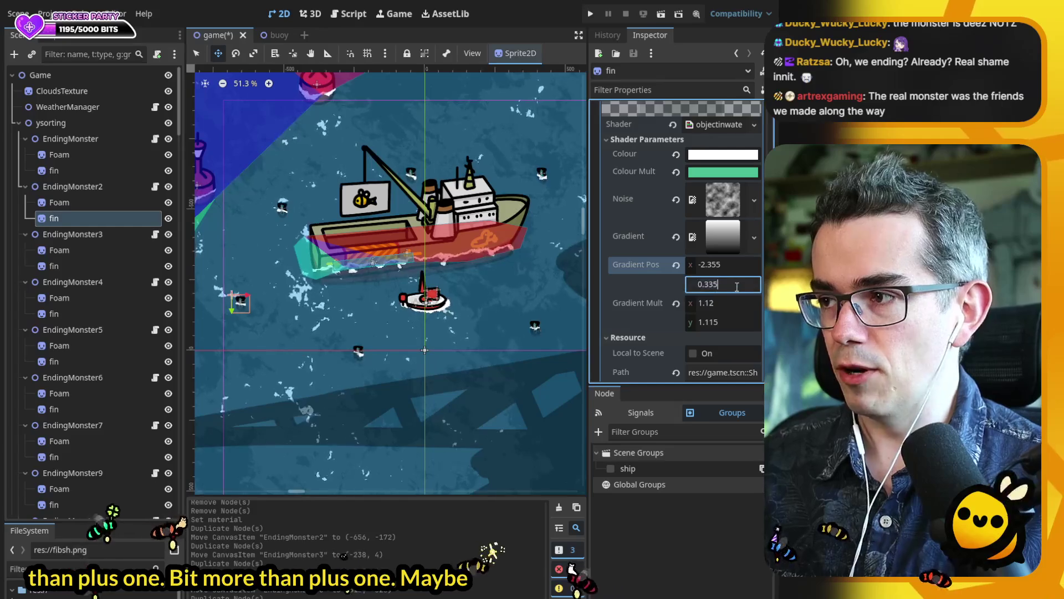
text(+1)
key(Home)
key(Delete)
text(1)
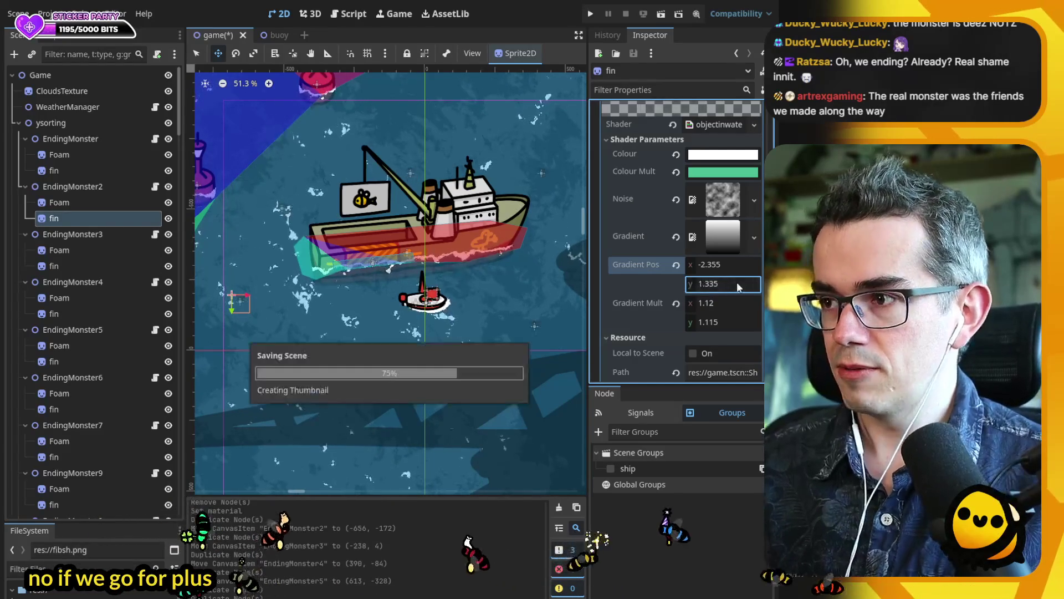
key(Return)
key(ctrl+s)
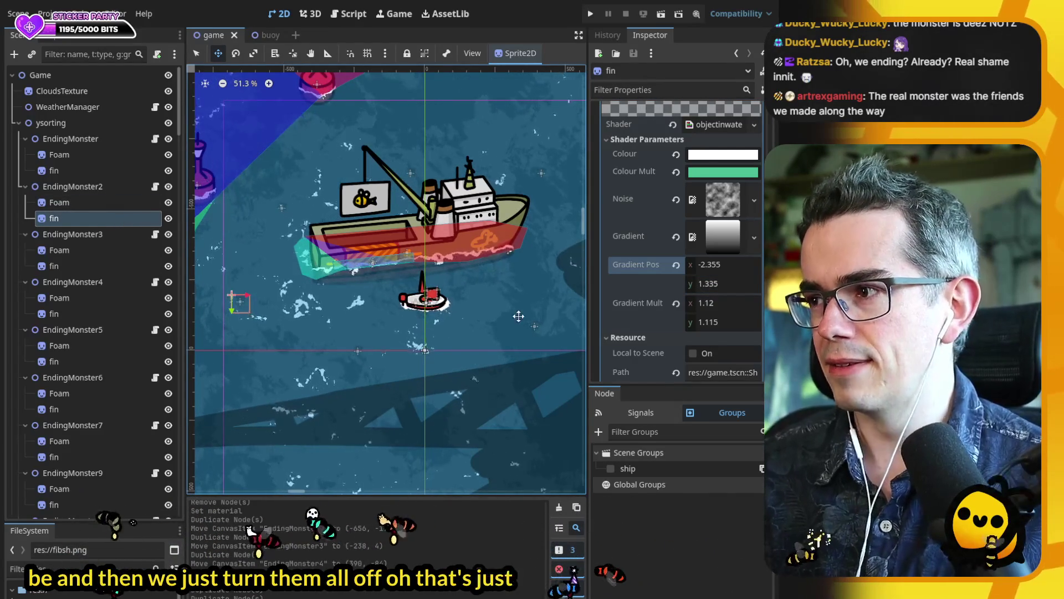
click(734, 285)
text(+1)
key(Return)
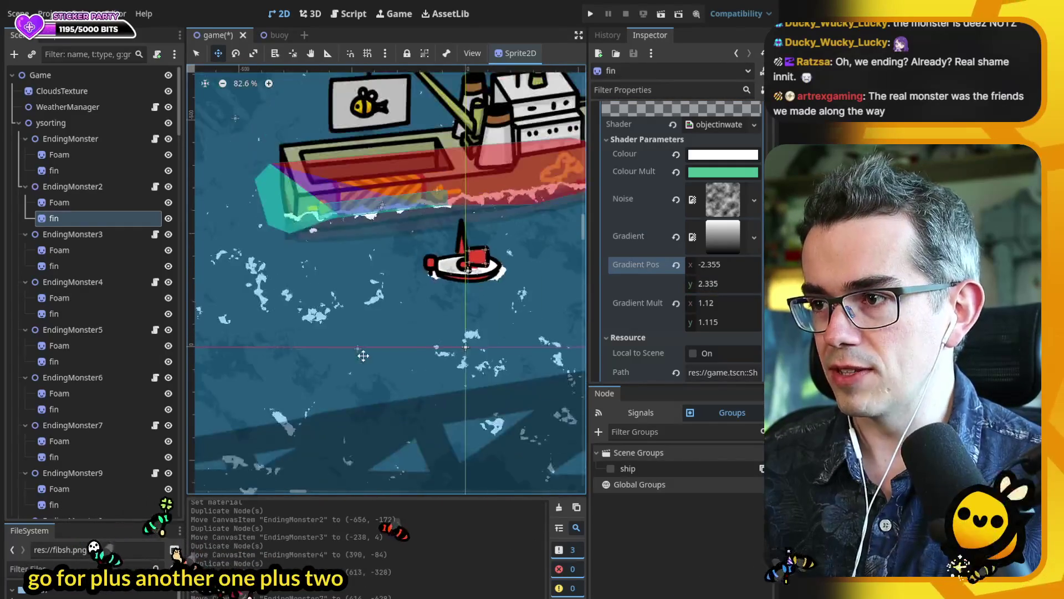
key(ctrl+s)
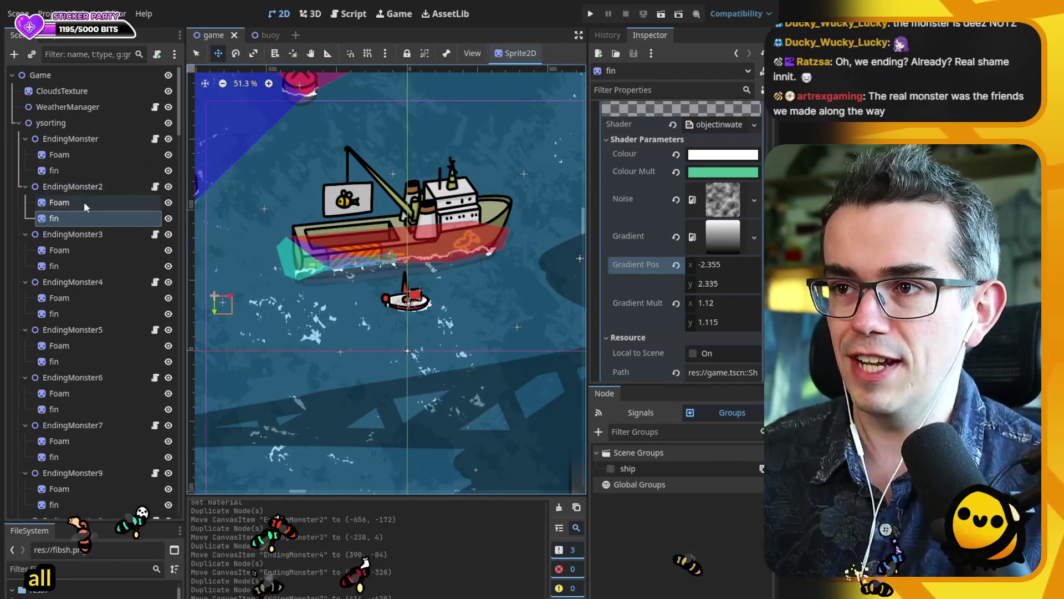
- Collapse the children of all EndingMonster nodes in the Scene tree
click(25, 187)
click(25, 202)
click(25, 218)
click(25, 234)
click(23, 250)
click(25, 266)
click(25, 282)
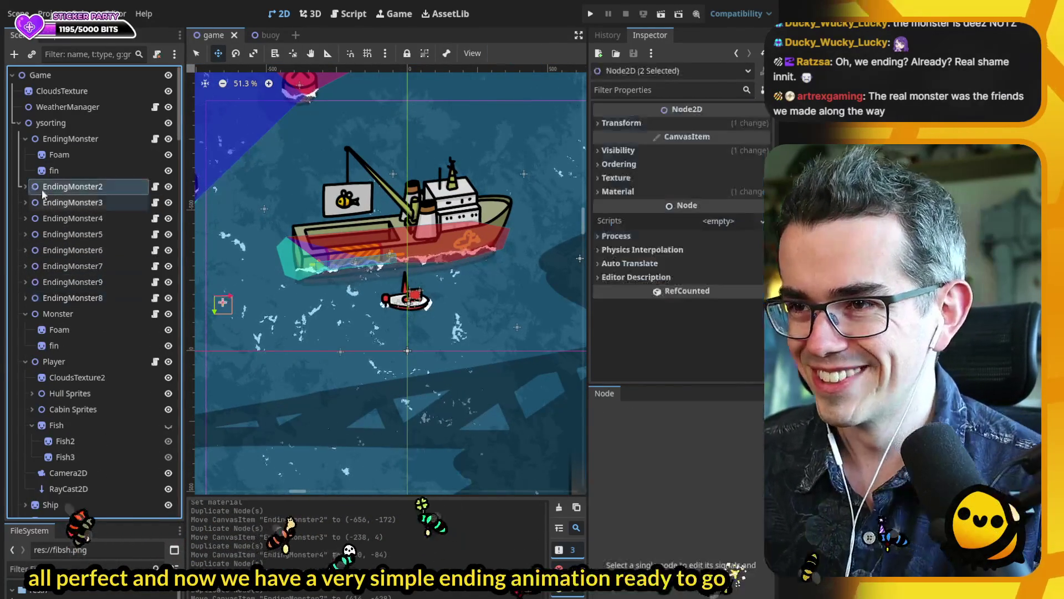
click(26, 138)
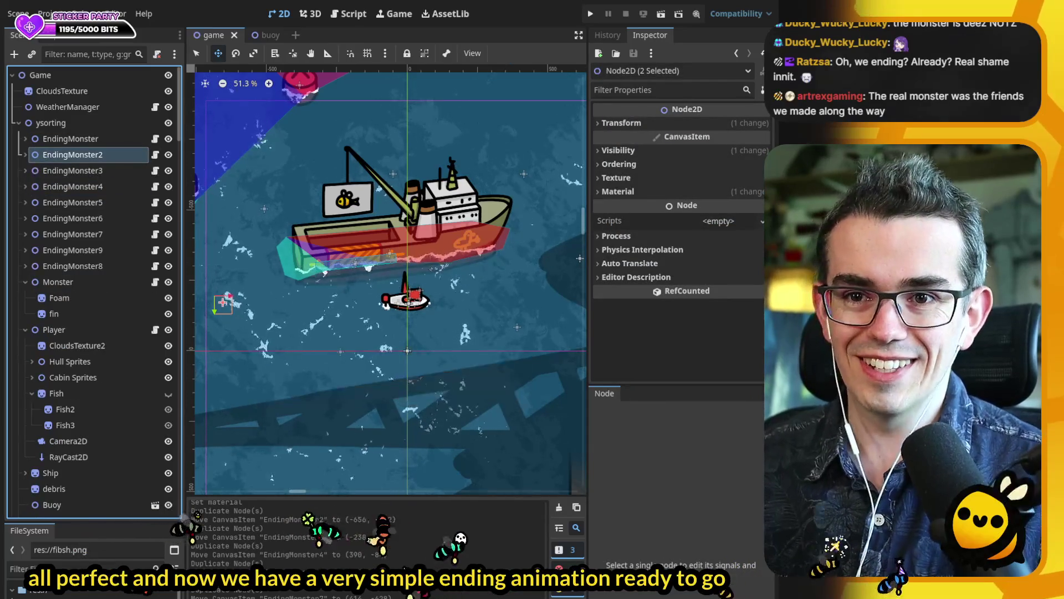
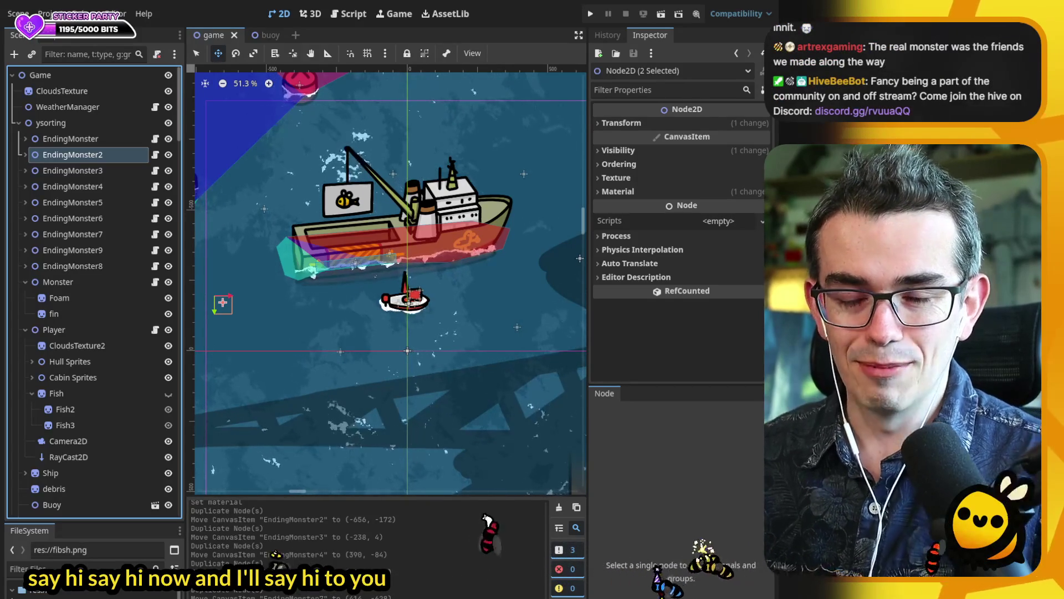
- Scroll the 2D viewport around the fishing boat, then save the game scene with Ctrl+S
scroll(404, 337, right, 2)
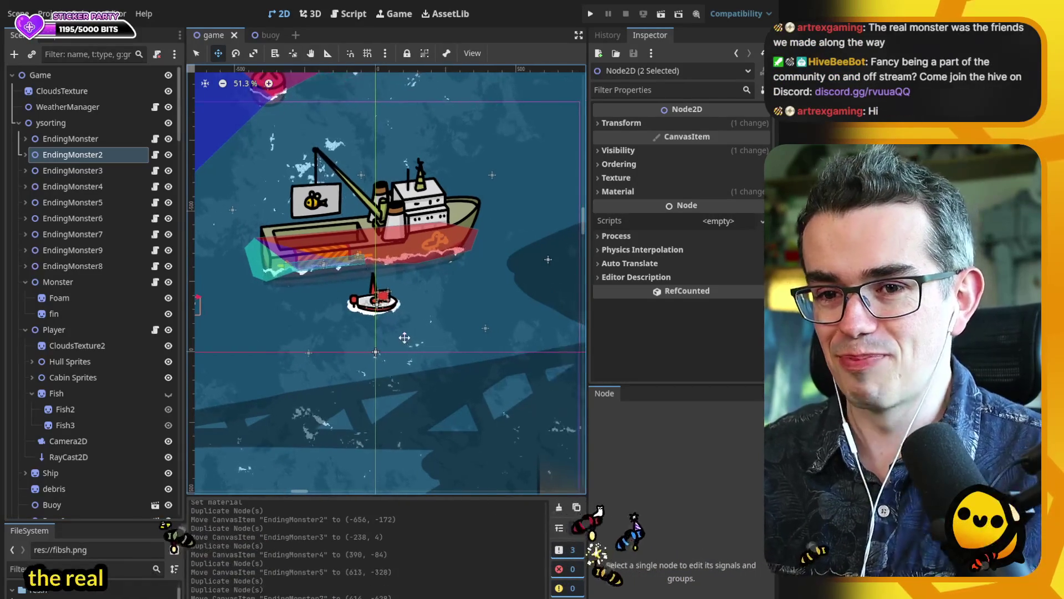
scroll(399, 339, down, 5)
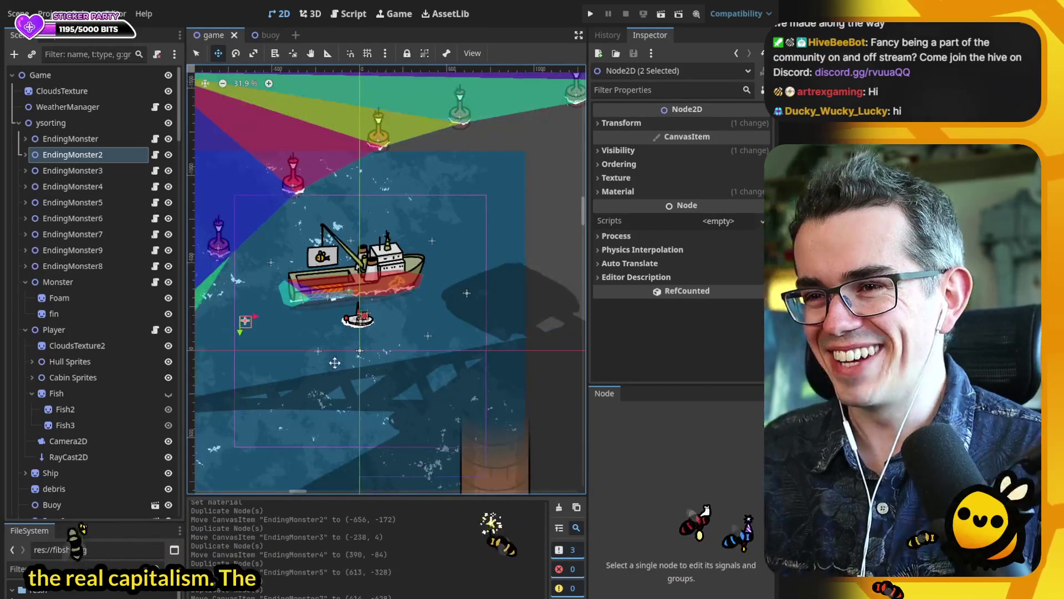
scroll(361, 351, up, 3)
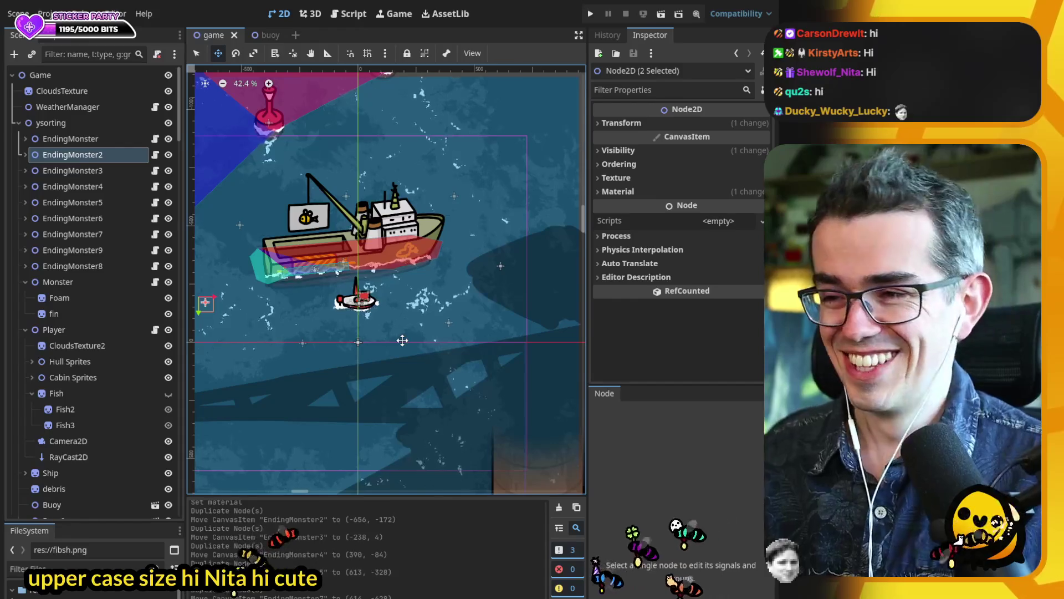
scroll(377, 327, down, 1)
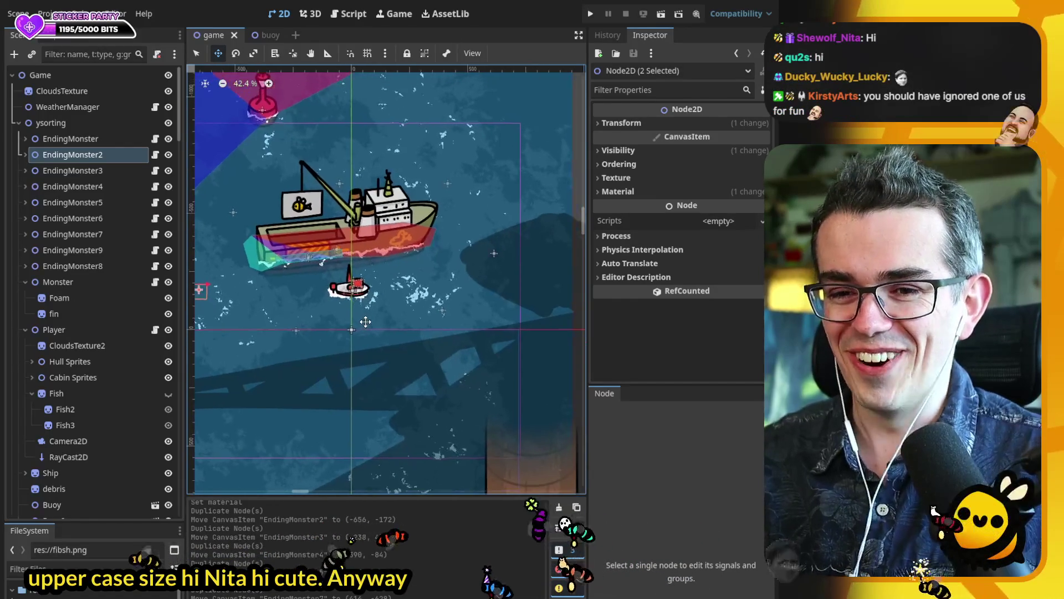
scroll(366, 321, down, 2)
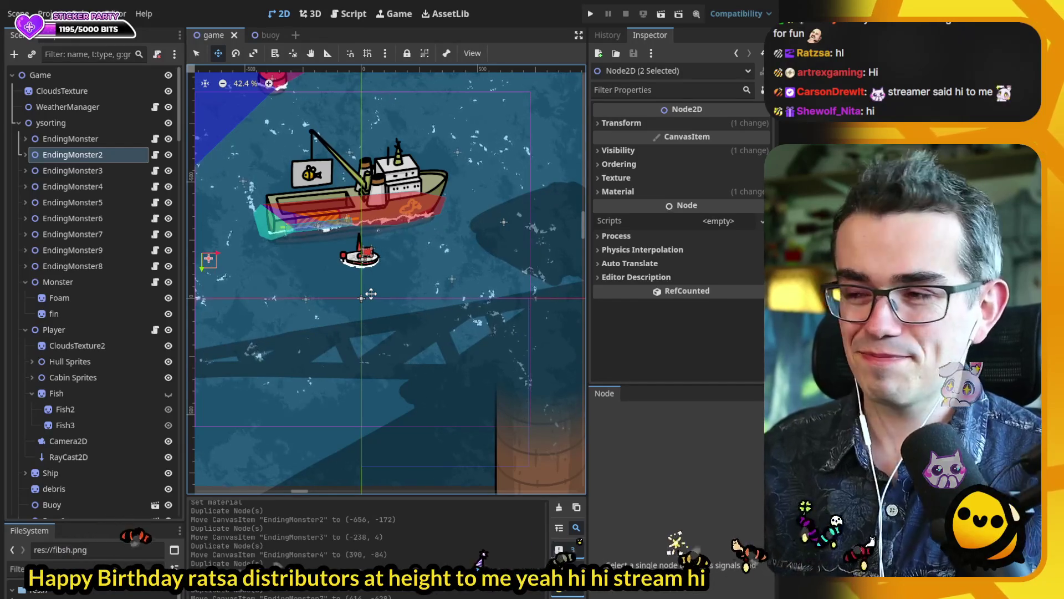
key(ctrl+s)
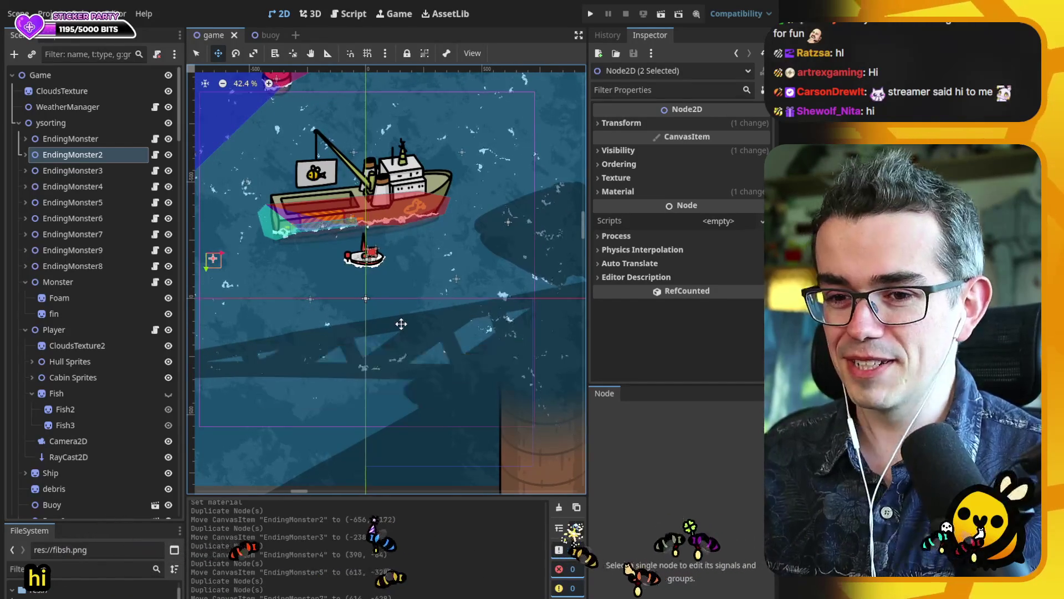
scroll(403, 310, down, 3)
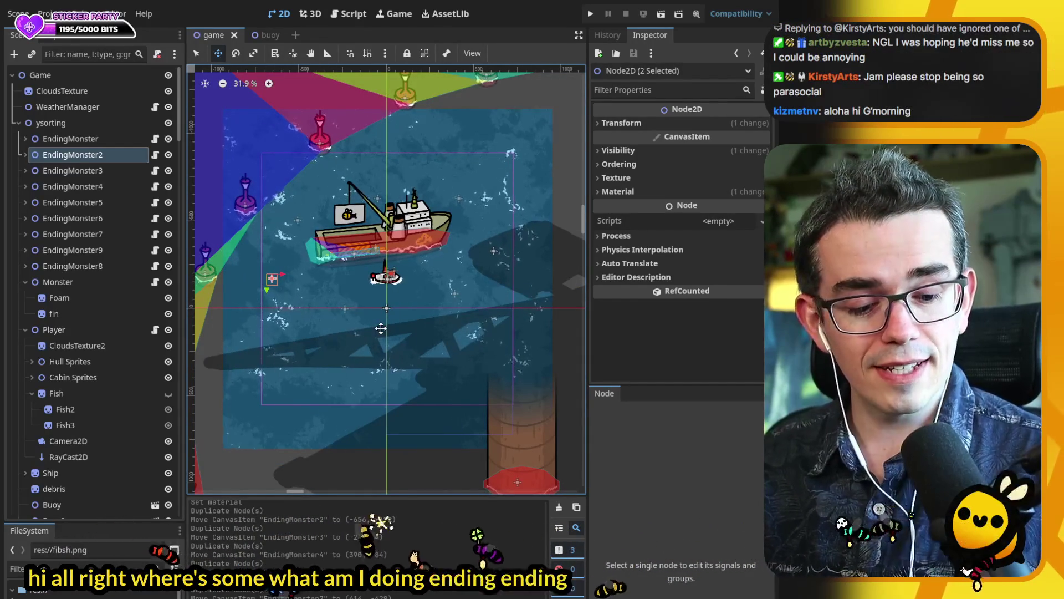
- Switch to the Script editor and jump to player.gd's _process function
click(346, 23)
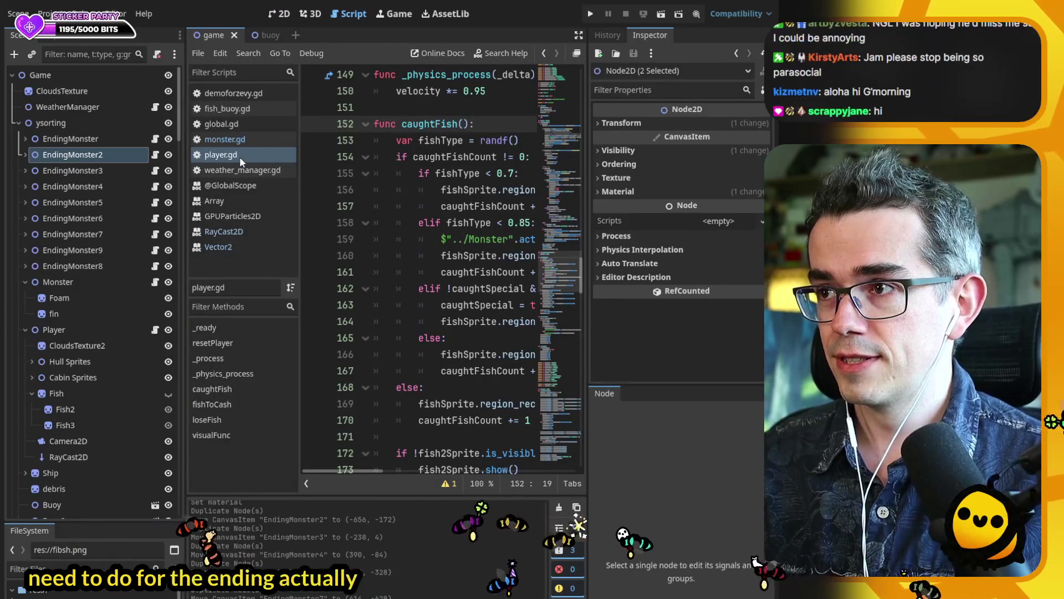
scroll(473, 340, down, 11)
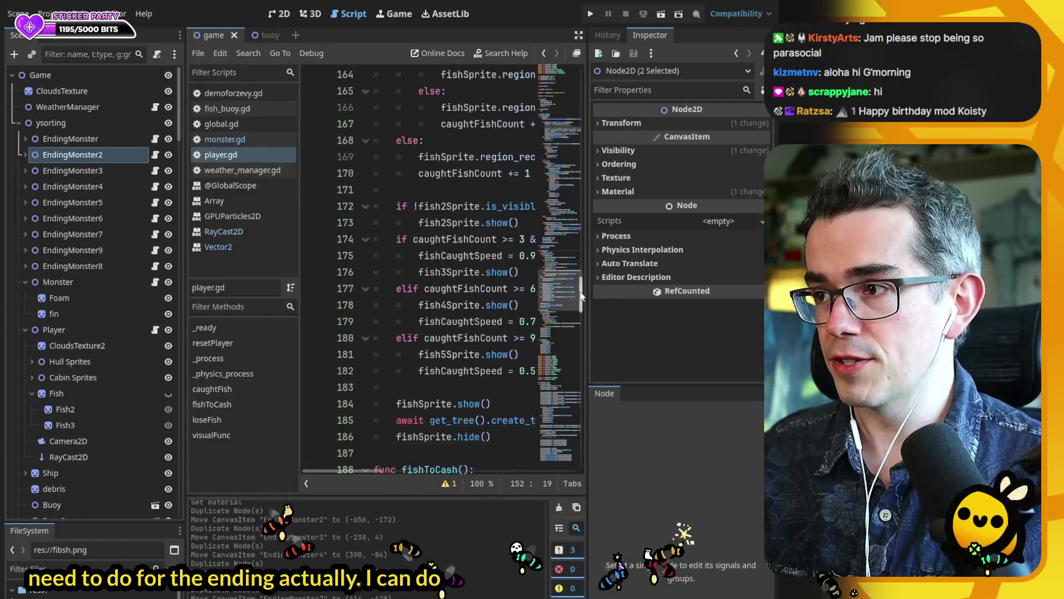
drag(578, 320, 571, 336)
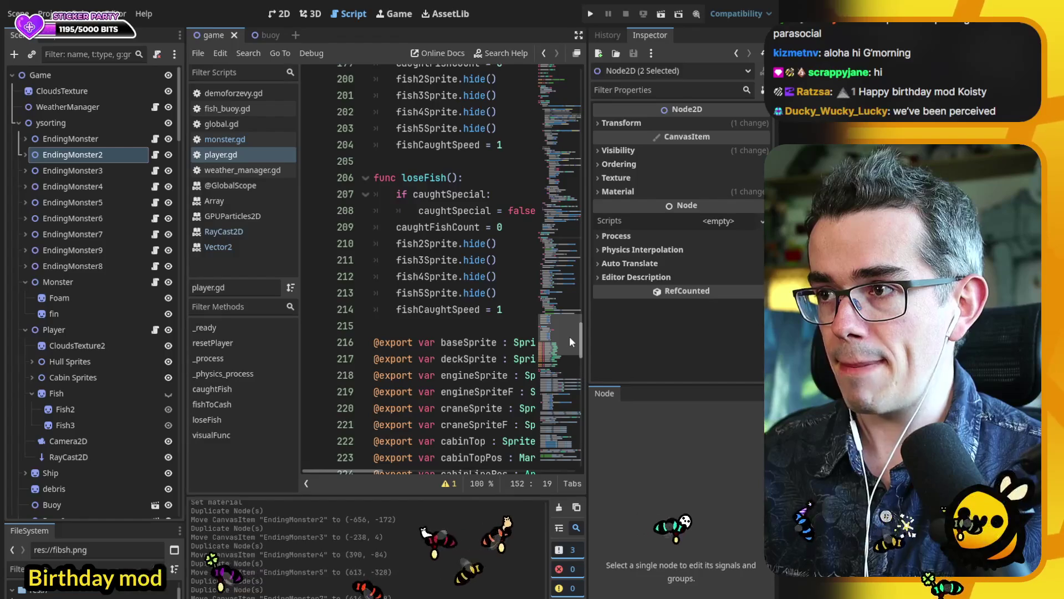
scroll(571, 341, down, 1)
click(208, 359)
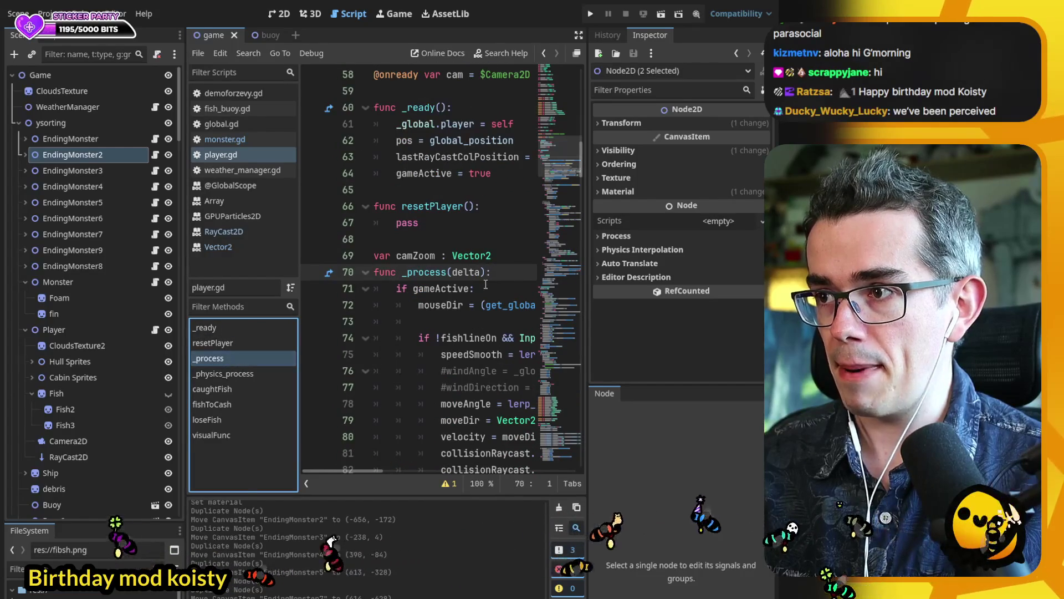
- Inspect the if gameActive check in _process, folding and unfolding its block
double_click(444, 284)
scroll(485, 295, down, 3)
scroll(485, 295, down, 20)
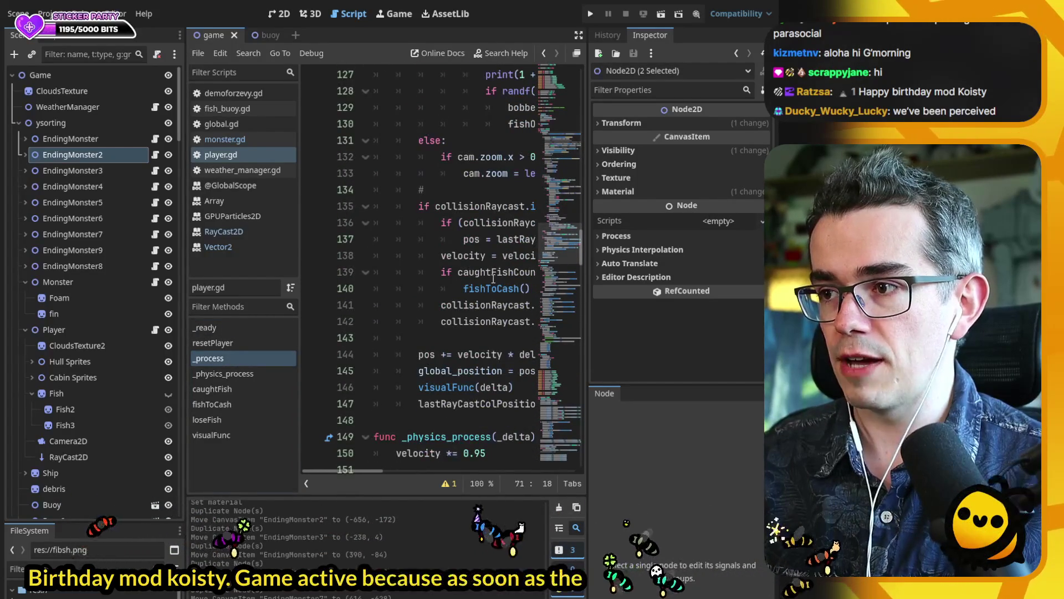
scroll(493, 278, up, 15)
scroll(493, 279, up, 6)
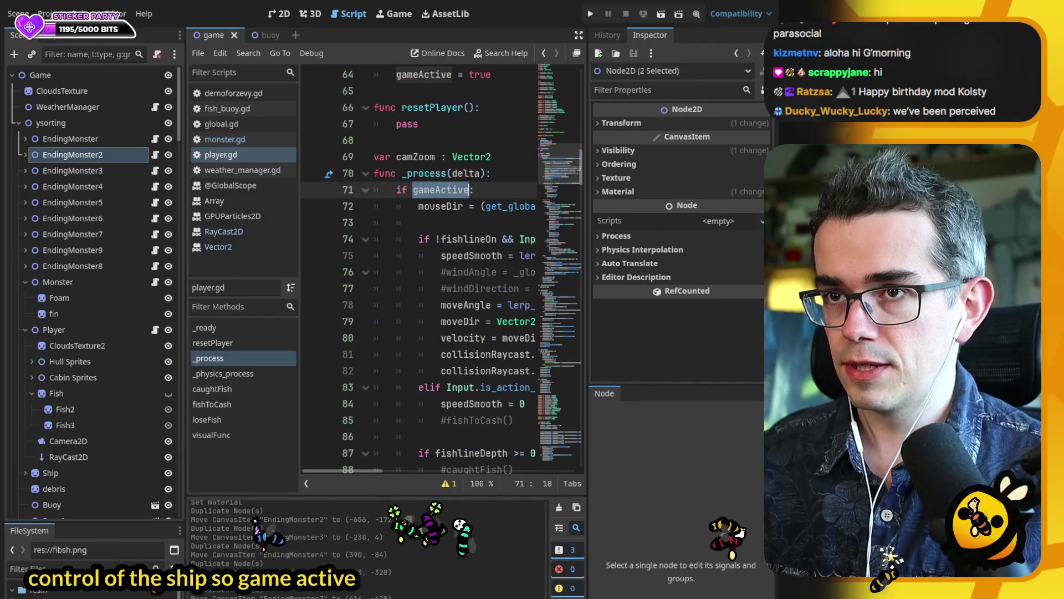
click(366, 190)
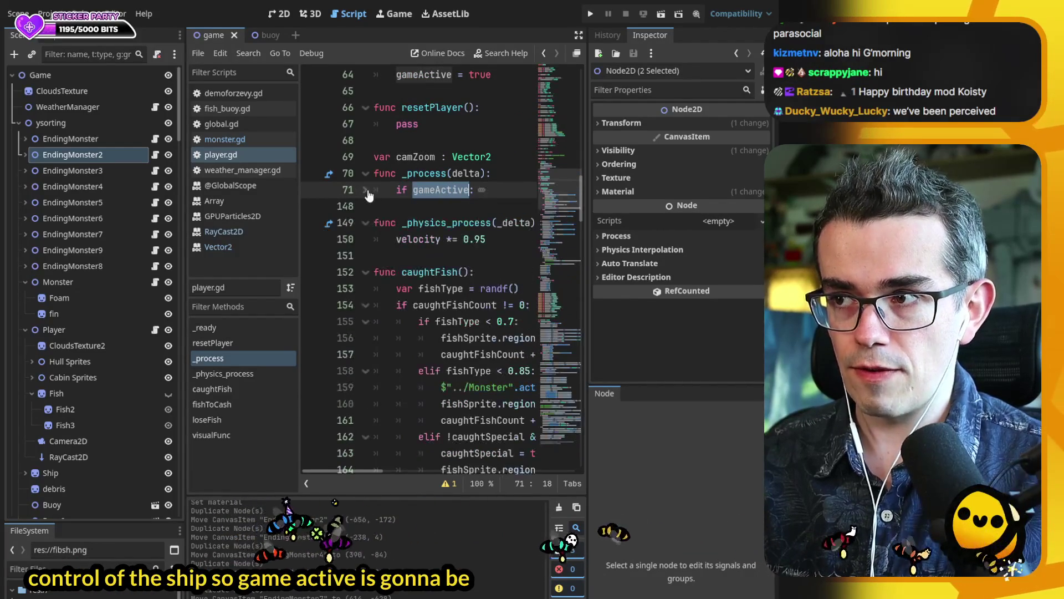
click(365, 190)
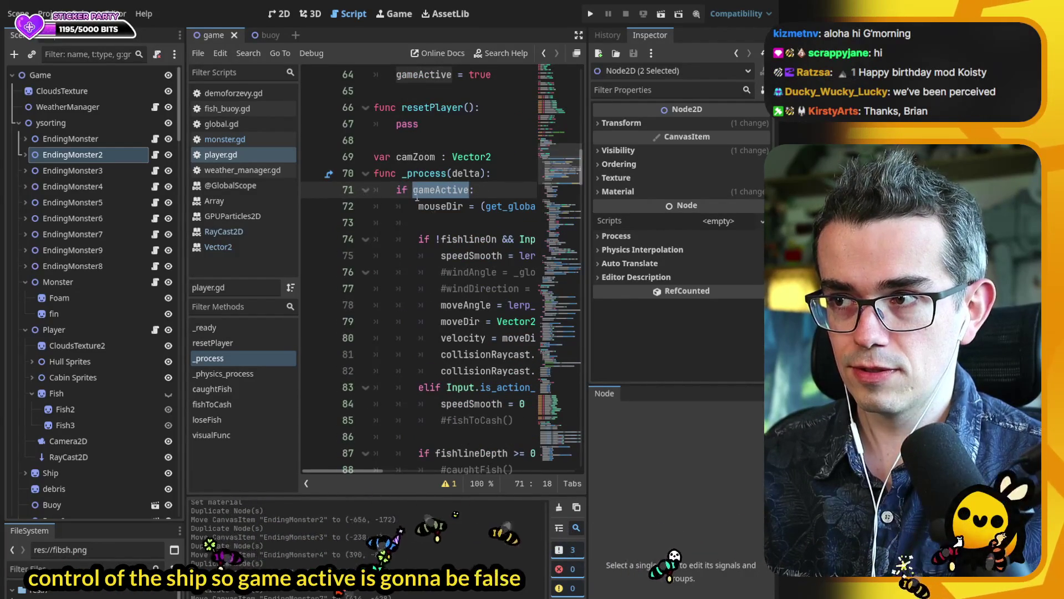
- Fold the gameActive block, add an else: after it, and declare the gameOver bool above _process
click(366, 189)
key(Down)
text(else:)
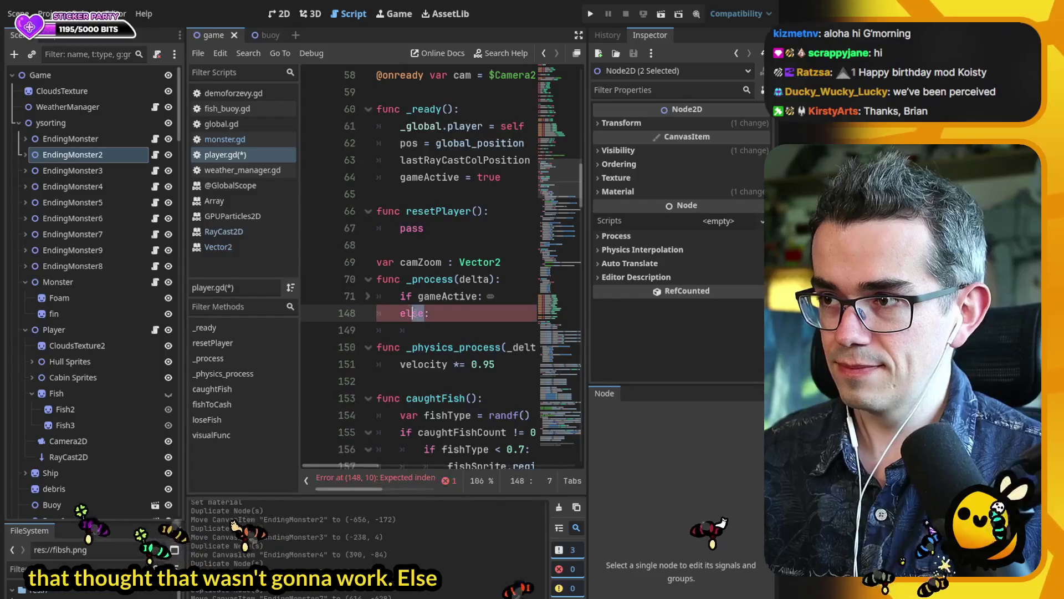
key(Up)
key(Up)
key(Up)
key(Return)
text(var )
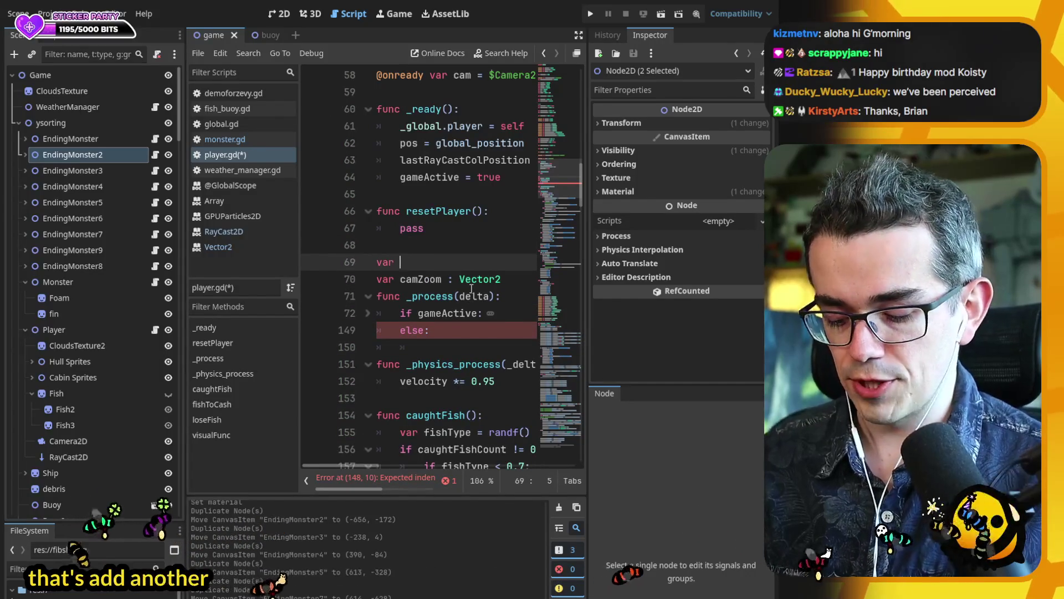
text(gO)
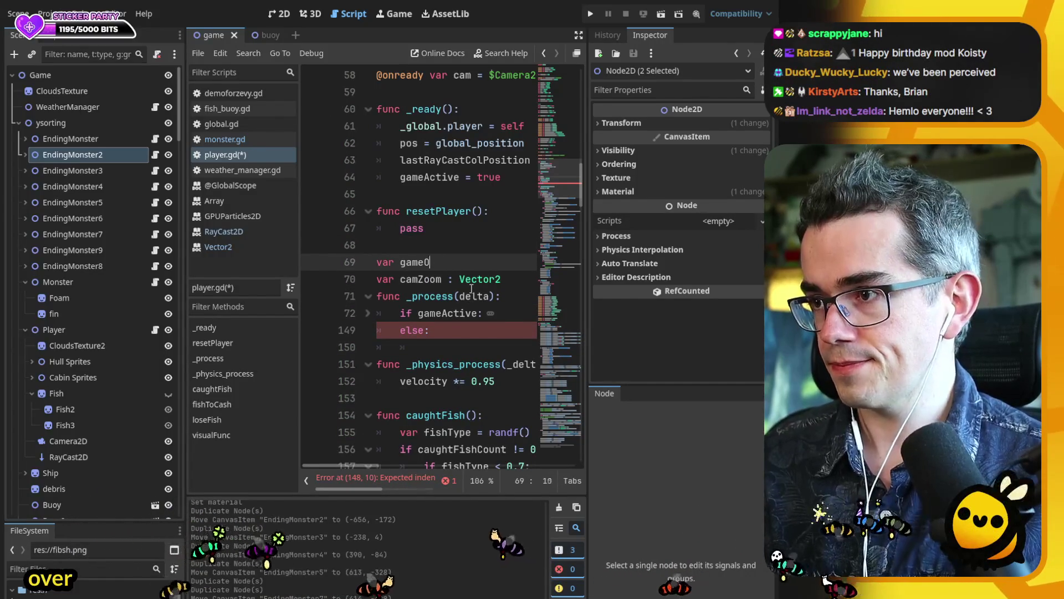
text(ver l = false)
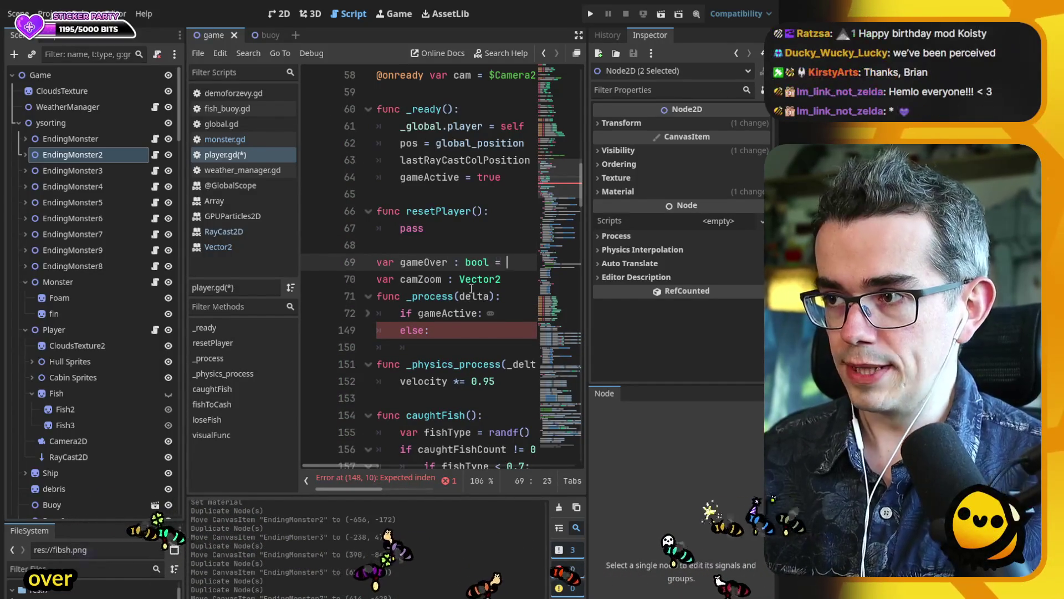
- Rewrite the else line as 'elif gameOver:' with an indented gameActive line beneath
double_click(404, 331)
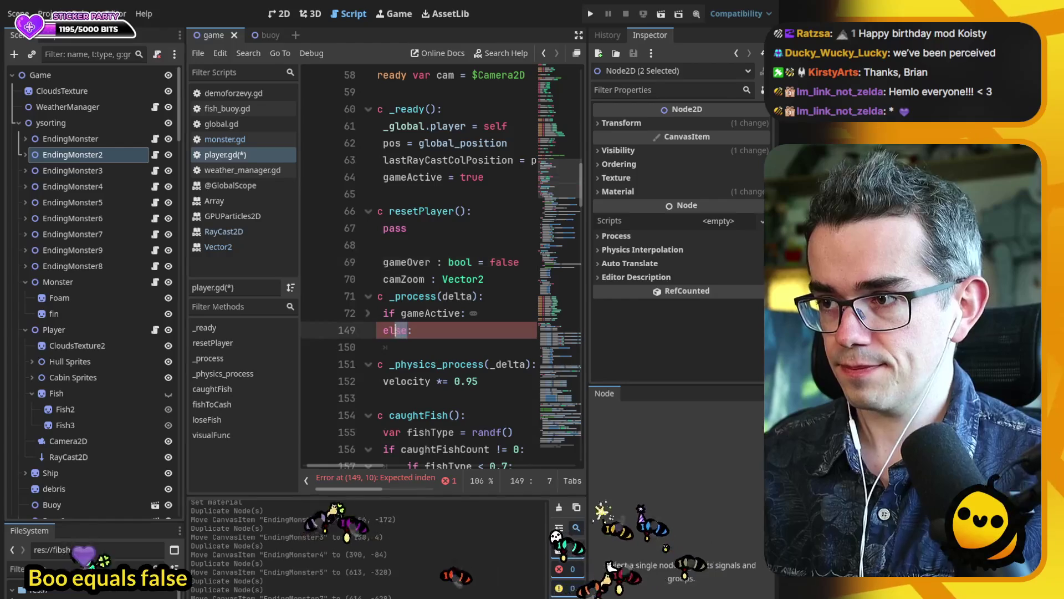
text(elif gameOver)
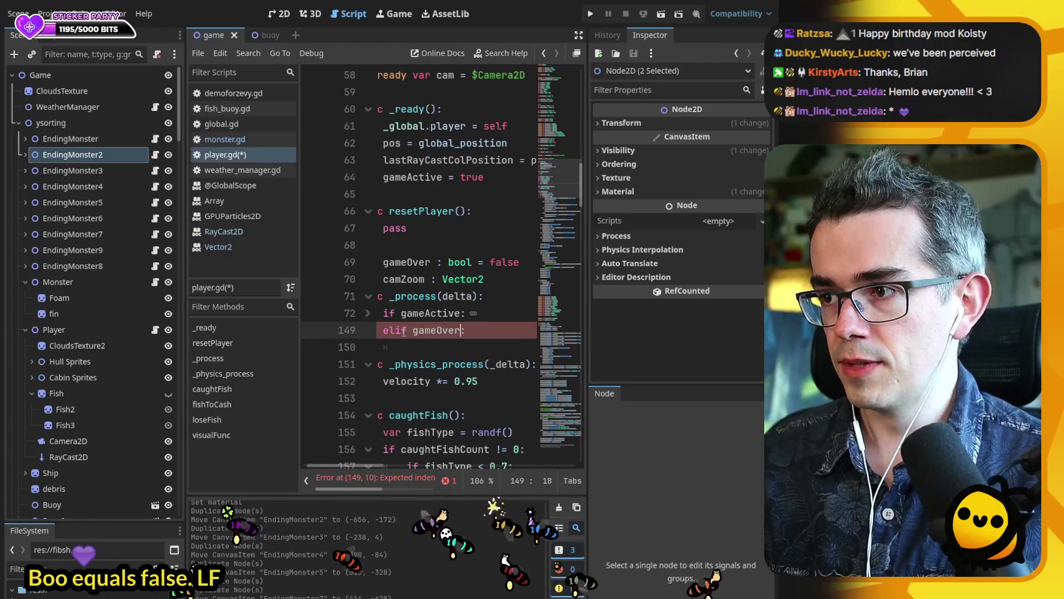
key(End)
key(Return)
text(gameActive)
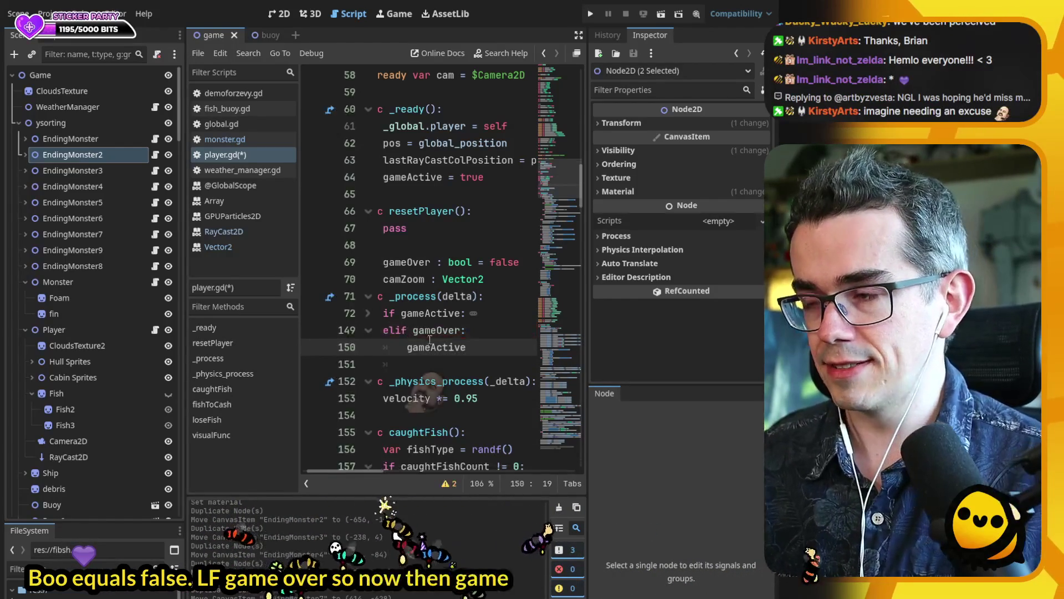
scroll(380, 473, left, 1)
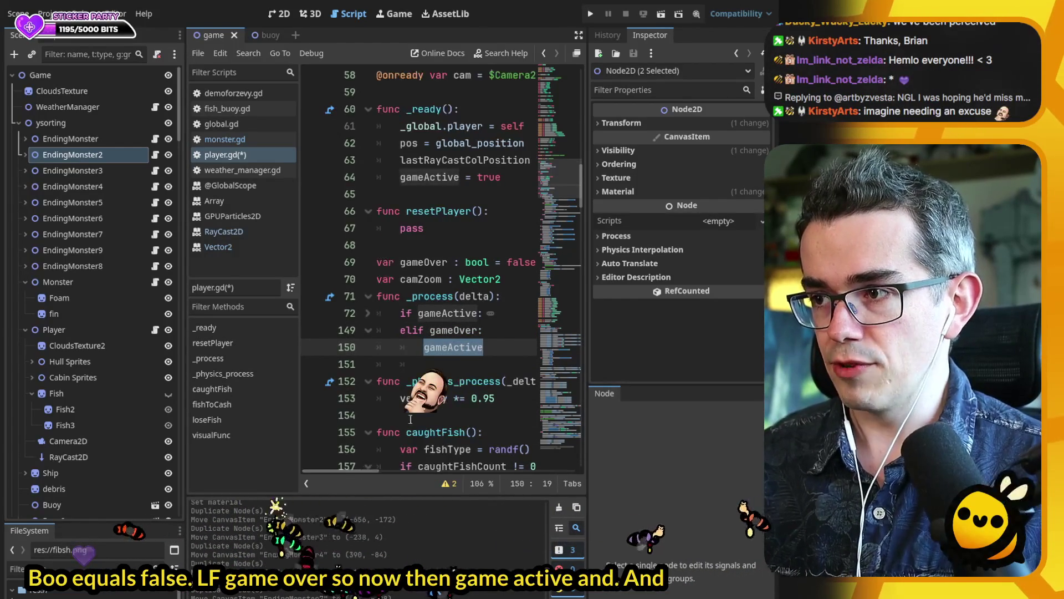
scroll(443, 305, down, 1)
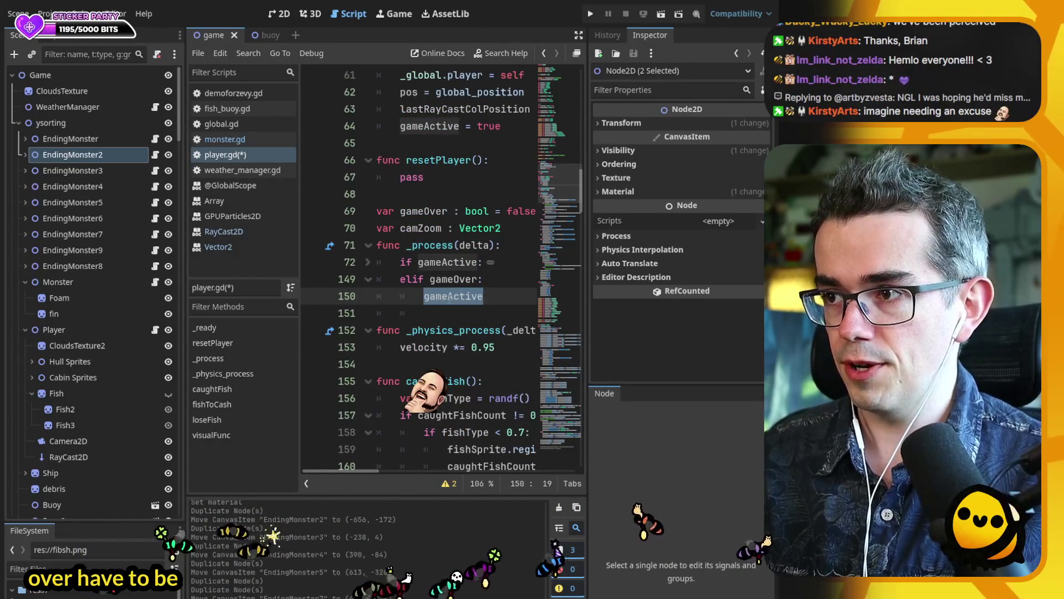
double_click(449, 296)
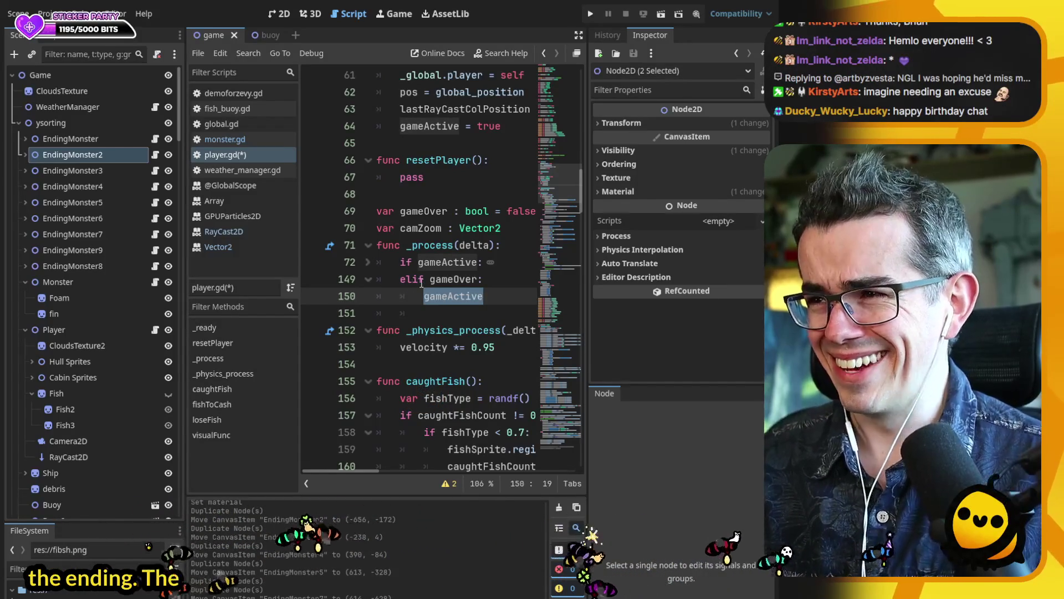
- Replace gameActive under elif gameOver with a '#water' comment and a second monster comment, then save
click(482, 193)
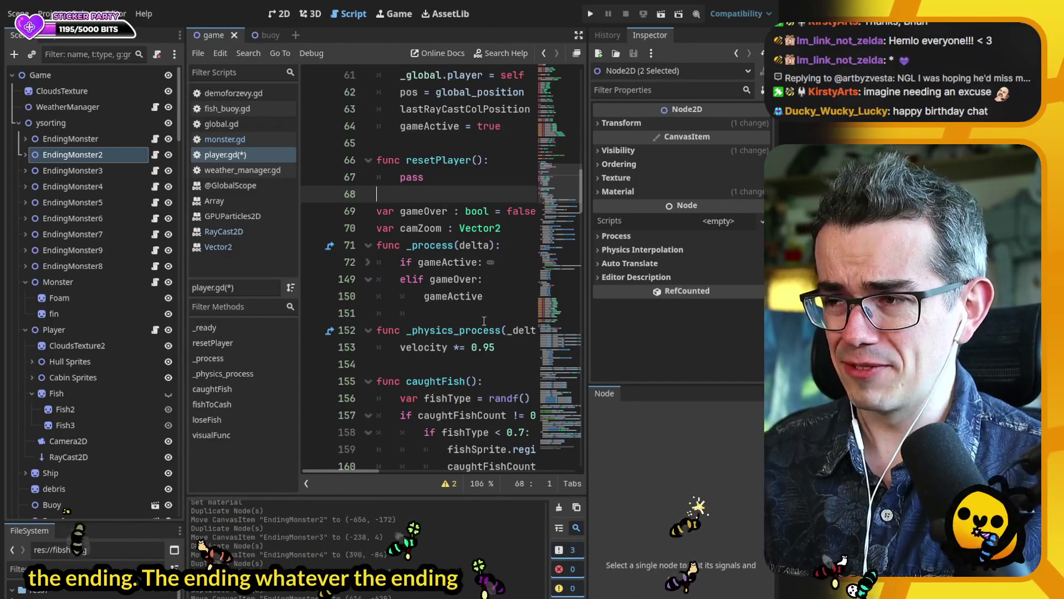
double_click(454, 296)
text(#water)
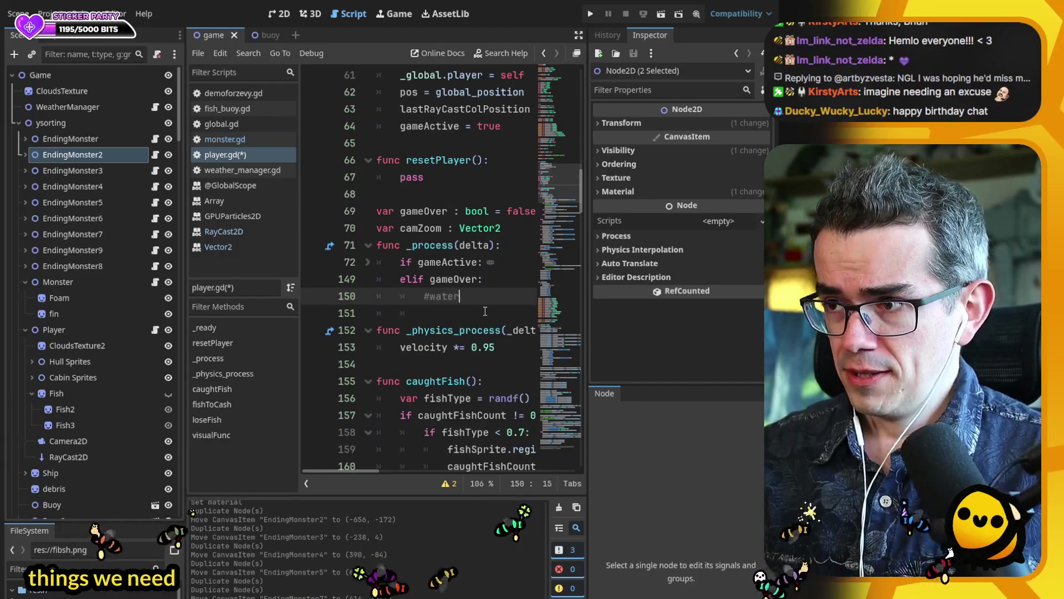
key(Return)
text(#monsterfoma +)
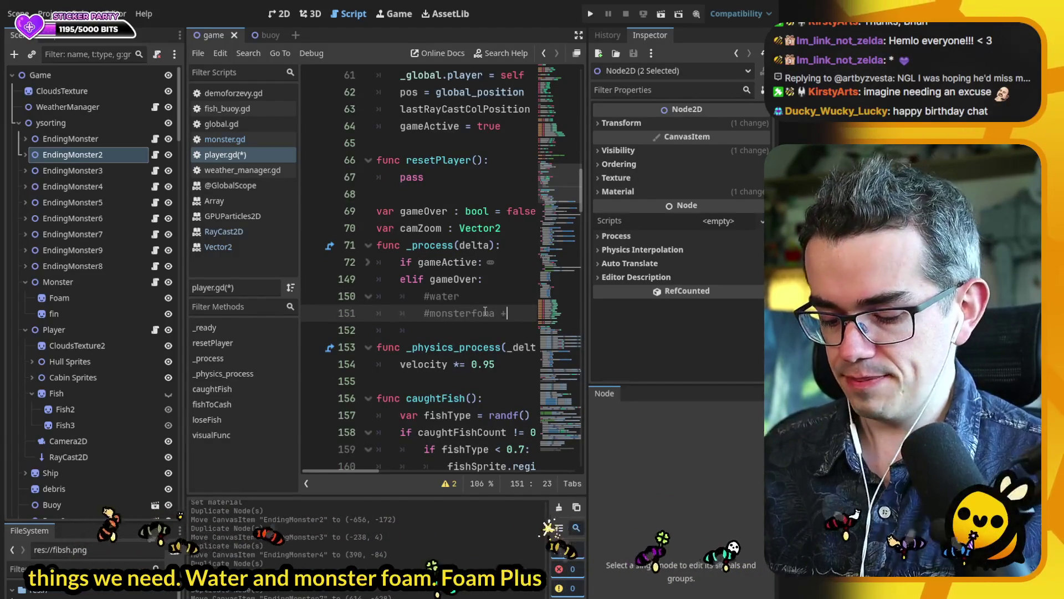
text(iom)
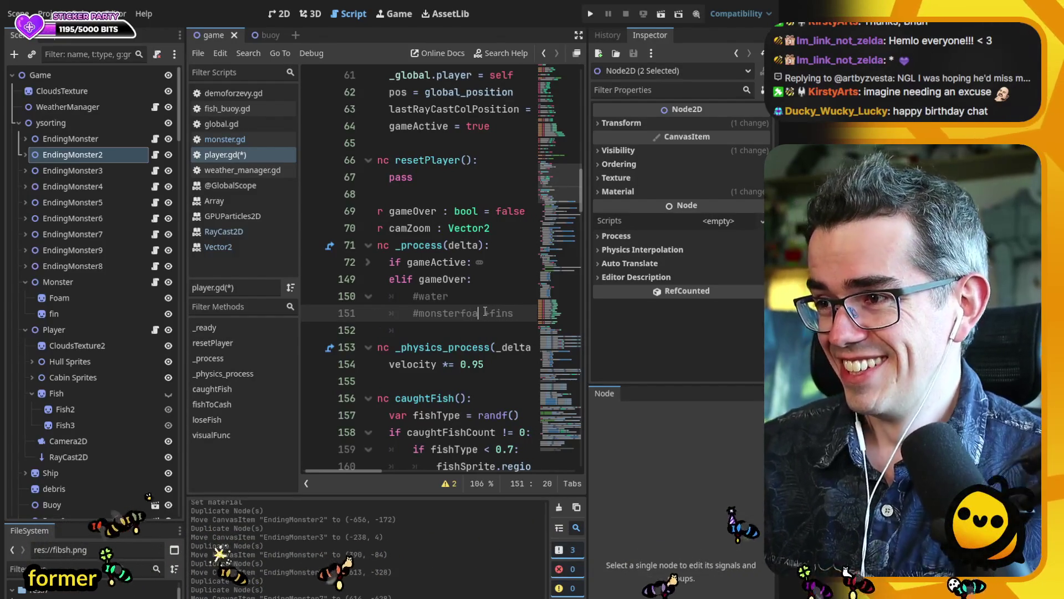
text(m)
key(ctrl+s)
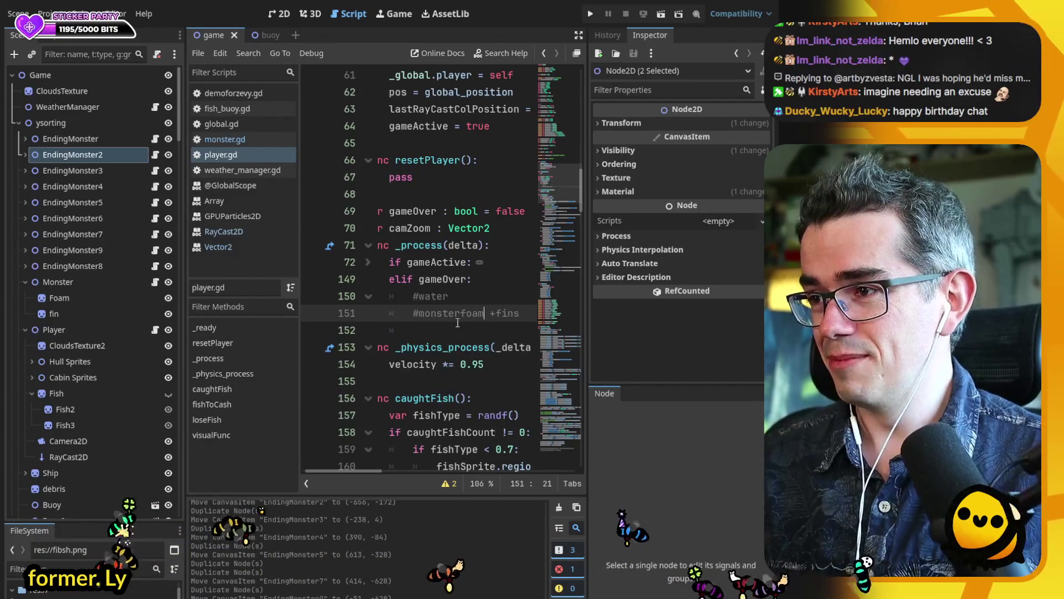
- Correct the second comment to '#monster foam + teeth' and save the script
click(459, 314)
click(502, 314)
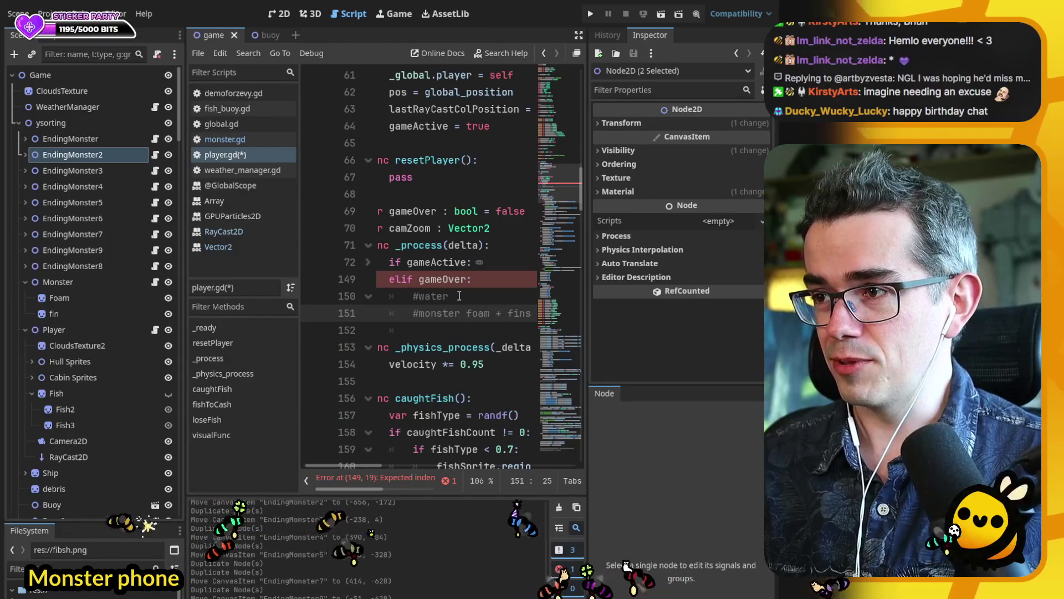
click(445, 304)
double_click(528, 315)
text(teet)
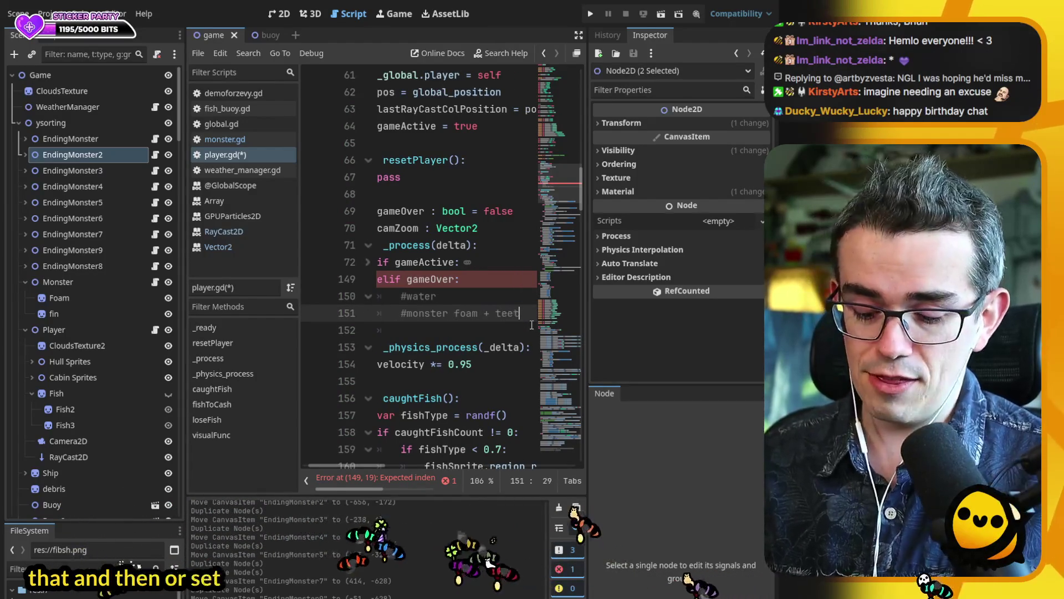
text(h)
key(ctrl+s)
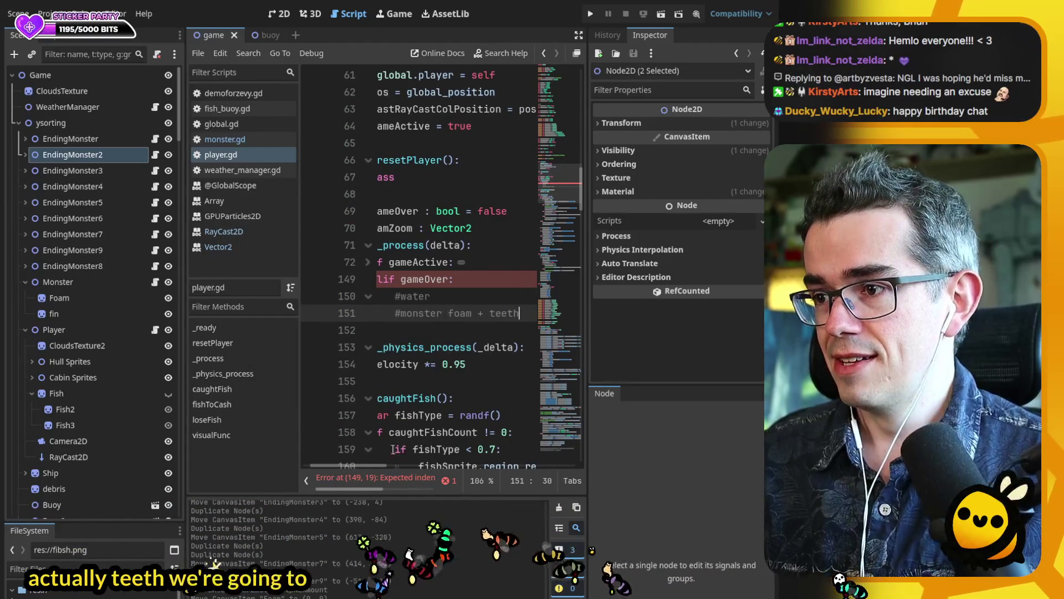
scroll(377, 472, left, 1)
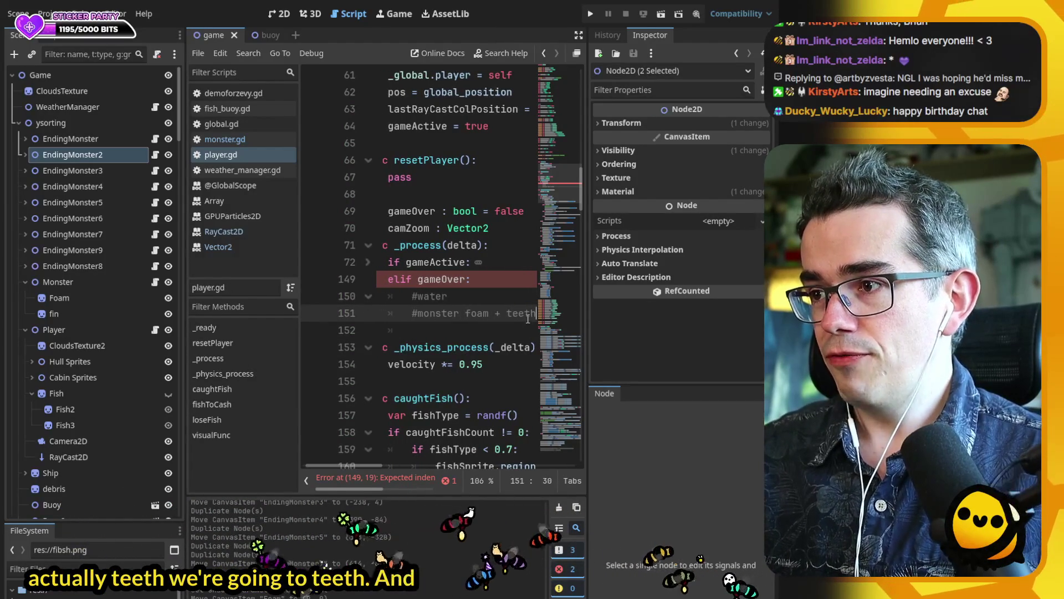
key(Return)
key(ctrl+z)
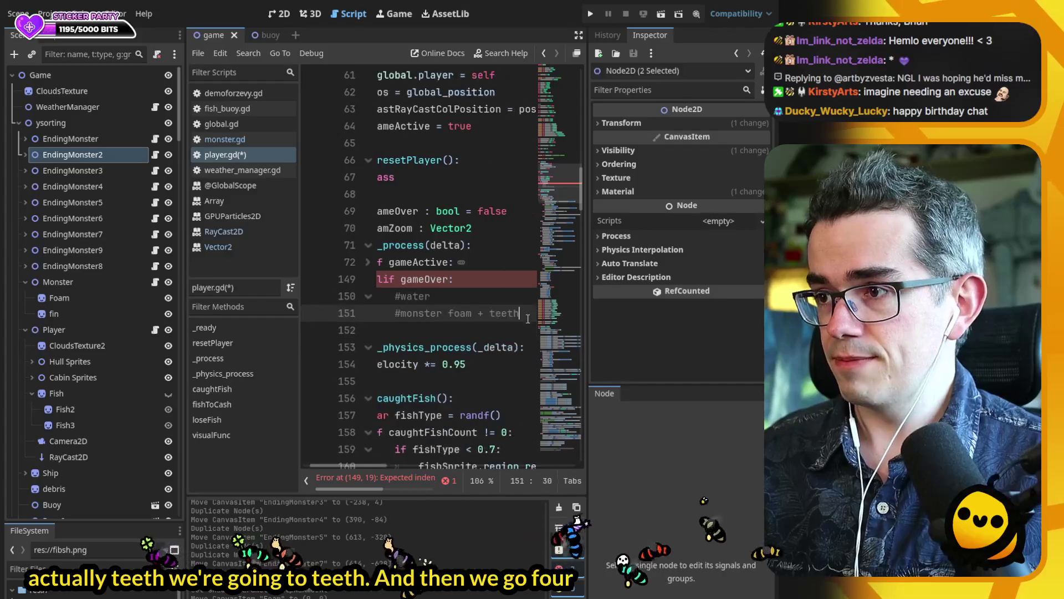
key(ctrl+s)
- Search player.gd for 'water' to see where it is already referenced
scroll(371, 469, left, 1)
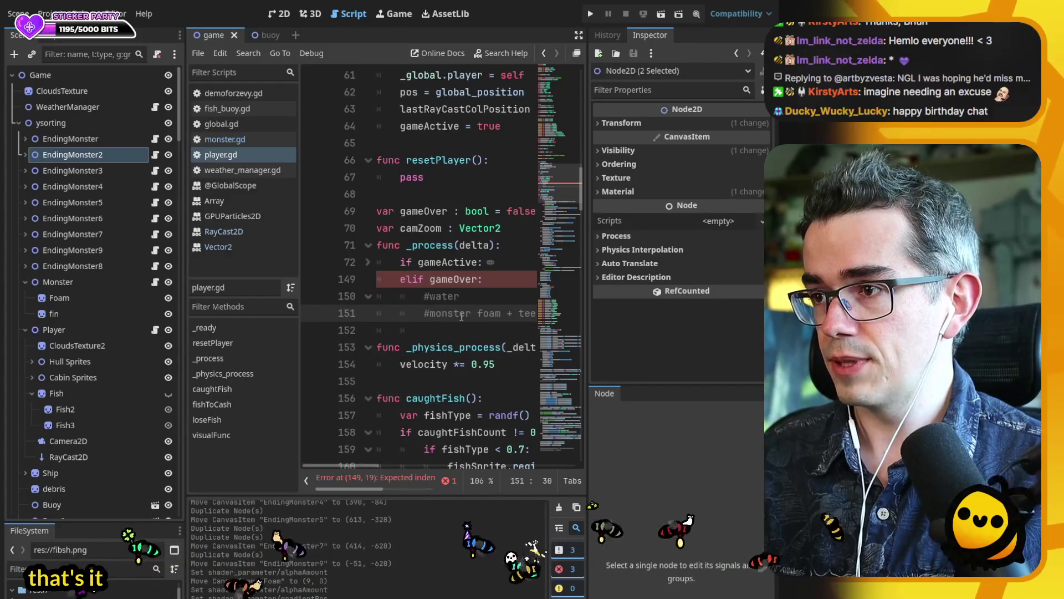
double_click(445, 281)
double_click(443, 302)
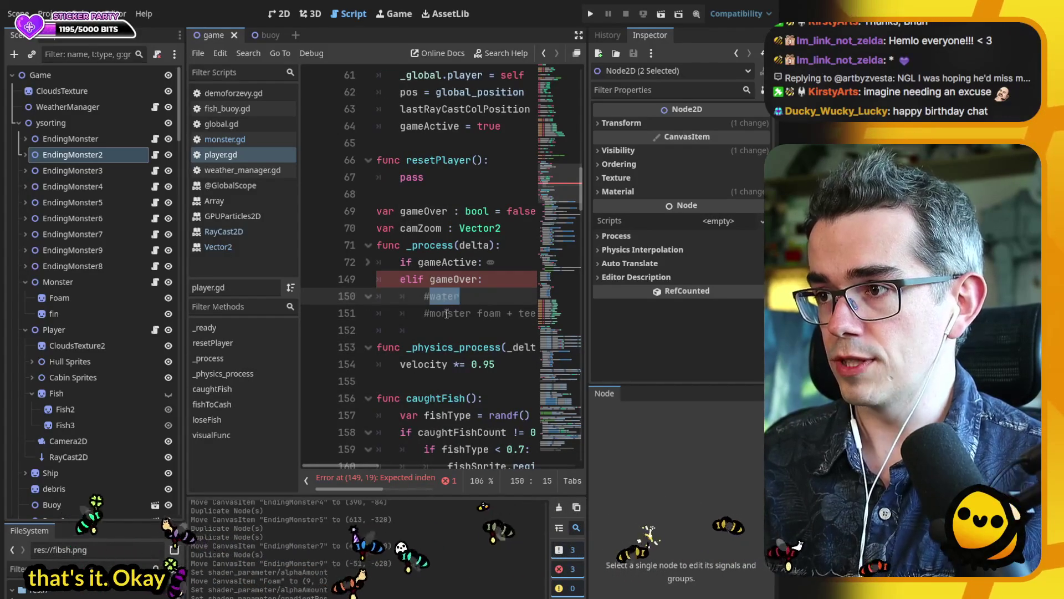
click(449, 327)
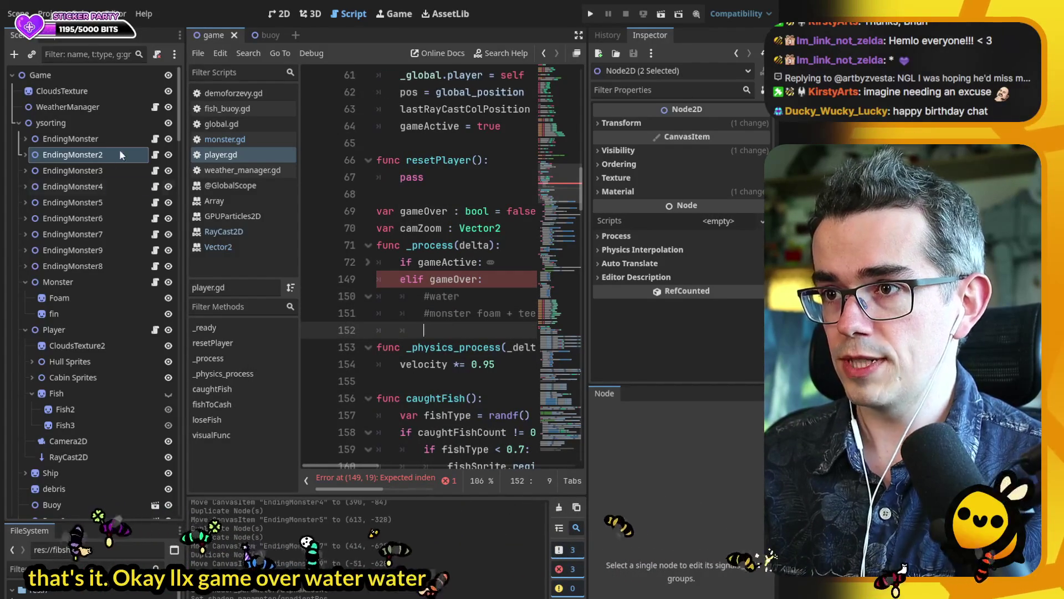
scroll(486, 200, up, 15)
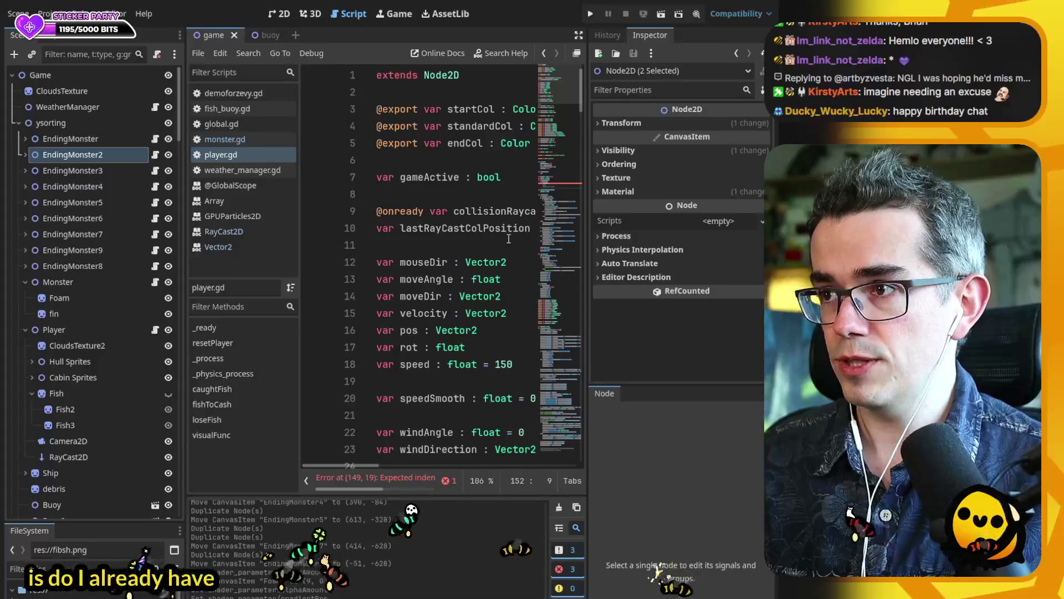
click(469, 195)
key(ctrl+f)
text(water)
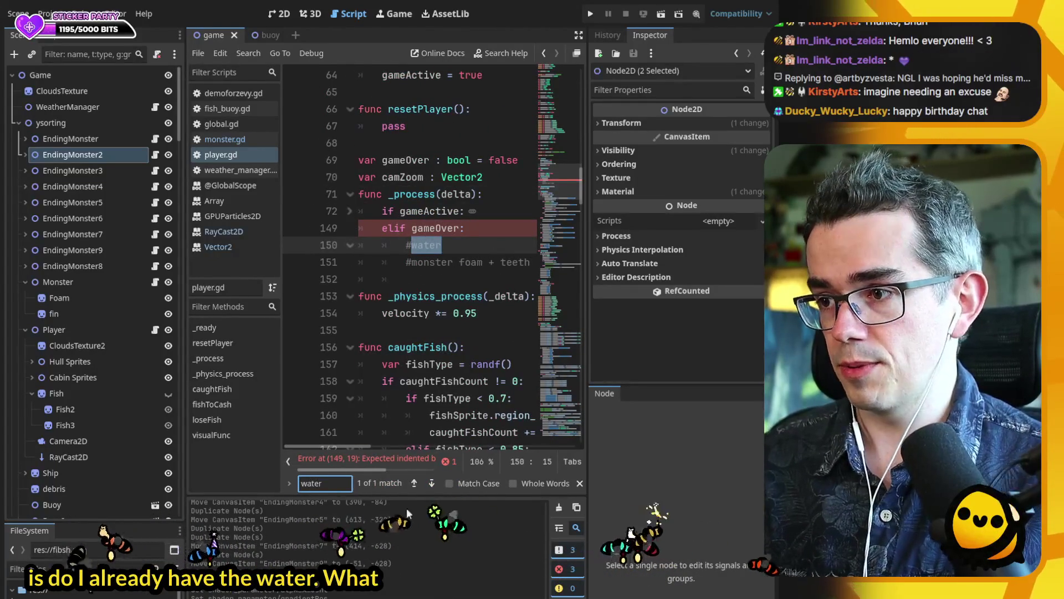
- Open blank lines below the exported colour variables for a new variable
drag(581, 183, 587, 89)
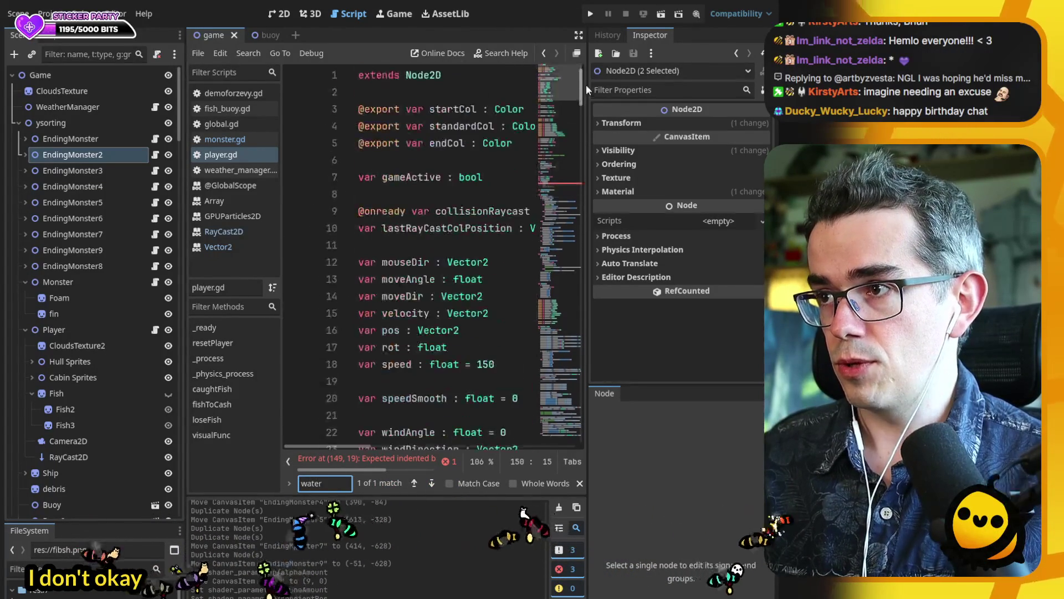
click(397, 161)
key(Return)
key(Return)
key(Up)
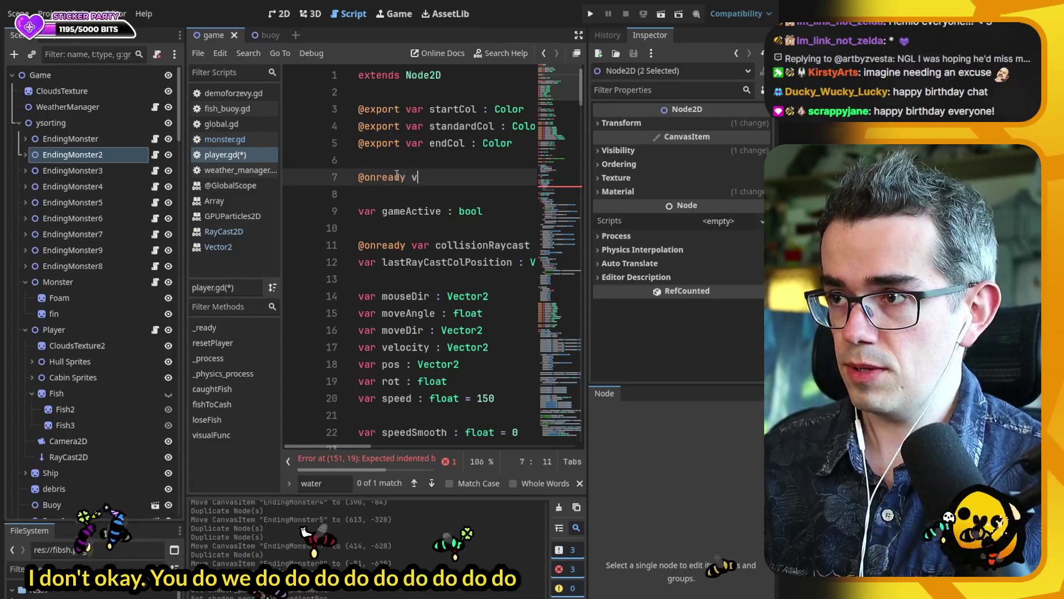
- Add a water node reference variable at line 7 of player.gd and save
text(ar water =)
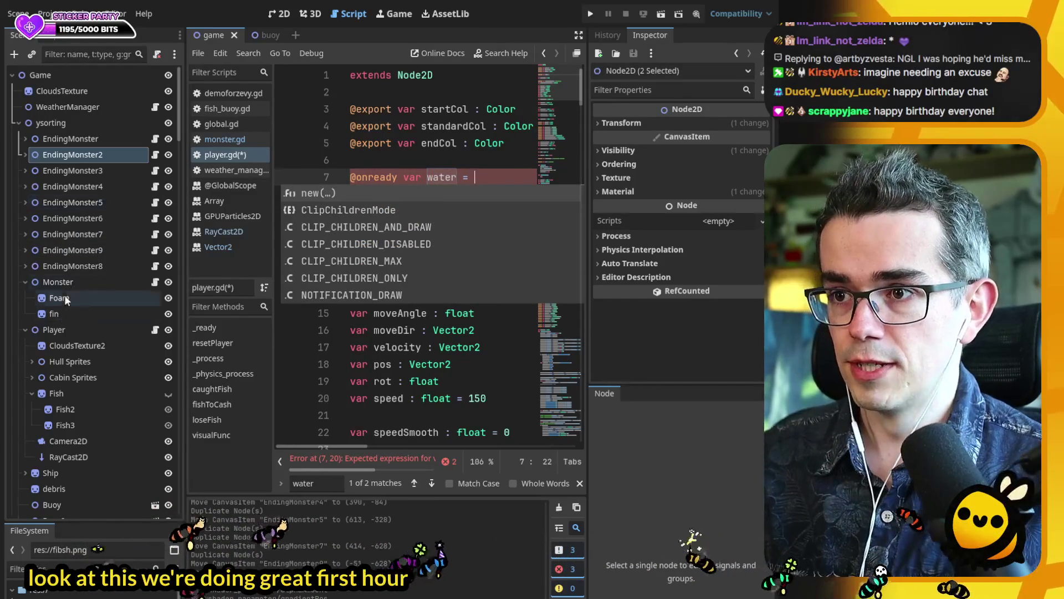
scroll(91, 298, down, 3)
drag(72, 99, 482, 177)
key(ctrl+s)
scroll(425, 402, left, 5)
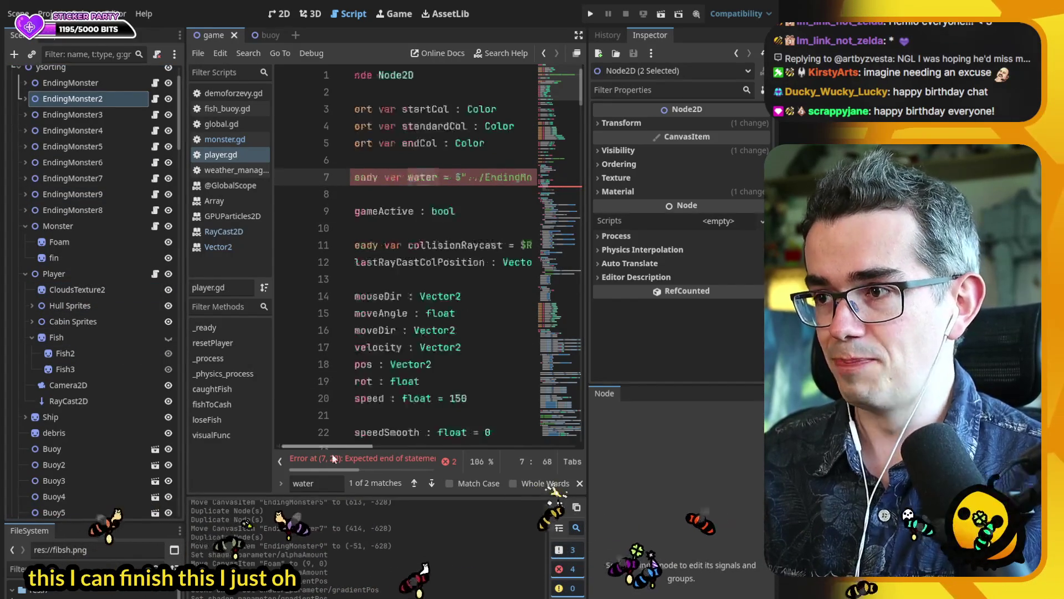
double_click(442, 177)
- Insert water.material.set_shader_parameter("") above the #water comment and open the water shader
scroll(479, 287, down, 13)
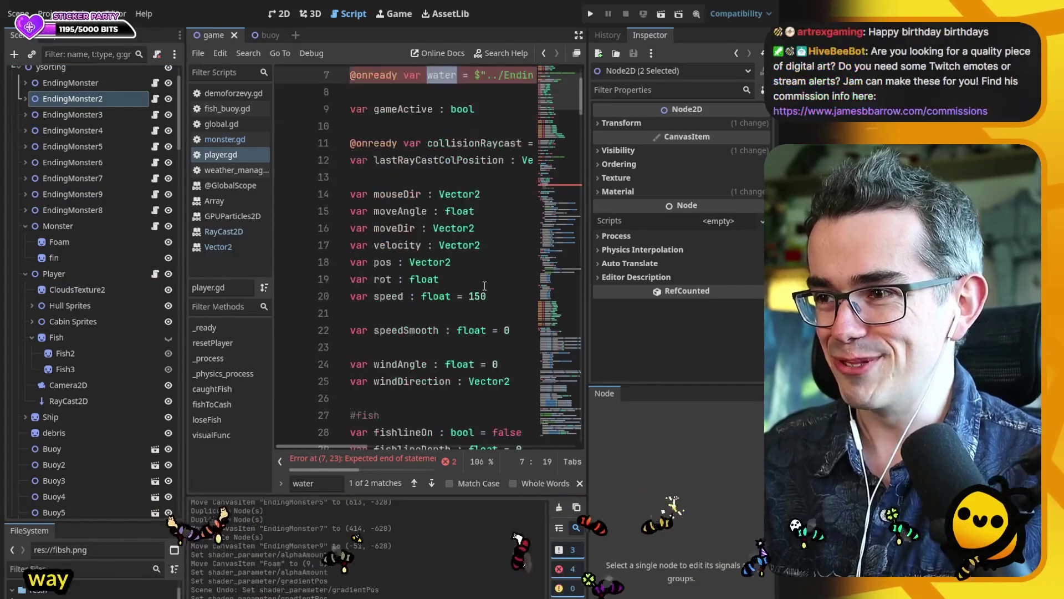
scroll(479, 286, down, 6)
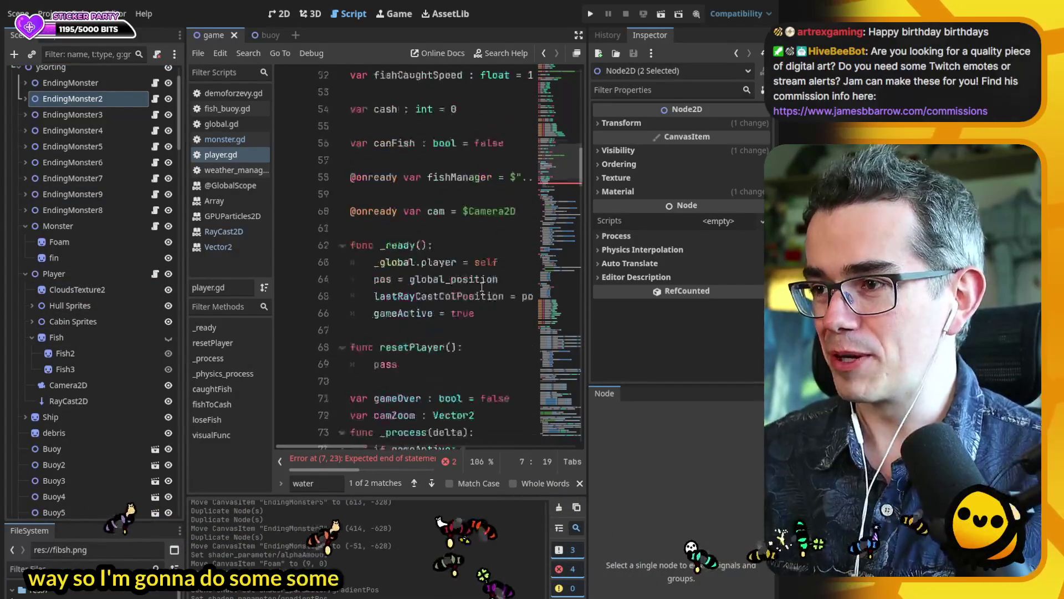
scroll(449, 379, down, 2)
drag(434, 279, 403, 282)
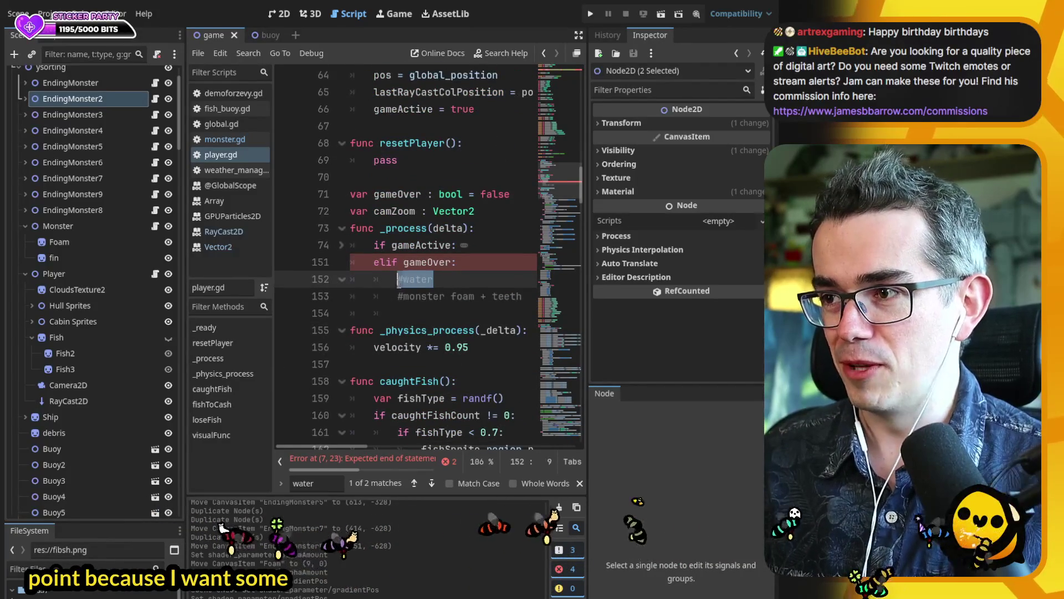
click(433, 296)
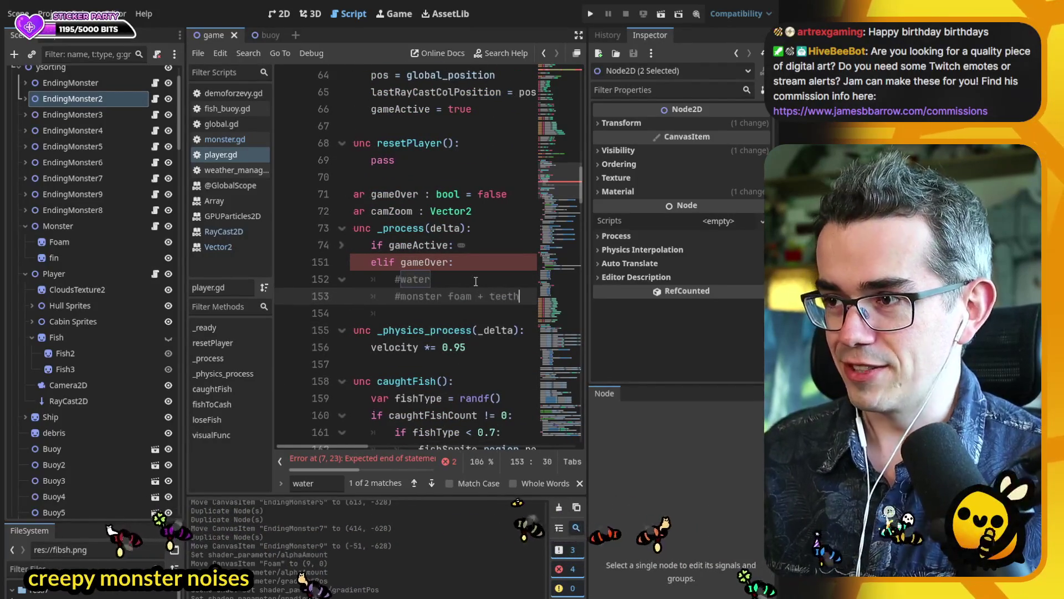
click(476, 279)
key(ctrl+shift+Return)
text(water)
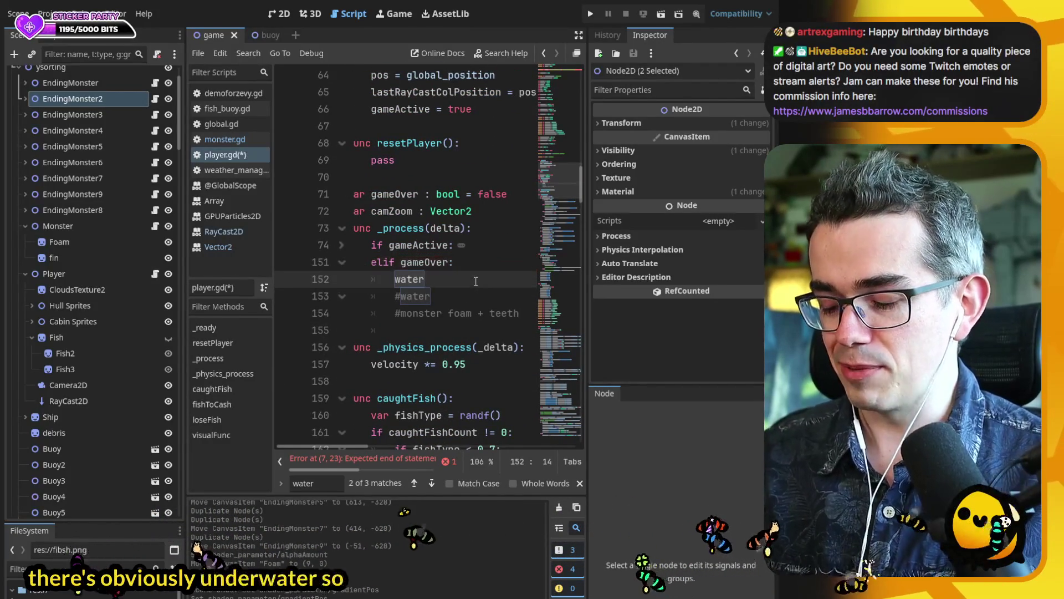
text(.)
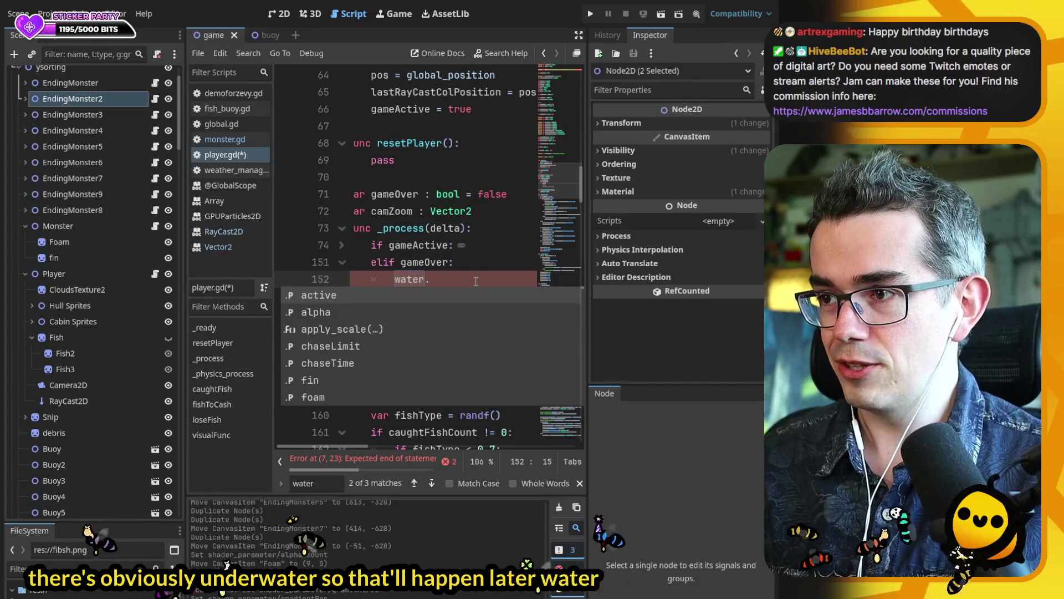
text(se)
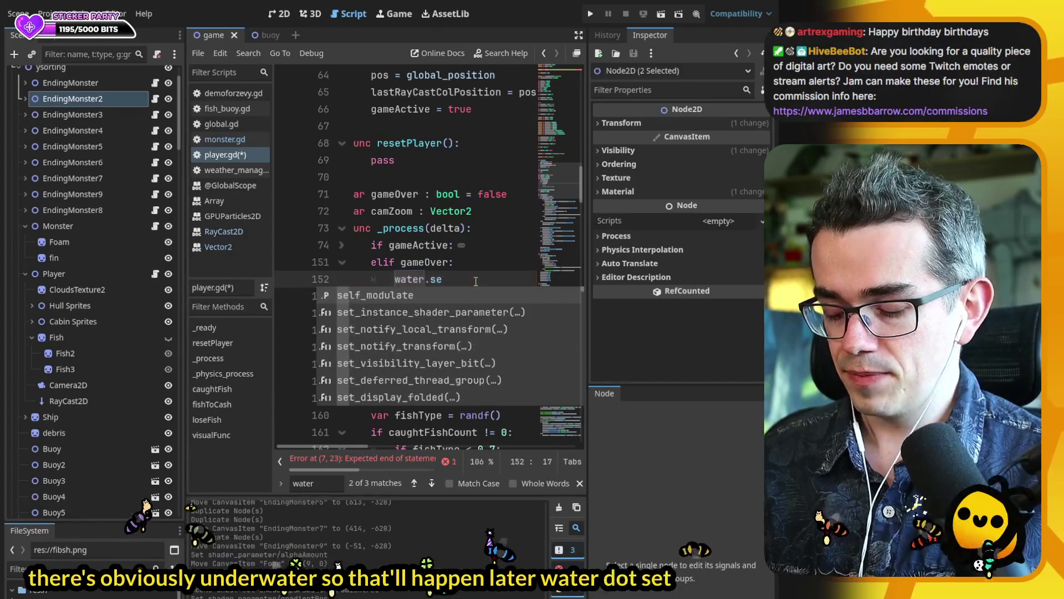
key(BackSpace)
key(BackSpace)
text(material)
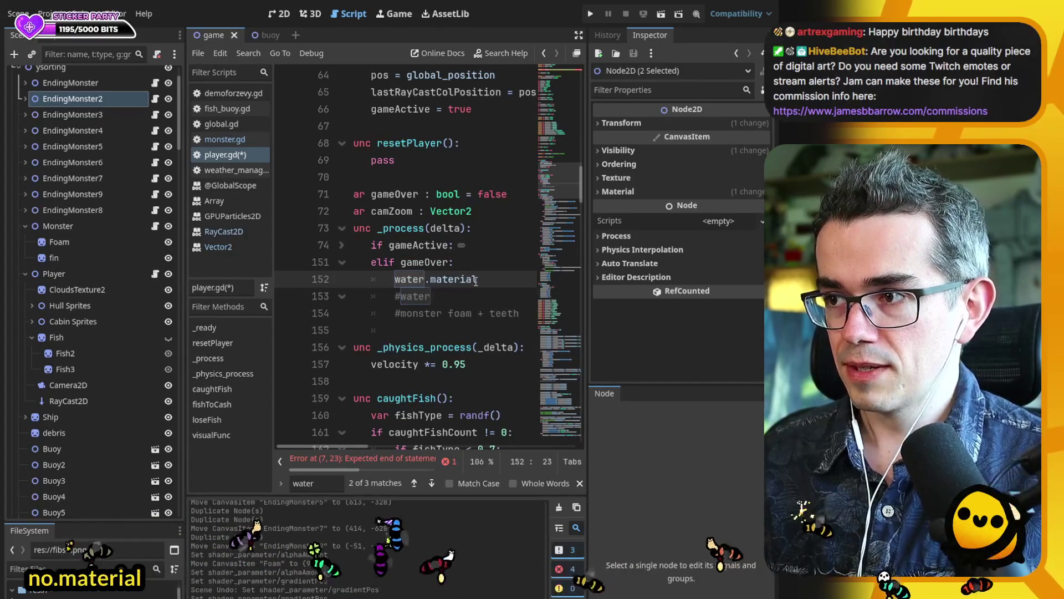
text(.set_shader_par)
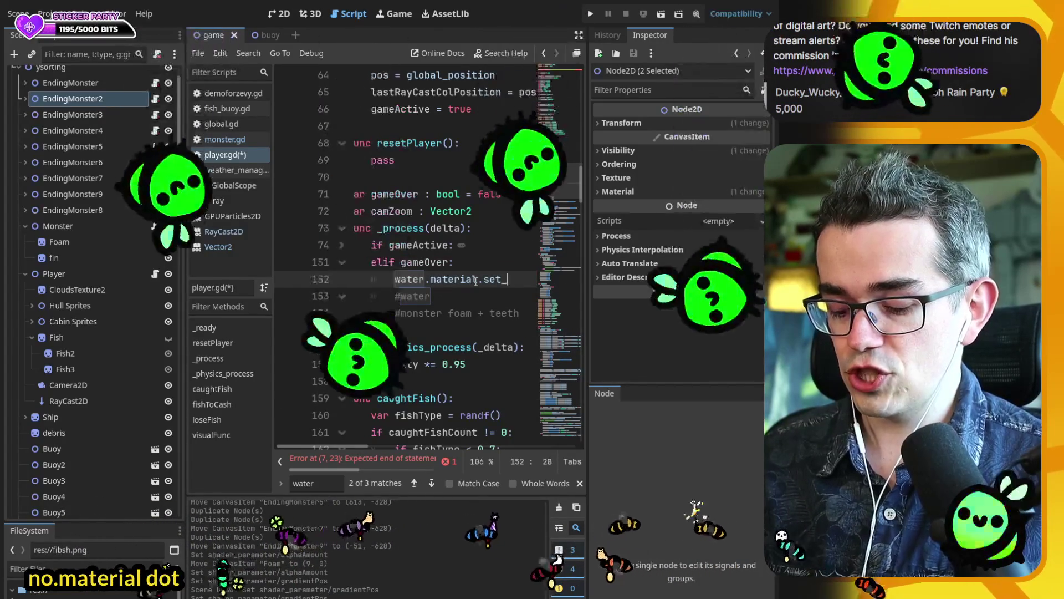
key(BackSpace)
key(BackSpace)
key(BackSpace)
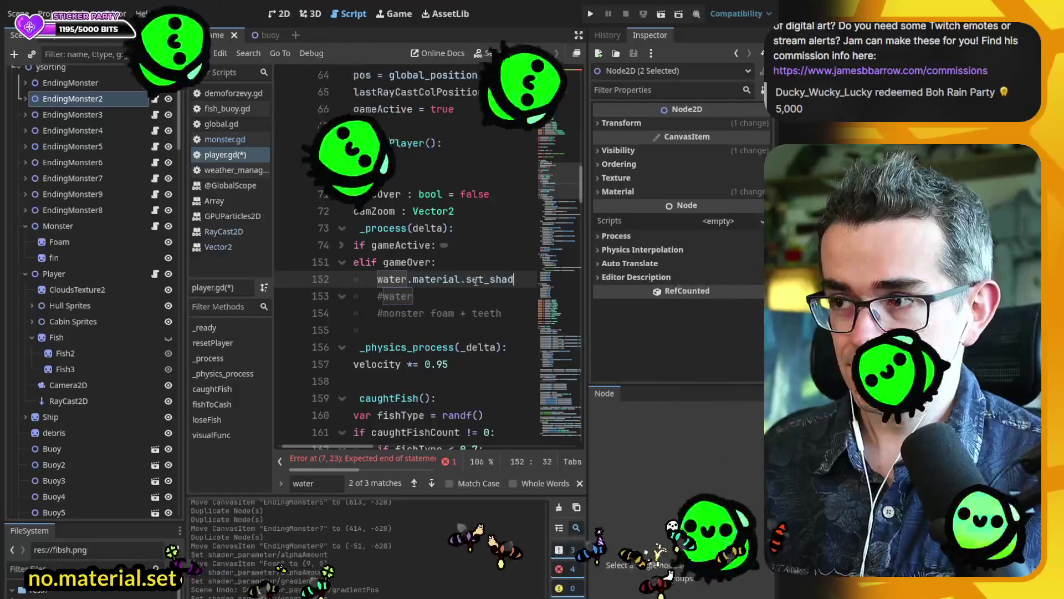
text(param)
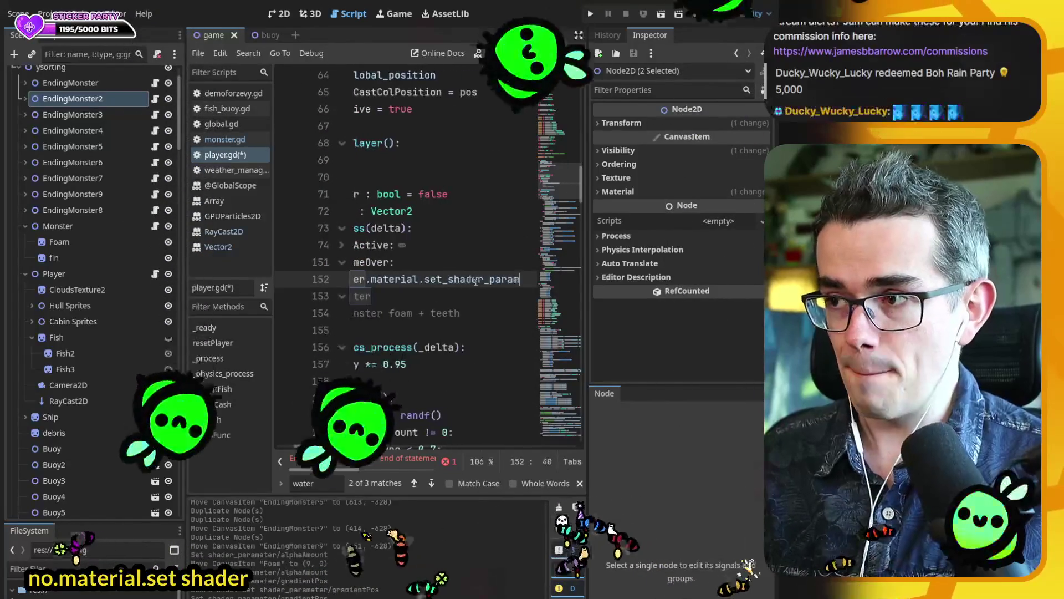
text(eter(")
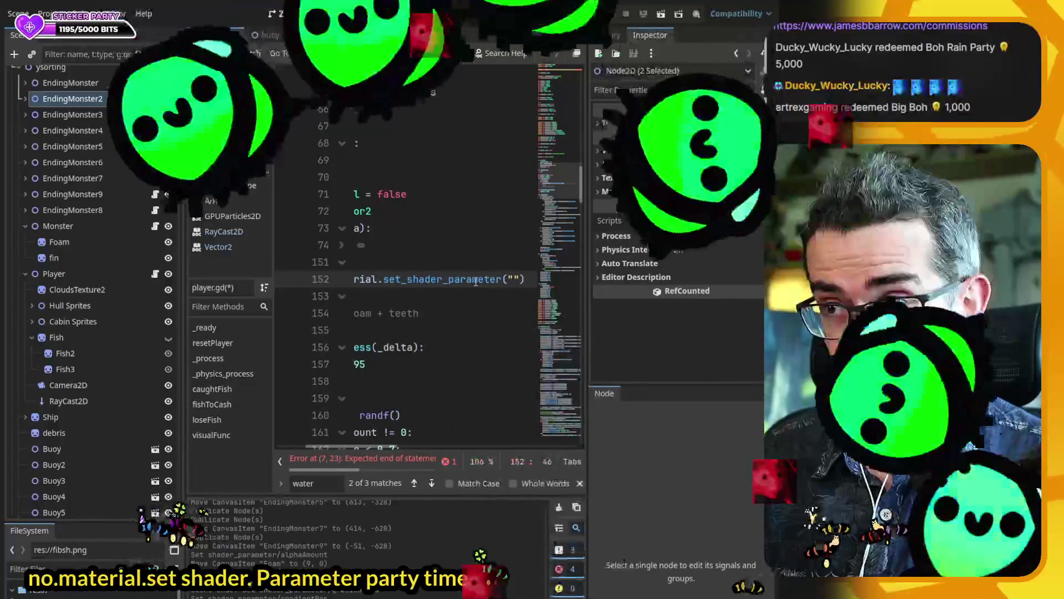
click(225, 537)
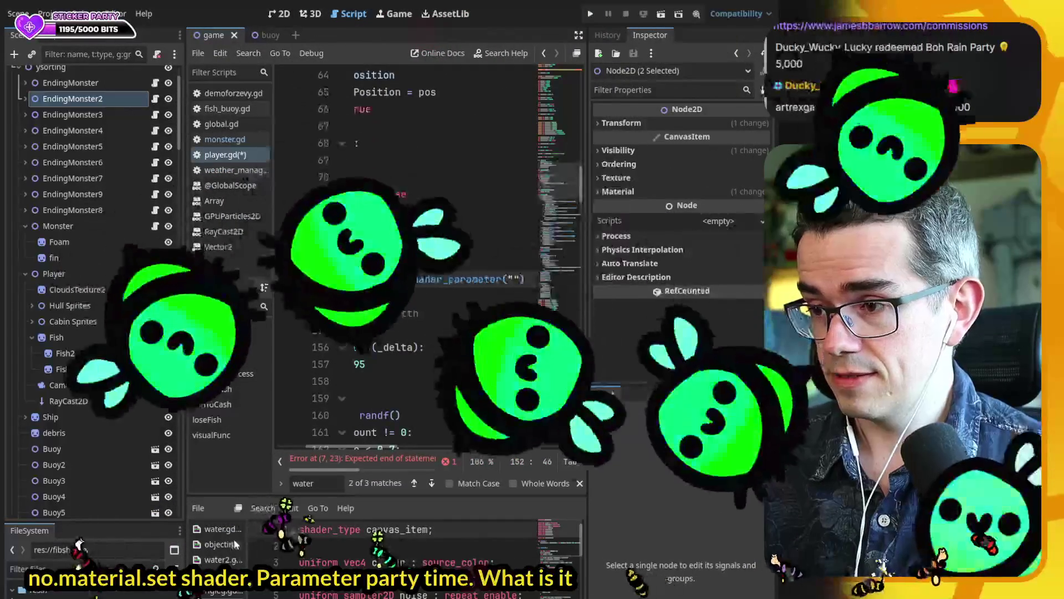
- Check the water shader code and pass "colour" as the shader parameter name
click(222, 530)
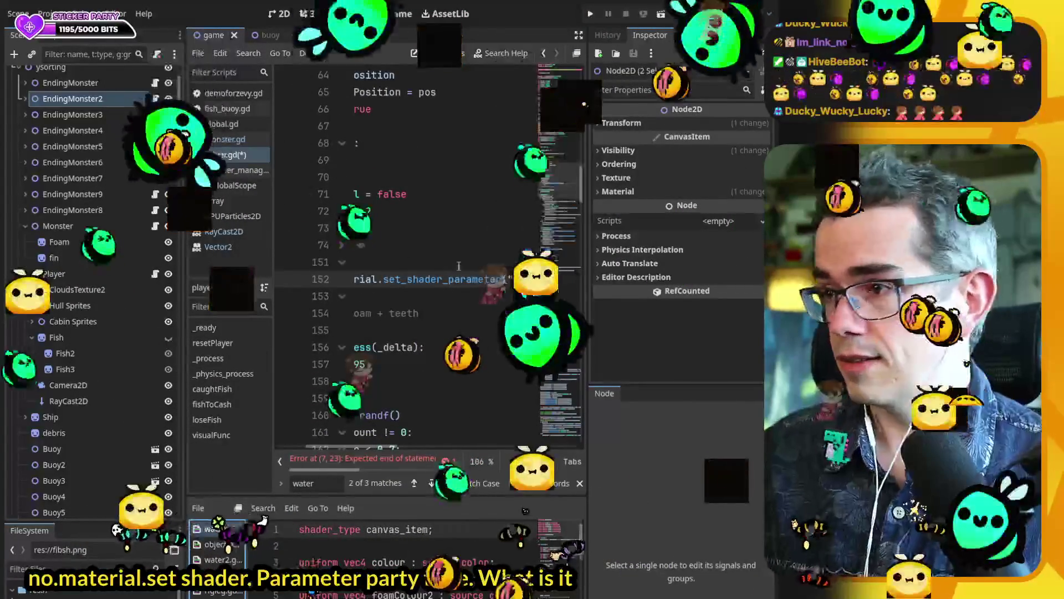
text(col)
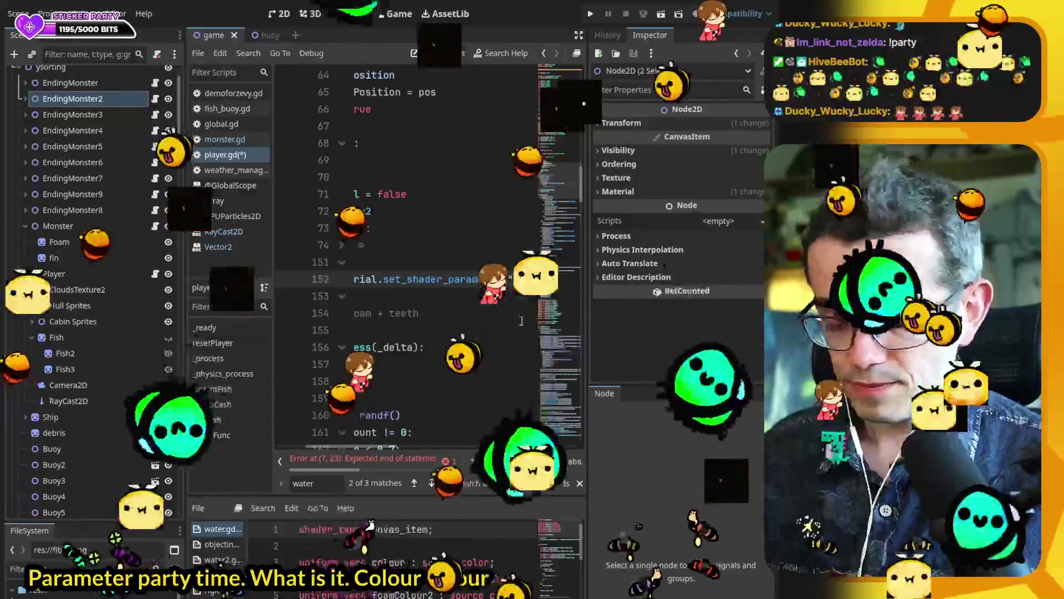
text(our)
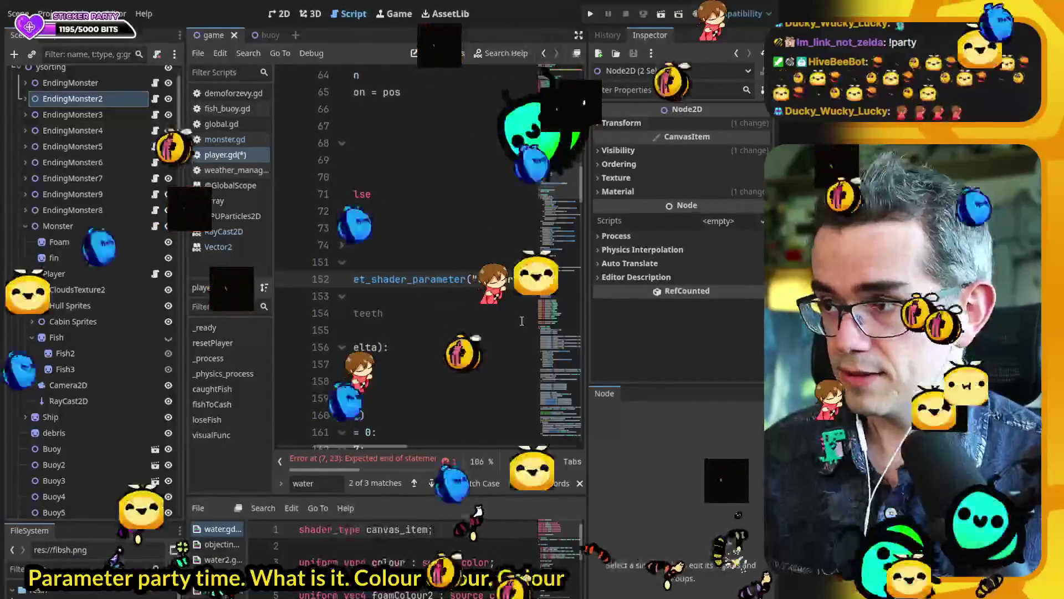
text(",)
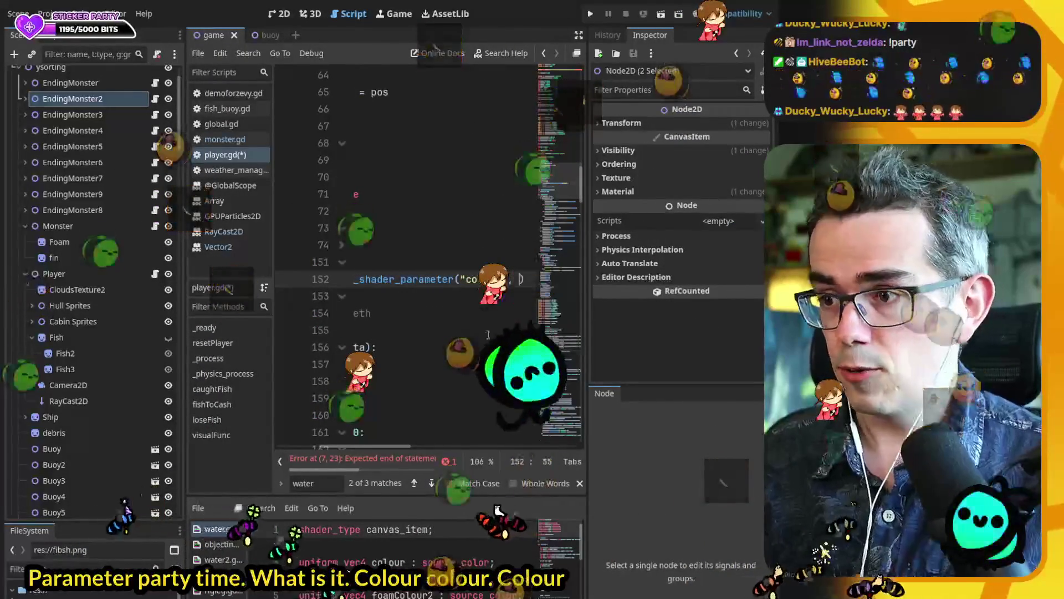
drag(360, 450, 316, 450)
scroll(488, 104, up, 15)
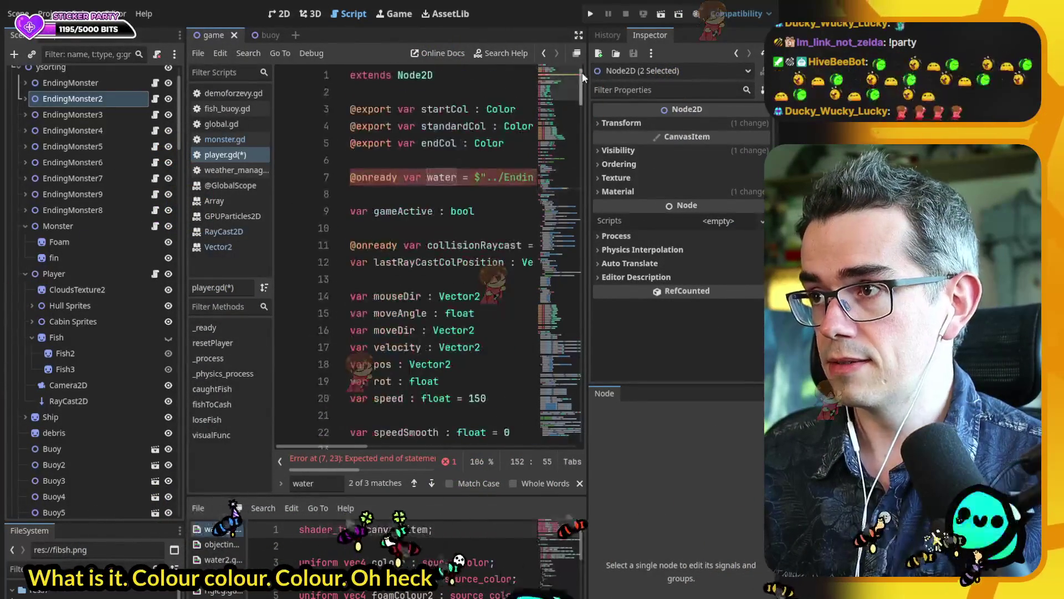
- Declare 'var watCol : Color' below the colour exports and save player.gd
click(420, 158)
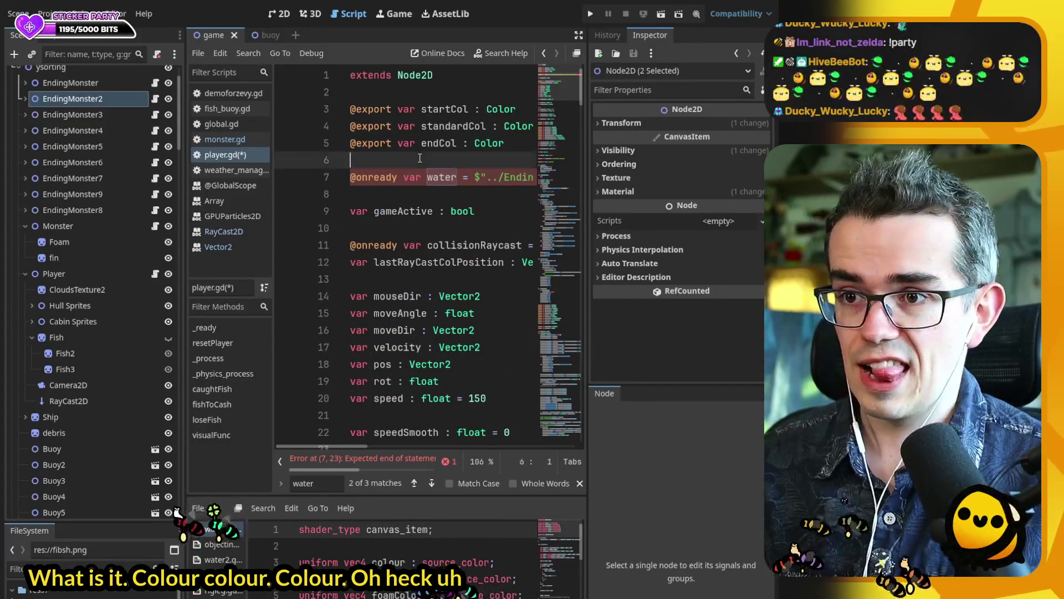
key(Return)
key(Return)
key(Up)
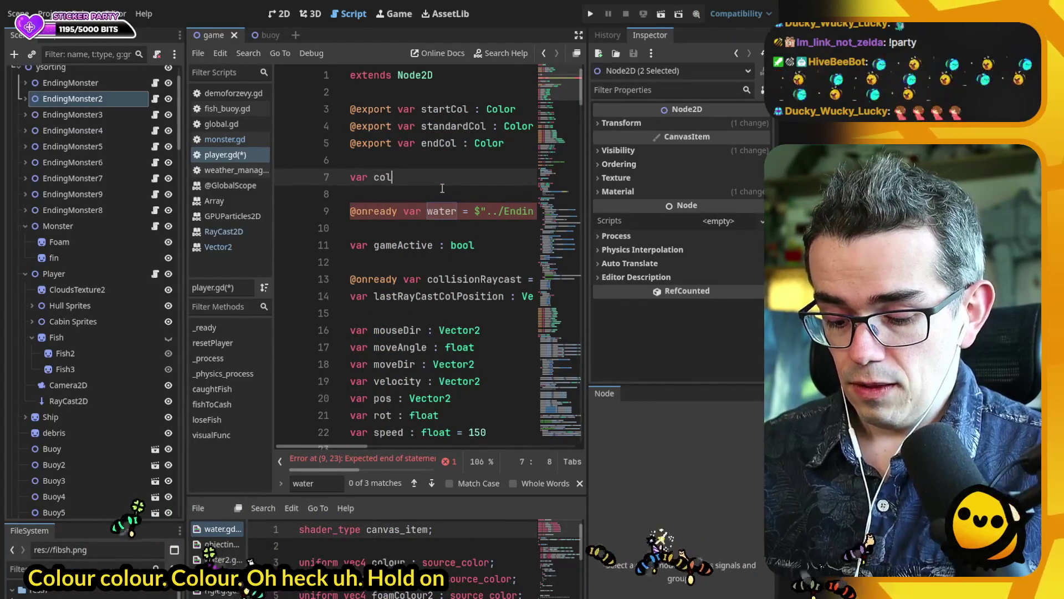
key(BackSpace)
key(BackSpace)
key(BackSpace)
text(watCol :)
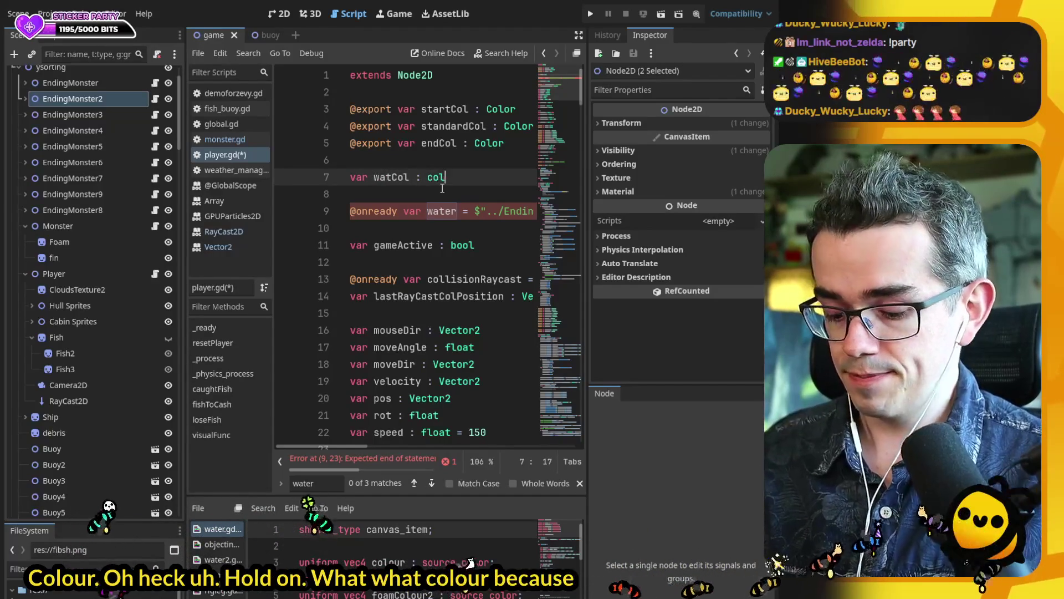
key(Return)
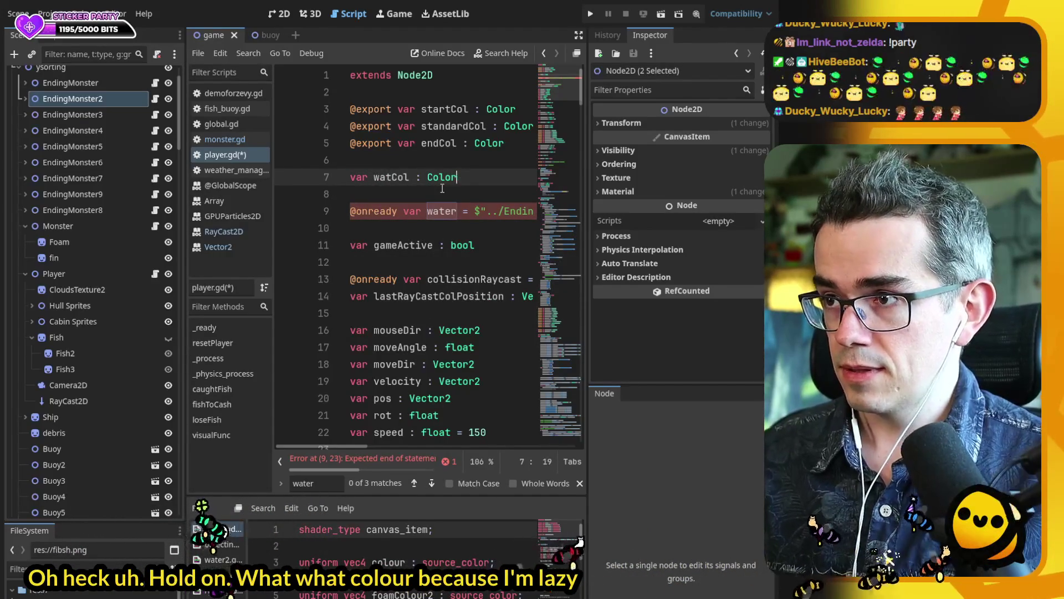
key(ctrl+s)
- Under elif gameOver, write 'watCol = lerp(standardCol, endCol,' using autocomplete
double_click(391, 177)
mouse_move(577, 98)
mouse_down()
mouse_move(563, 233)
mouse_move(564, 209)
mouse_up()
key(ctrl+c)
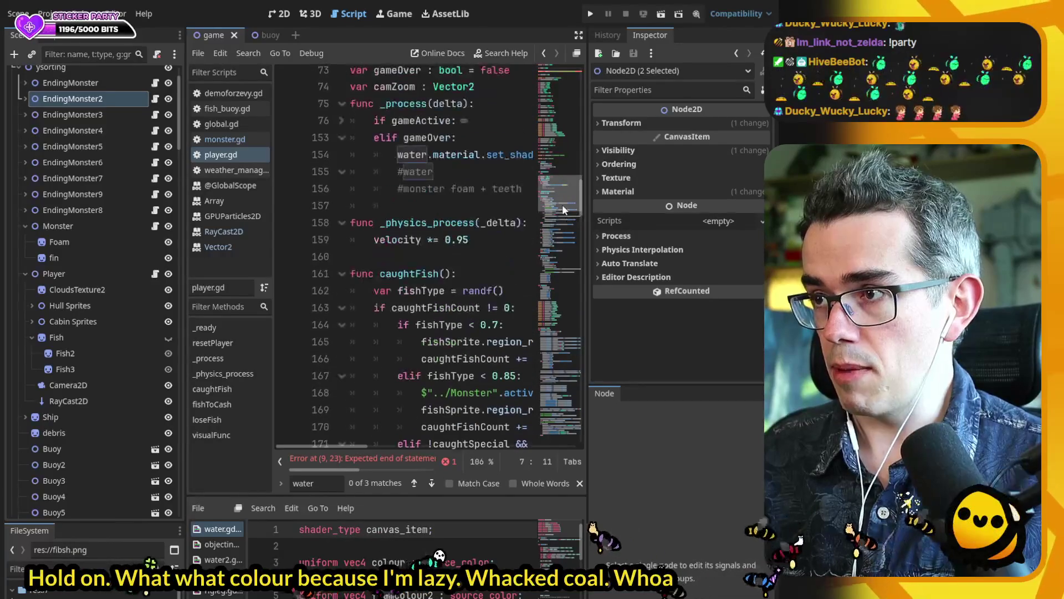
click(490, 139)
key(Return)
key(ctrl+v)
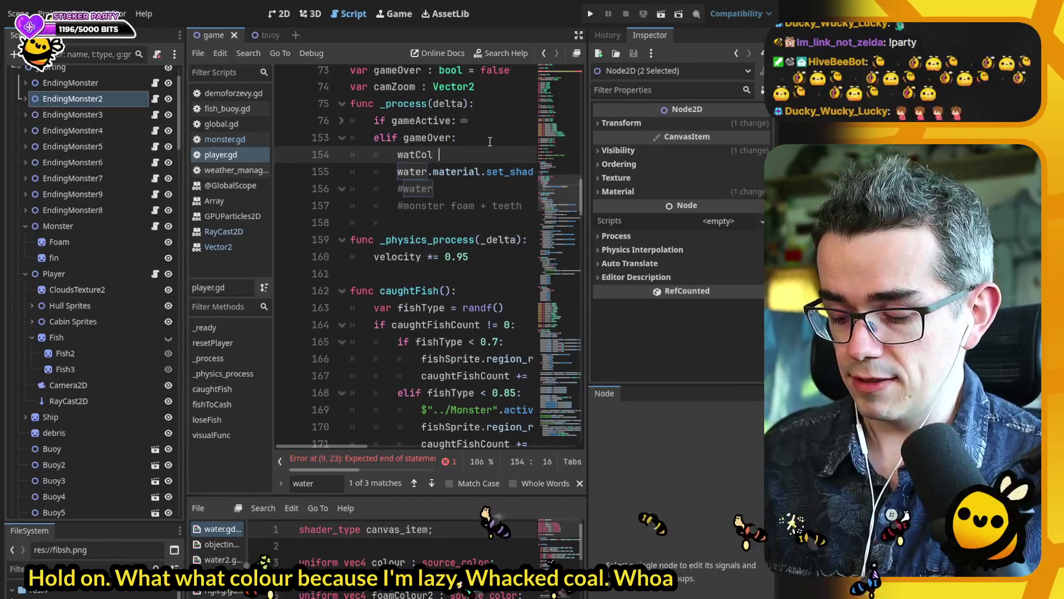
text(= lerp)
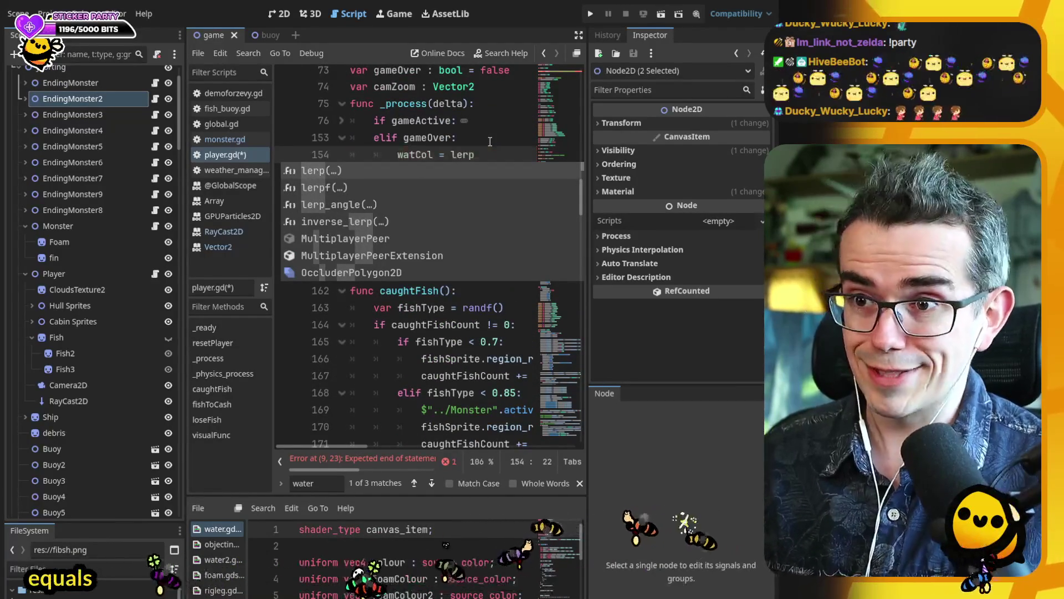
text(()
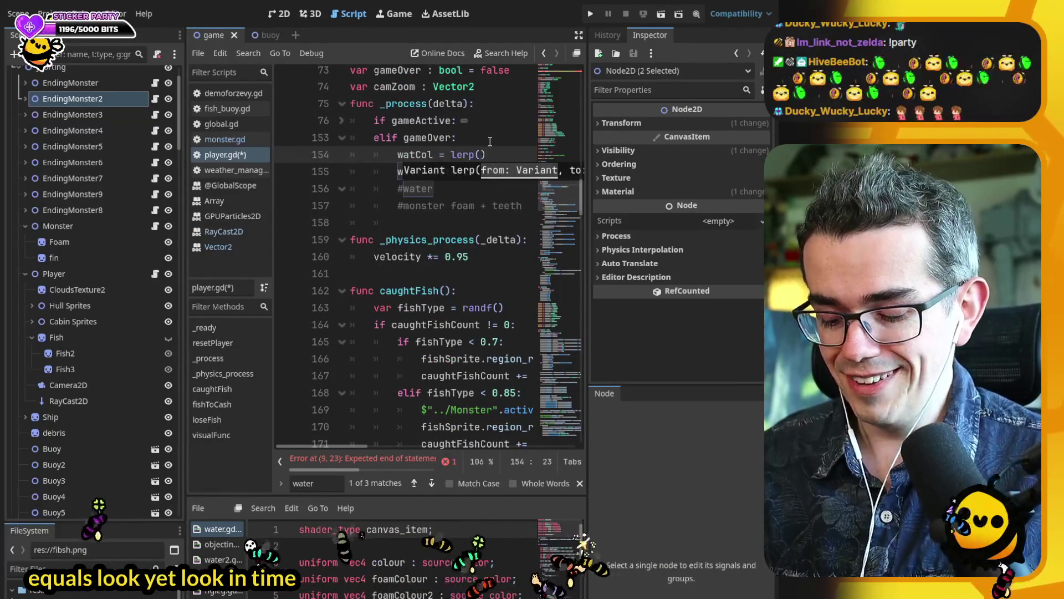
text(stand)
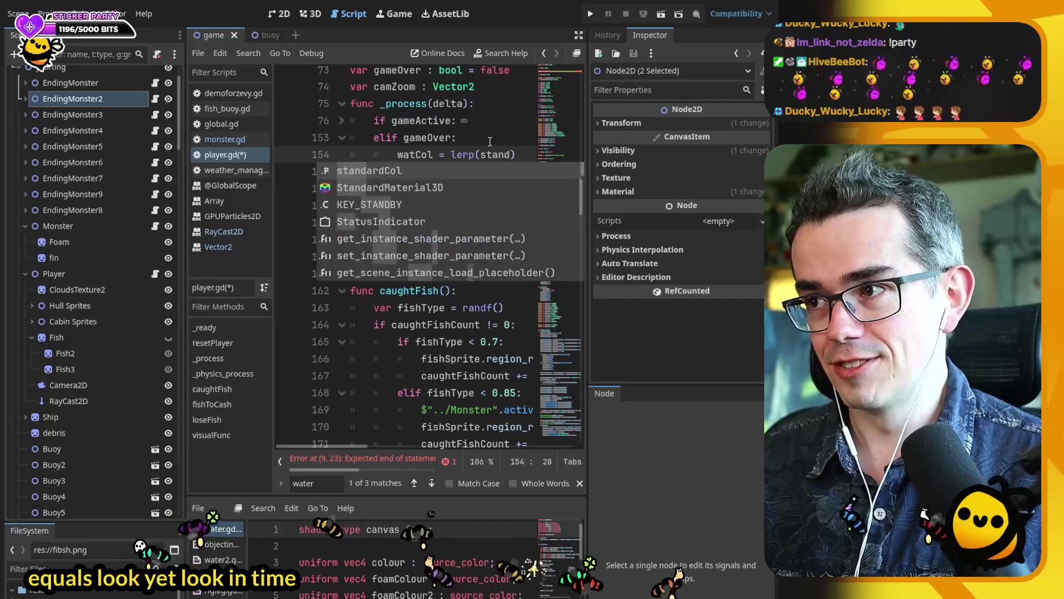
key(Return)
text(, end)
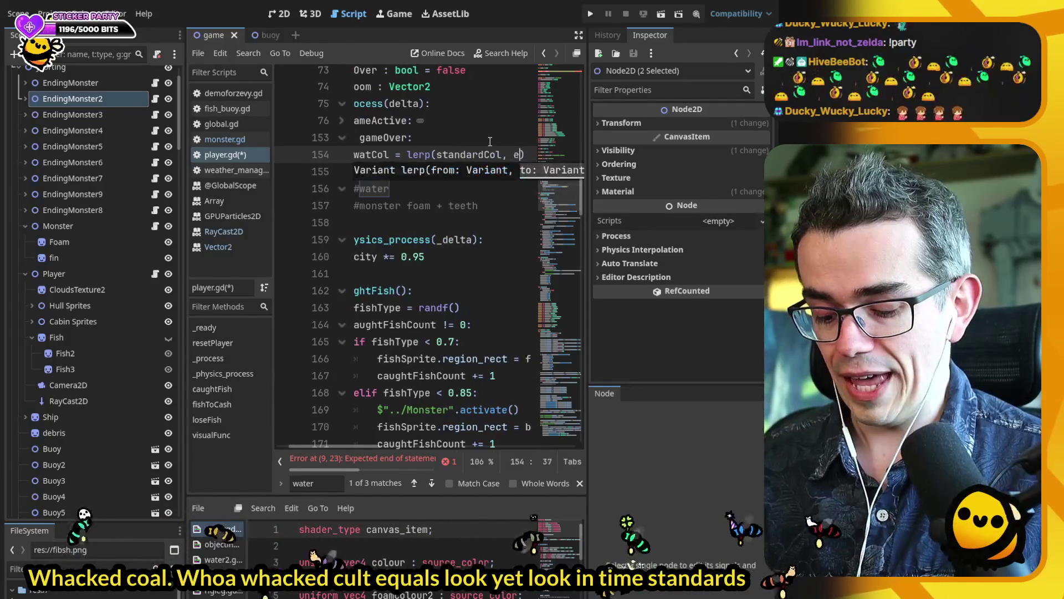
key(Return)
text())
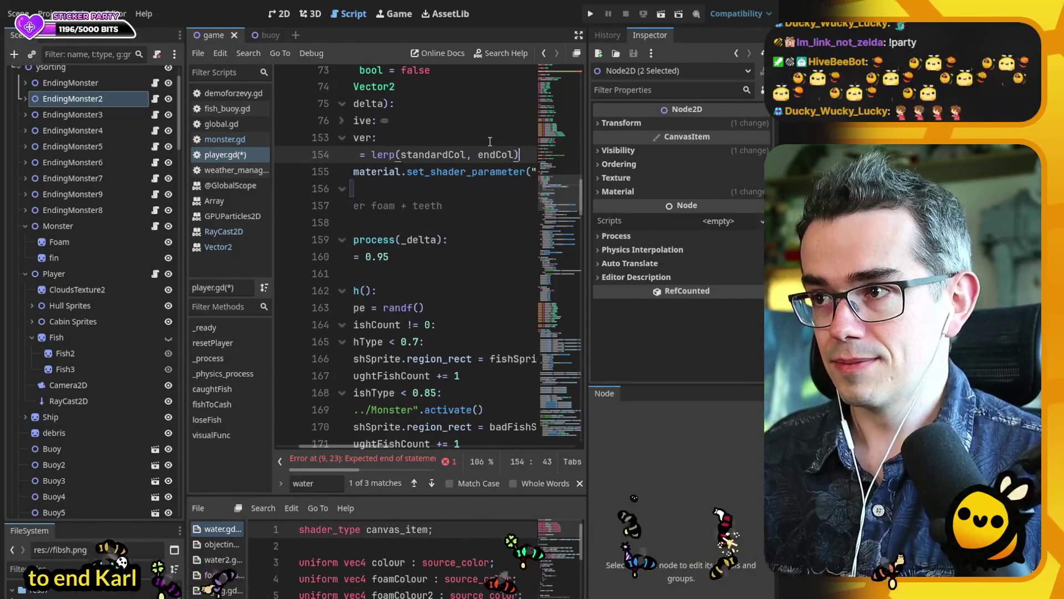
mouse_move(379, 443)
mouse_down()
mouse_move(388, 441)
mouse_move(354, 441)
mouse_move(384, 448)
mouse_up()
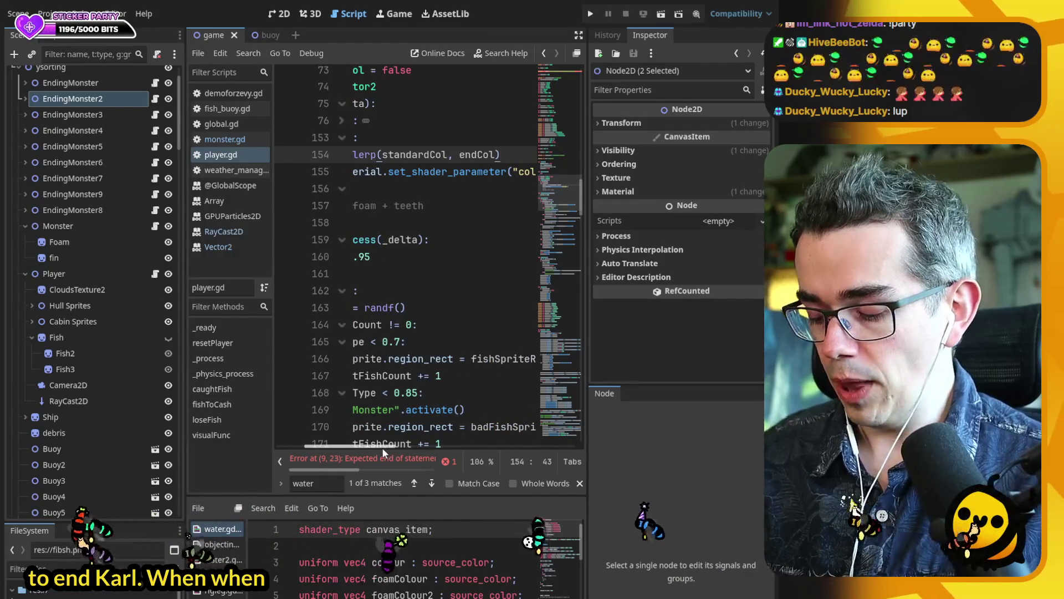
text(,)
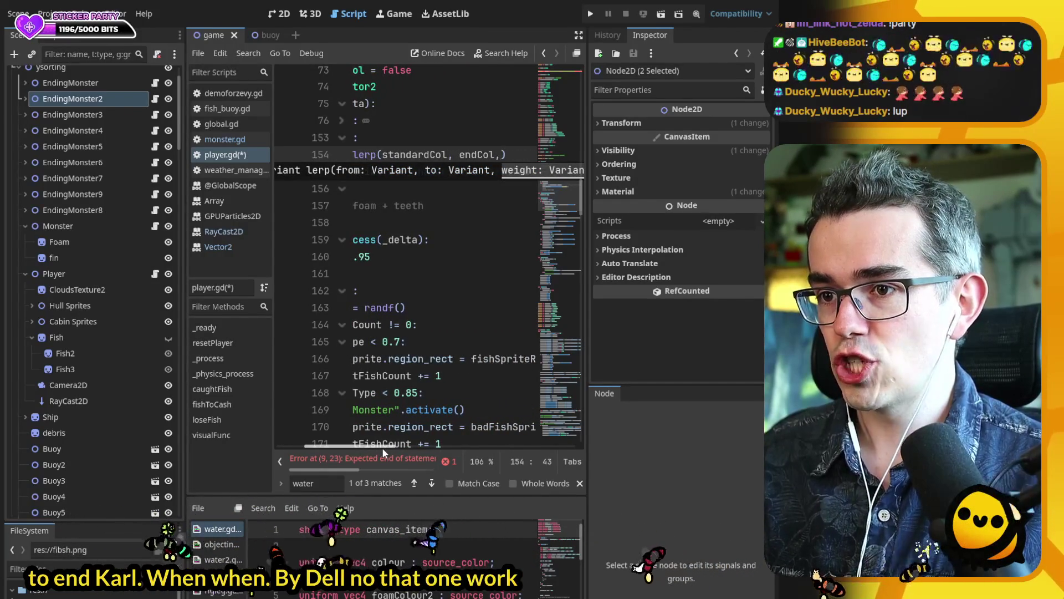
drag(381, 447, 340, 438)
ctrl+click(418, 160)
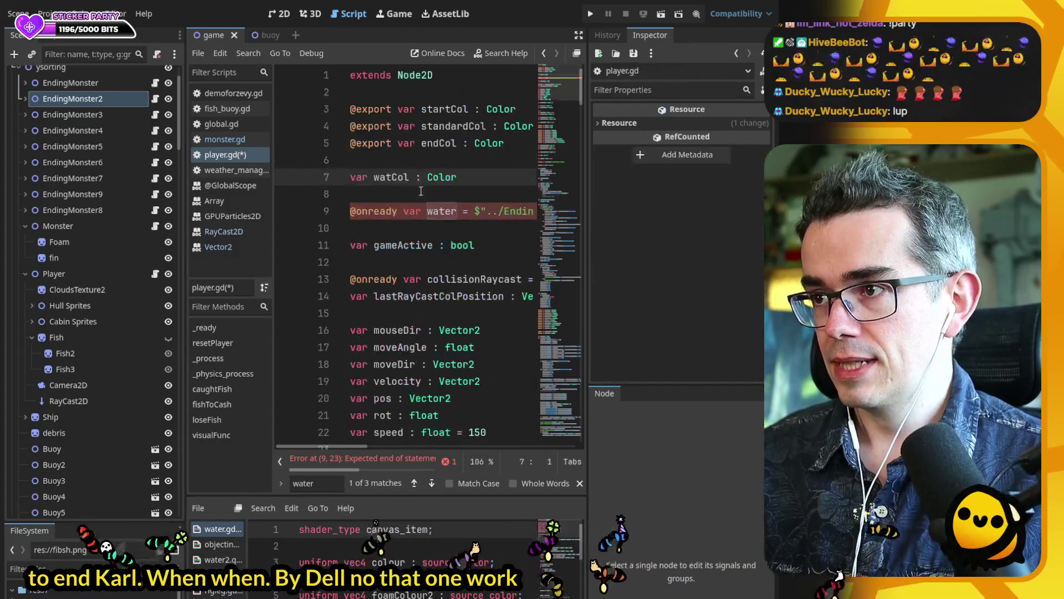
- Add an 'endTime += delta' line under elif gameOver and save
key(Return)
text(var w)
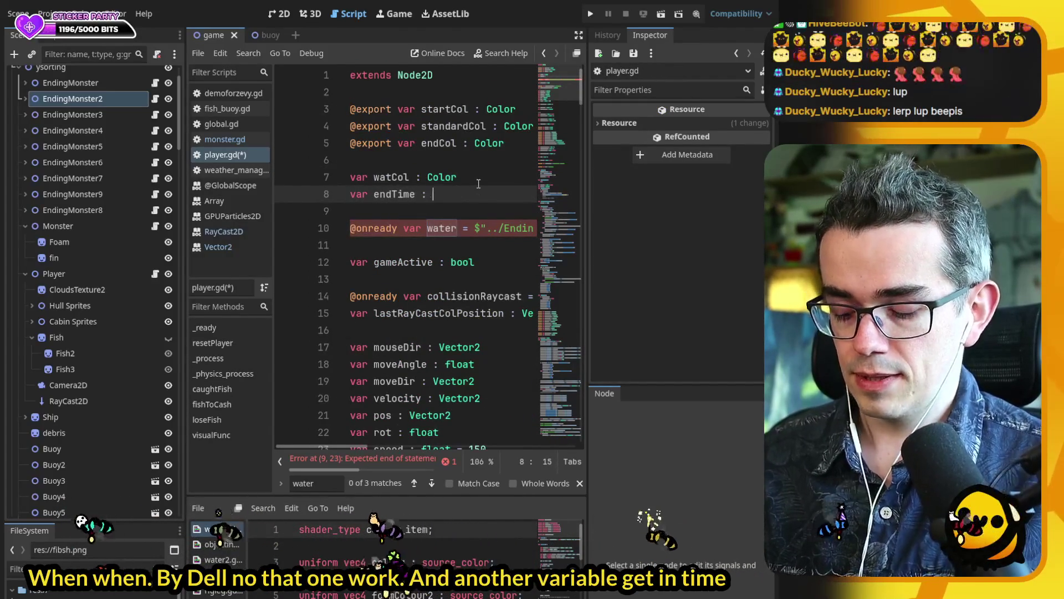
text(at)
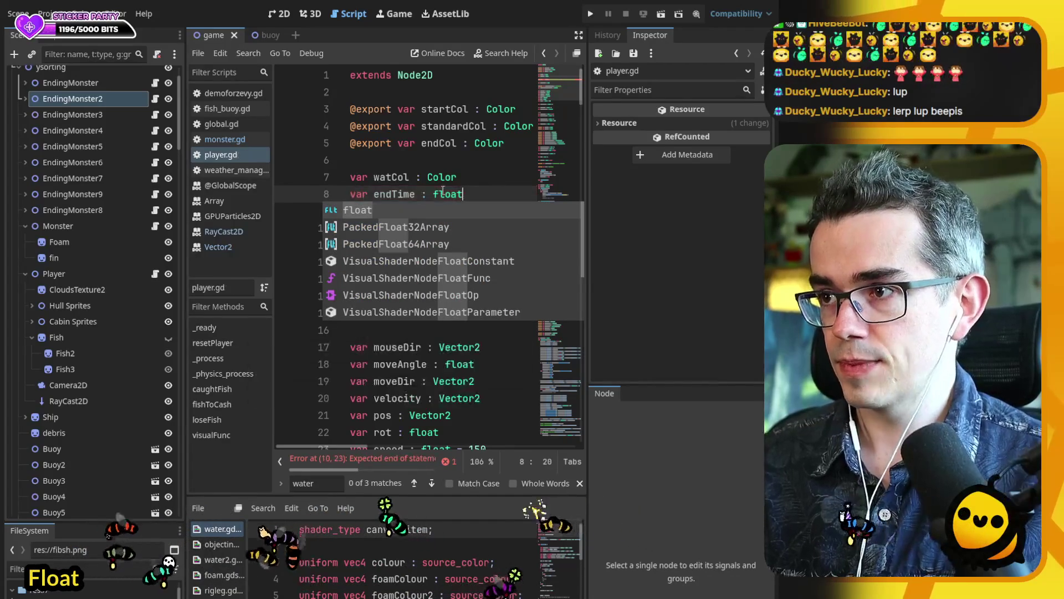
double_click(394, 194)
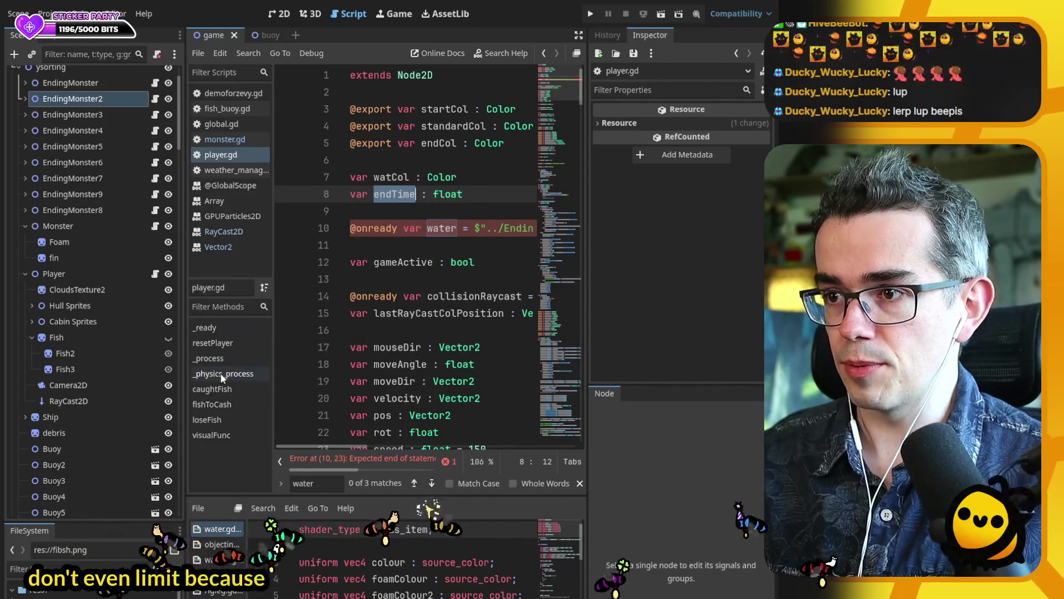
click(212, 342)
scroll(422, 264, down, 2)
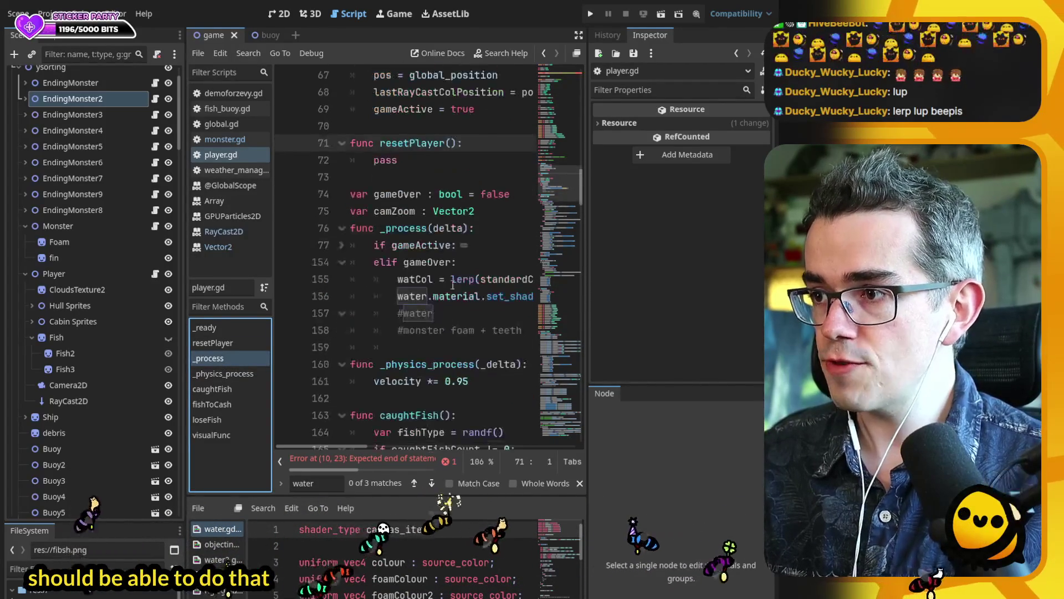
click(477, 264)
key(Return)
text(endTime)
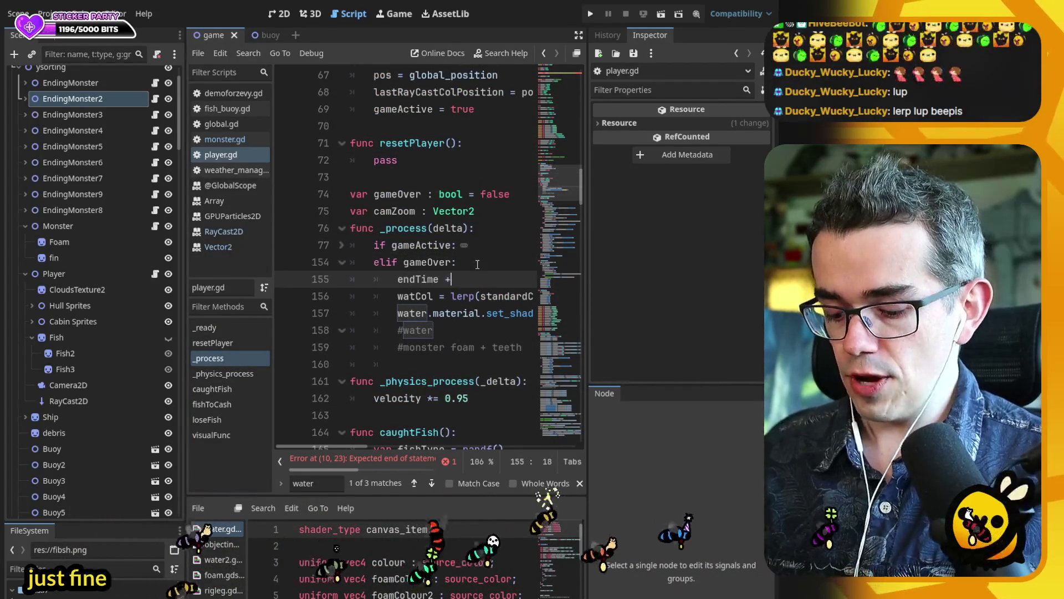
text(+= deltat)
key(ctrl+s)
- Start an endTime assignment on a new line above the #water comment and save
double_click(402, 279)
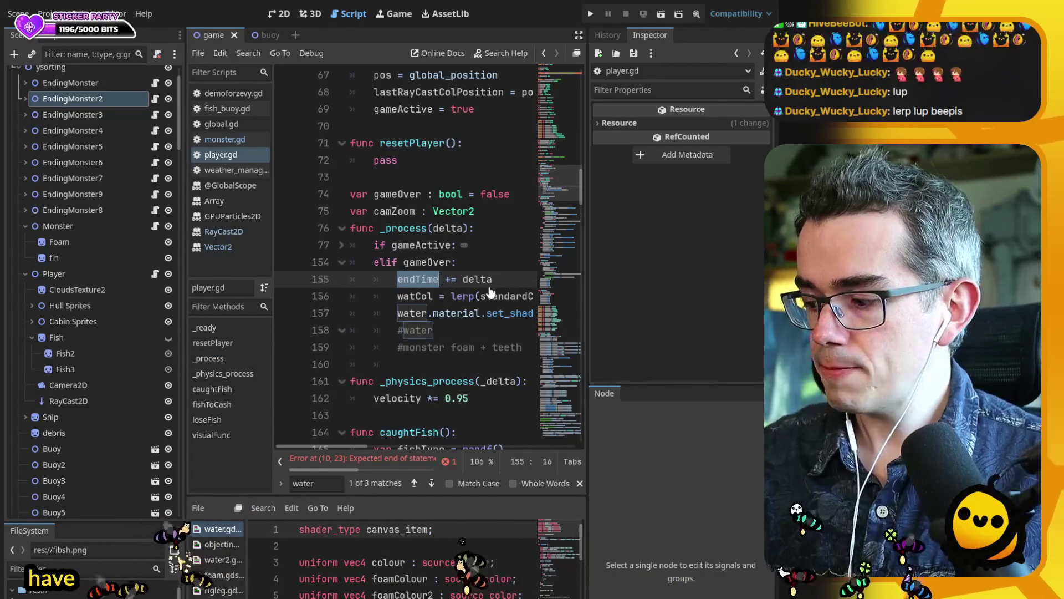
drag(355, 441, 368, 446)
click(391, 264)
key(Return)
text(endTime)
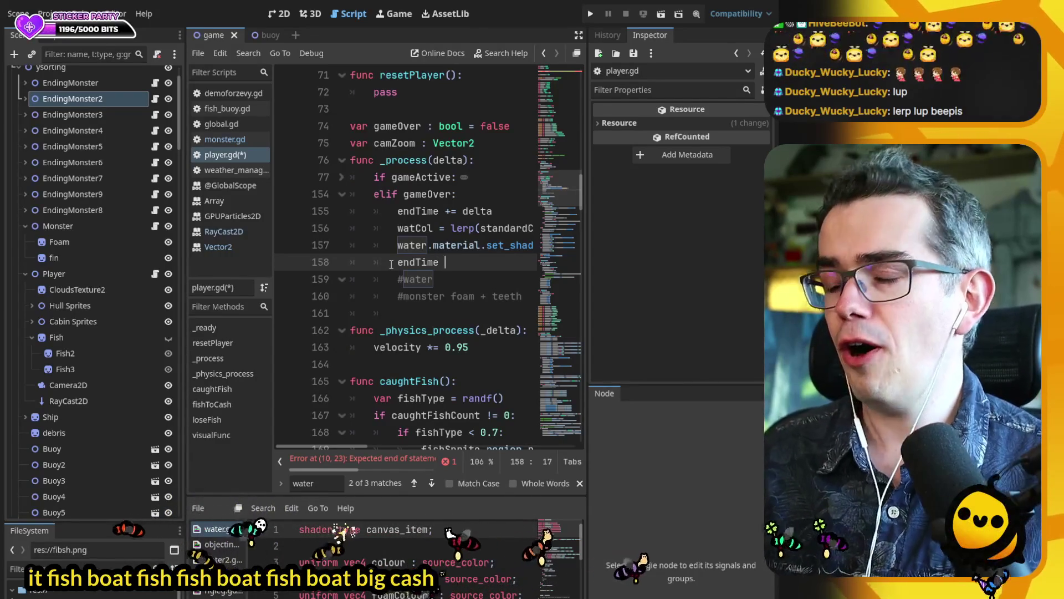
text(=)
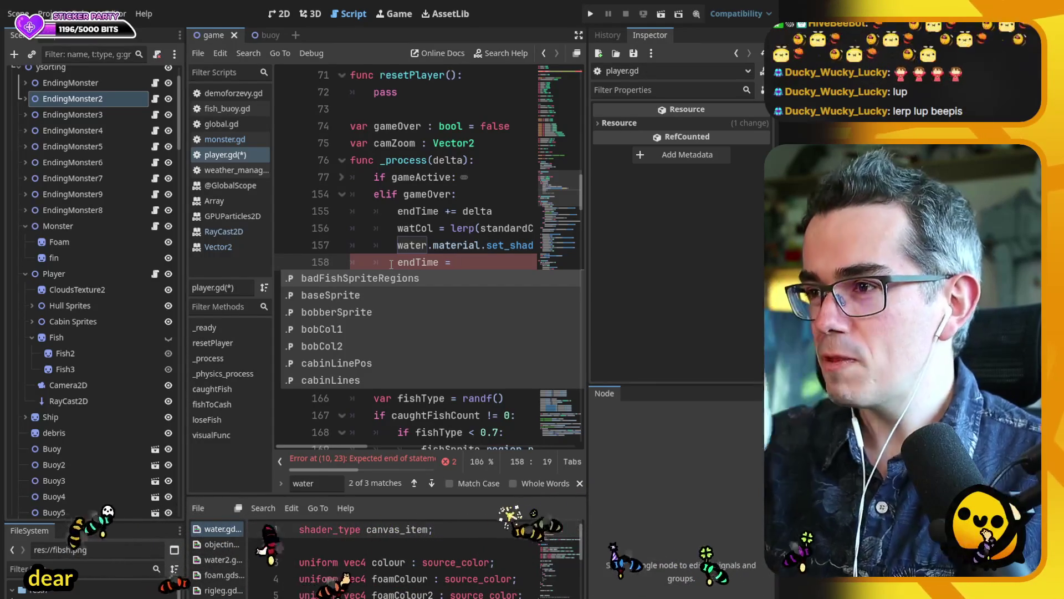
key(ctrl+s)
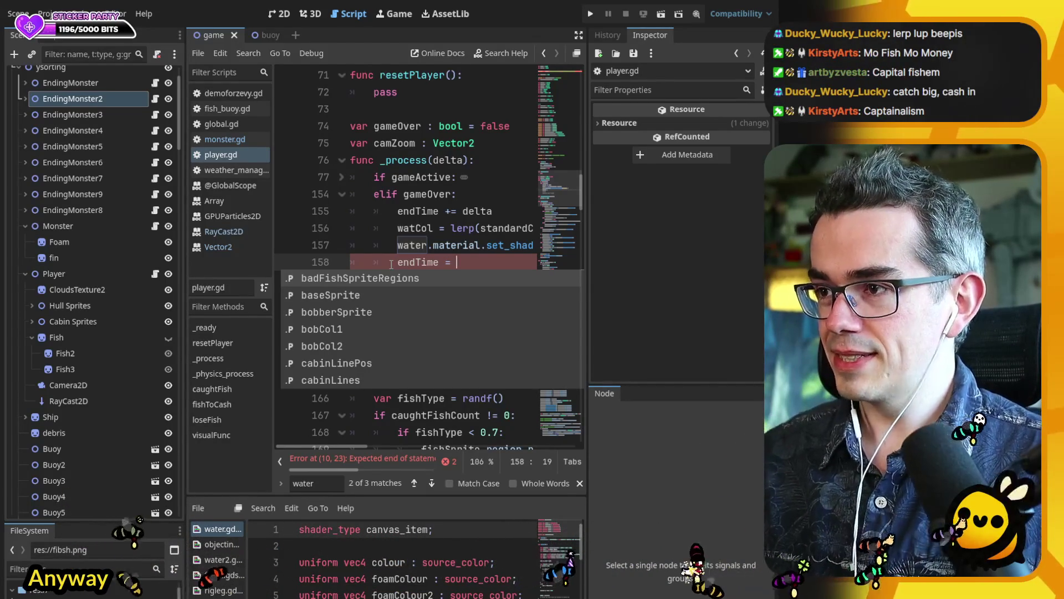
- Replace the unfinished assignment with 'if endTime < 1:' above the watCol lerp line
key(BackSpace)
key(BackSpace)
key(BackSpace)
text(if)
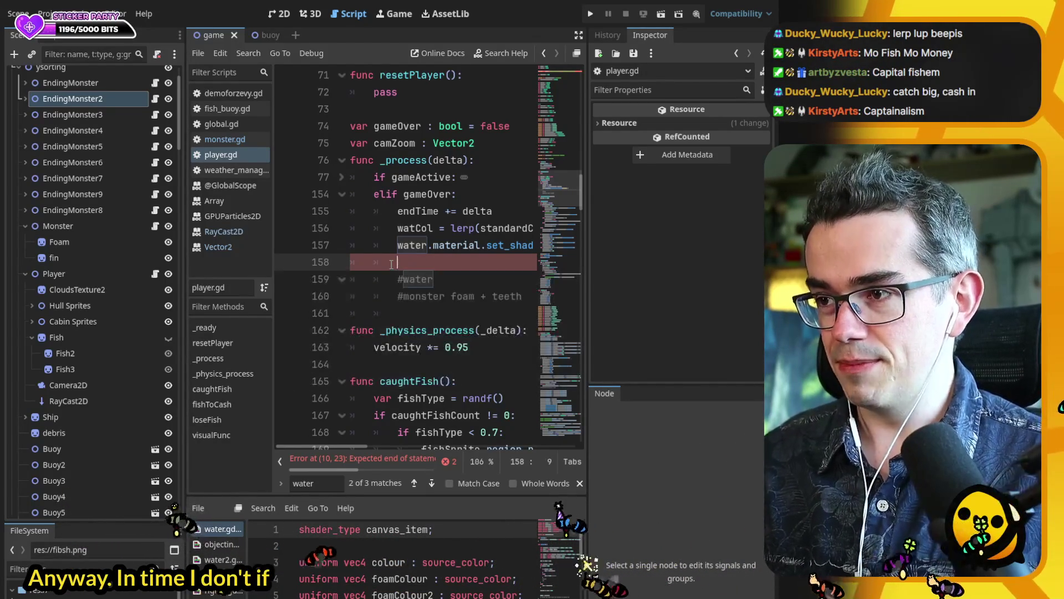
key(Up)
key(Up)
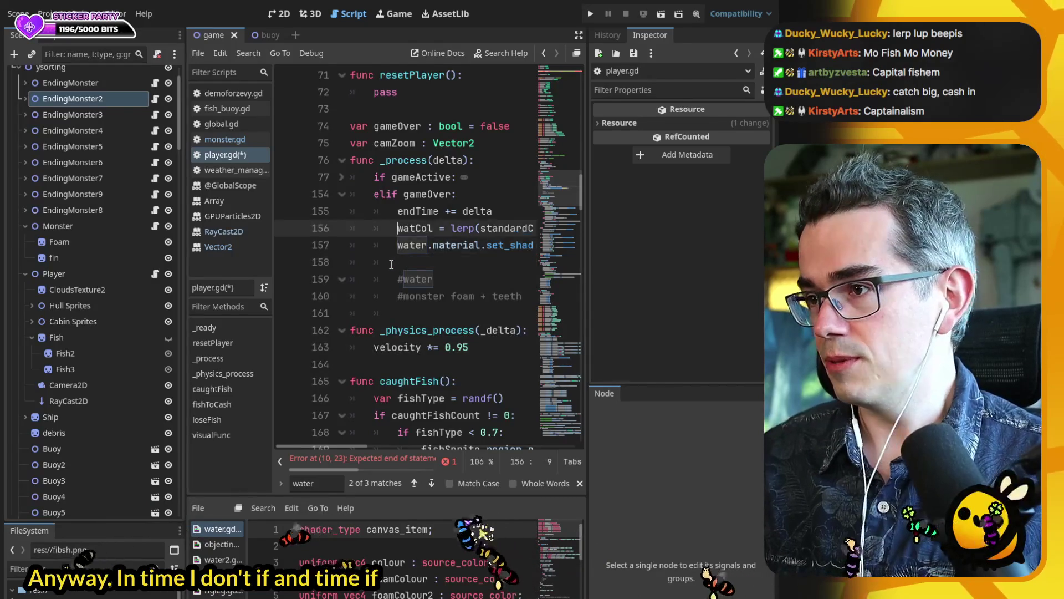
key(End)
key(BackSpace)
key(Return)
key(Up)
key(End)
key(Return)
text(if endTime < 1)
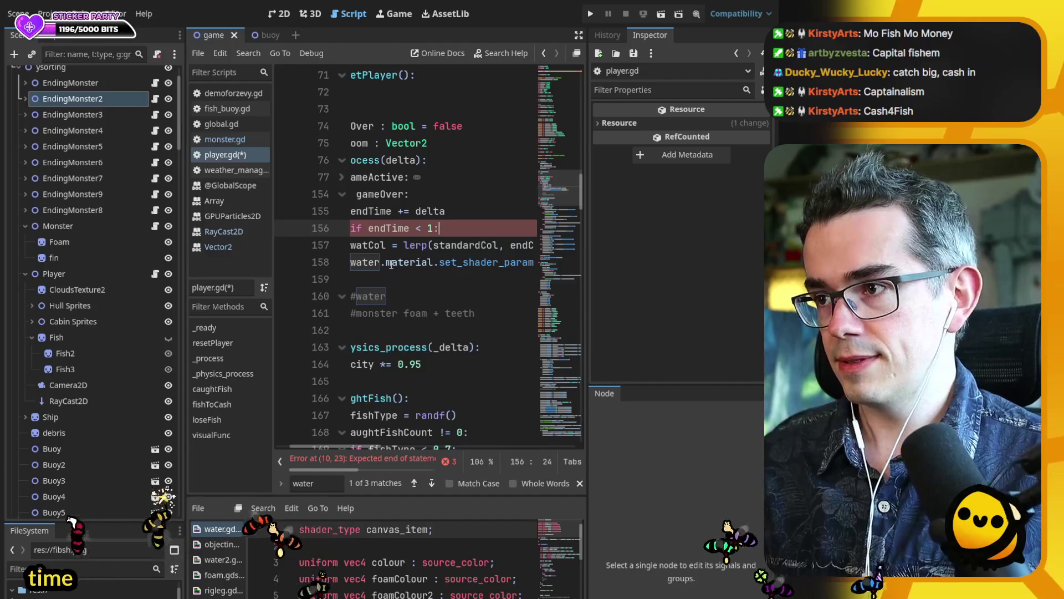
text(:)
- Add an 'if endTime < 1:' condition and indent the water colour lerp beneath it
key(Down)
key(Home)
key(Tab)
key(Up)
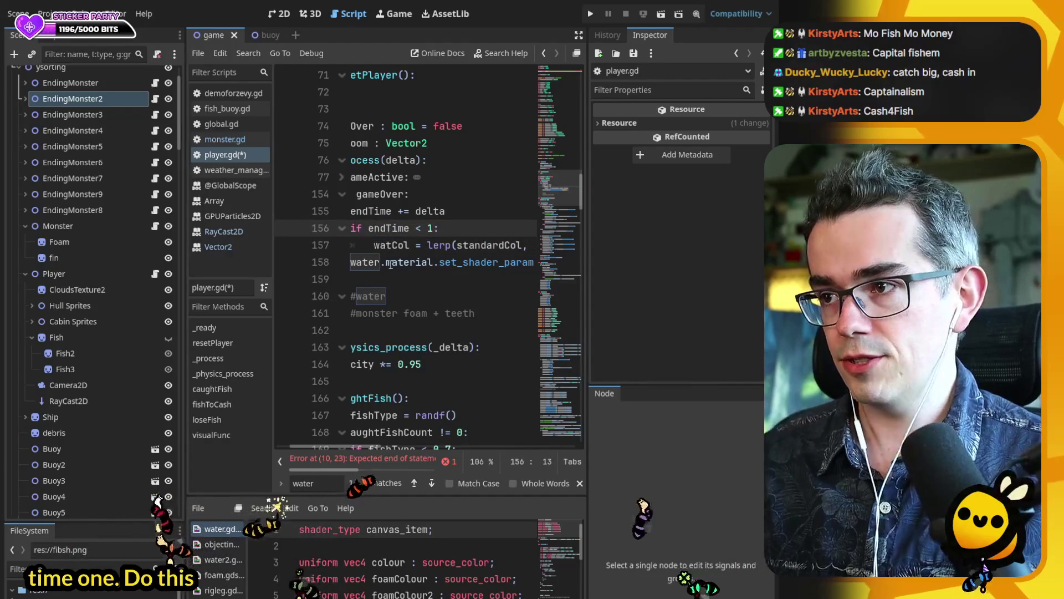
- Scale the endTime increment to 'endTime += delta * 0.3' and save
double_click(379, 212)
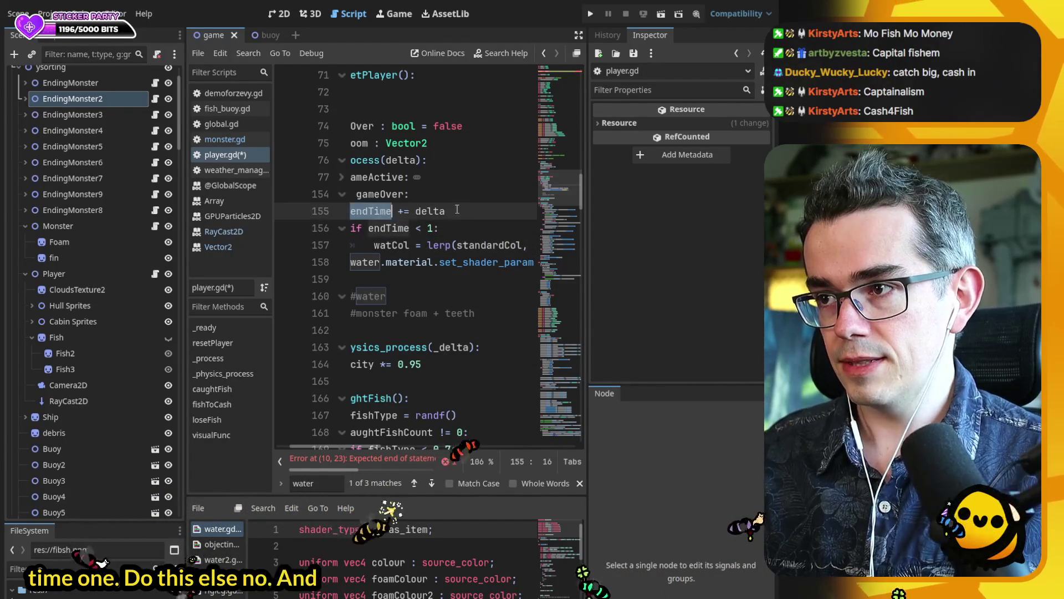
text(* 10.3)
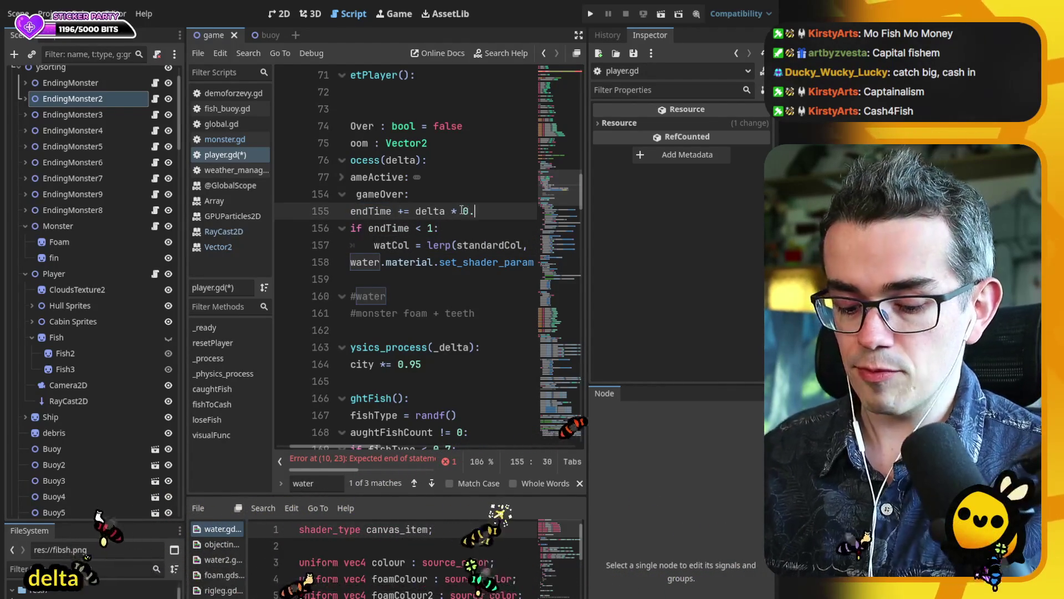
key(ctrl+s)
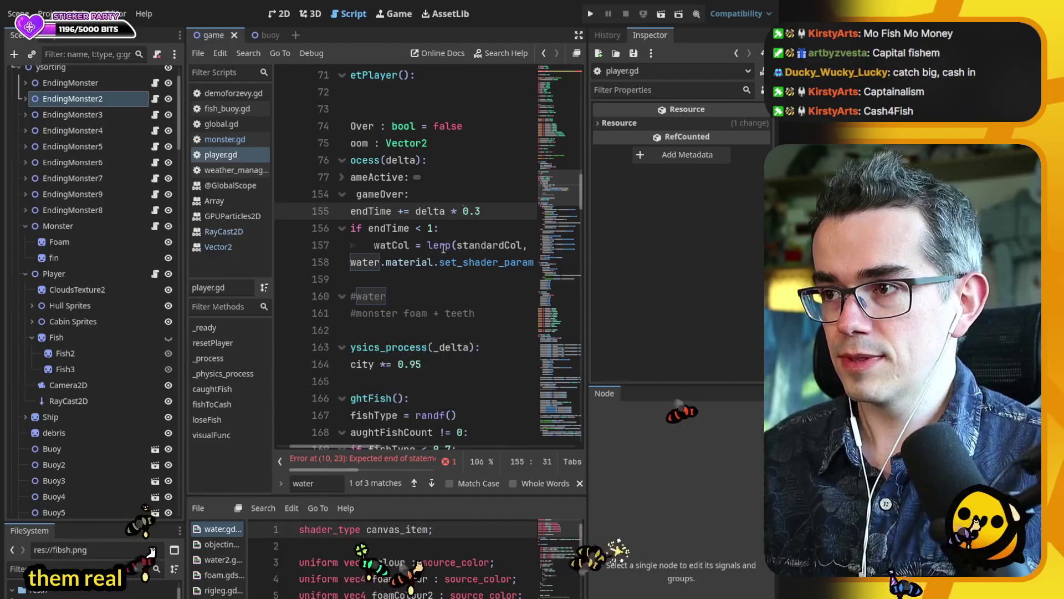
scroll(447, 248, left, 2)
click(428, 209)
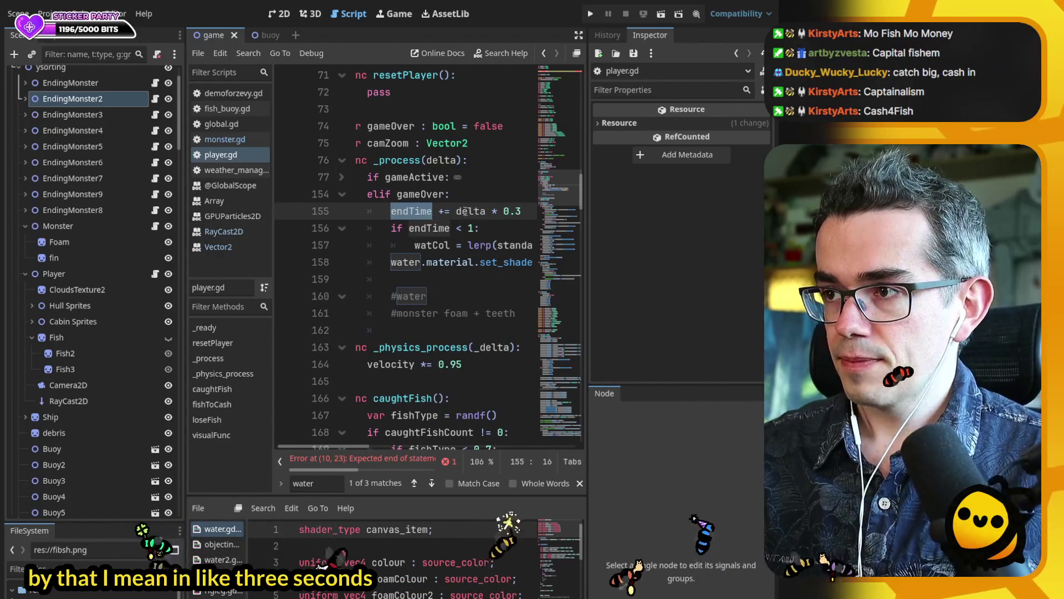
- Change 'wat' to 'watCol' in the water shader parameter line and save
click(388, 265)
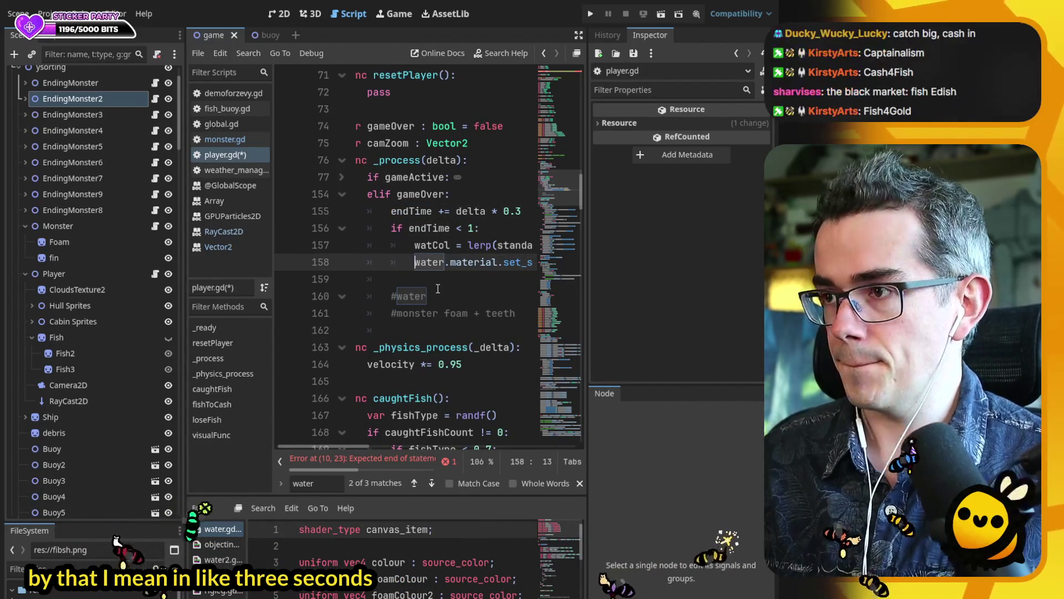
key(End)
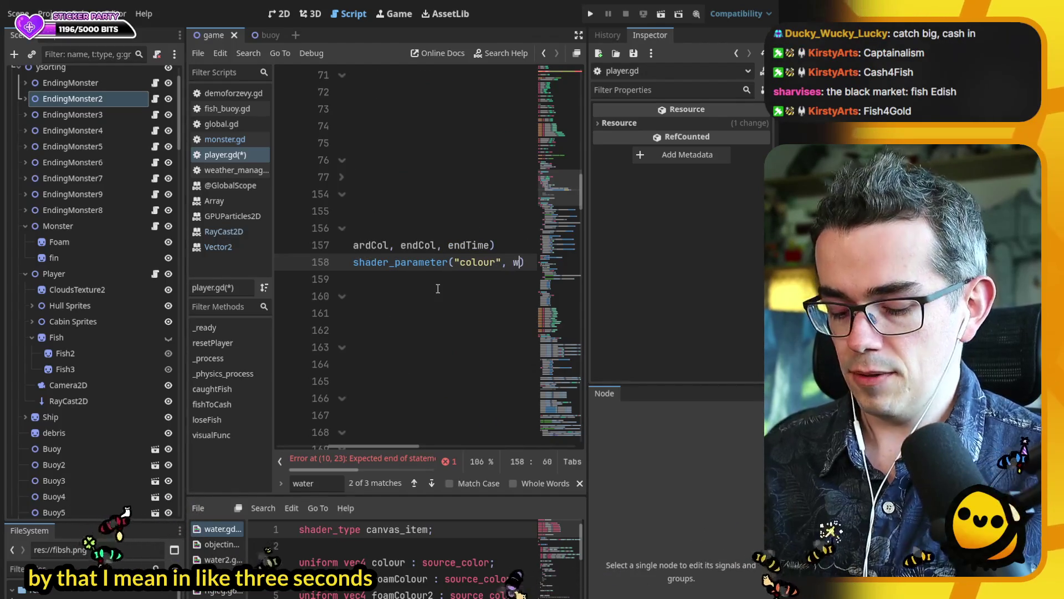
text(Col)
key(ctrl+s)
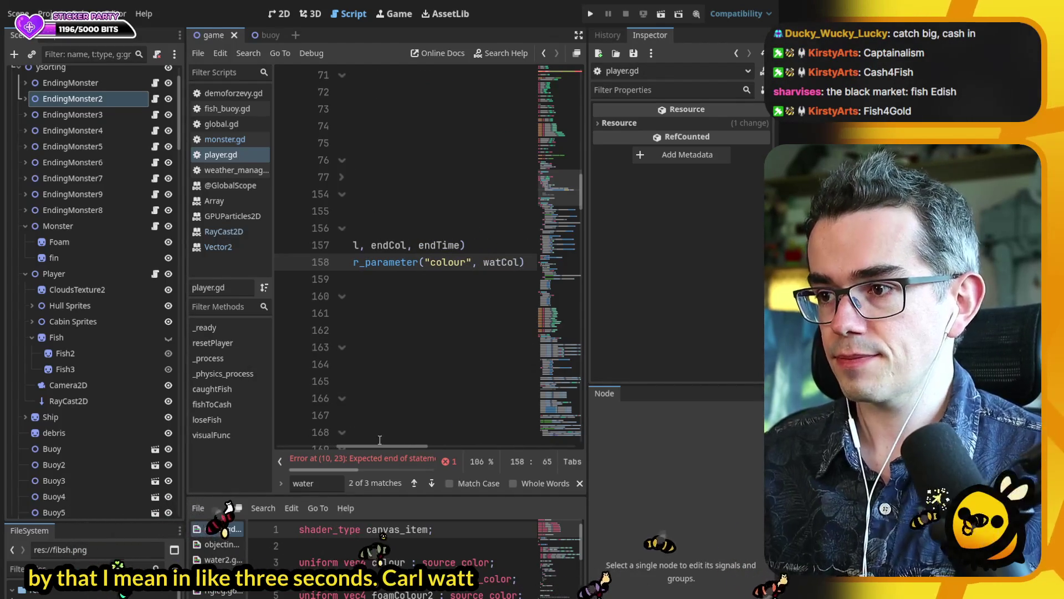
drag(365, 445, 321, 436)
click(445, 244)
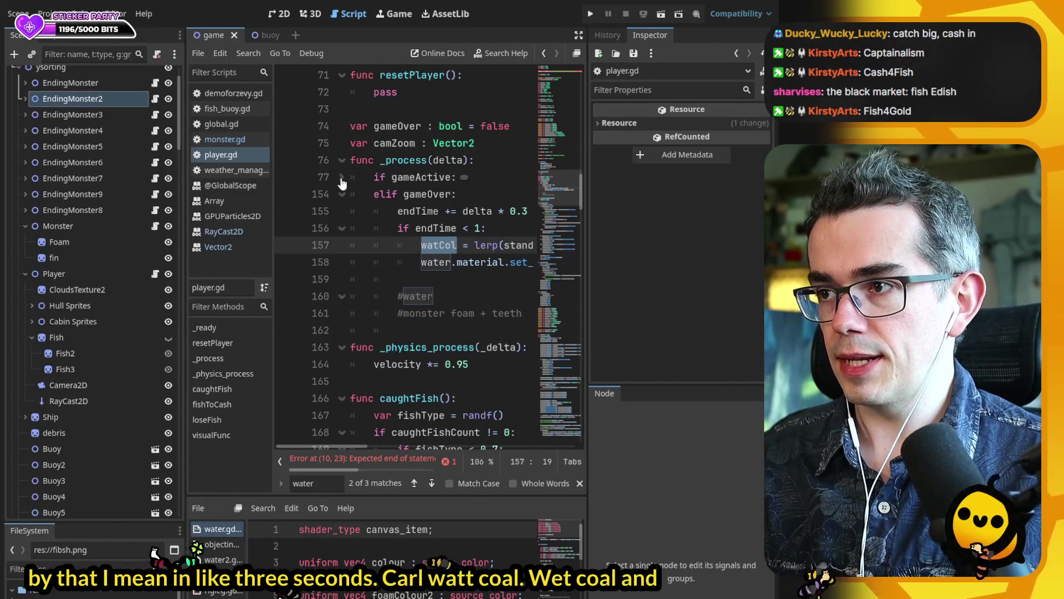
scroll(342, 183, up, 1)
- Declare 'var changeColTime : float' and 'var changeColYes : bool' below camZoom
click(499, 195)
key(Return)
key(Return)
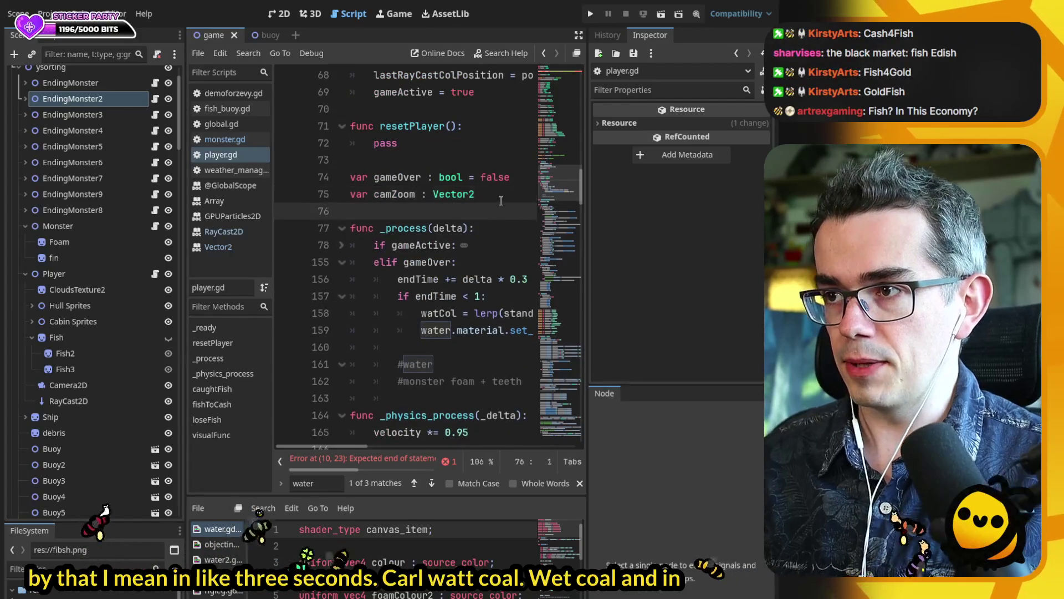
text(v)
key(BackSpace)
key(BackSpace)
text(r changeCol)
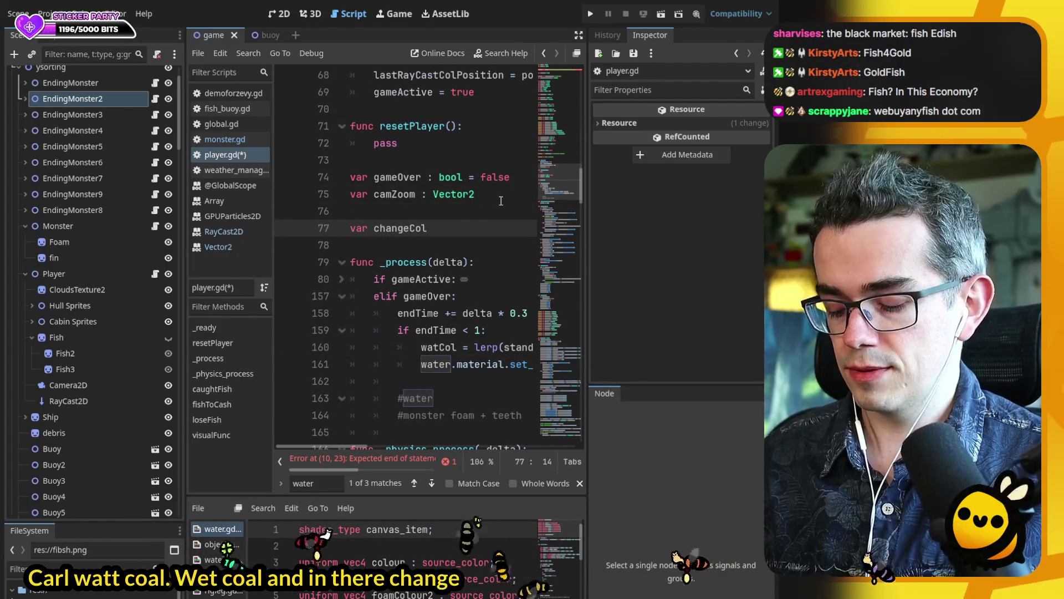
text(Time :)
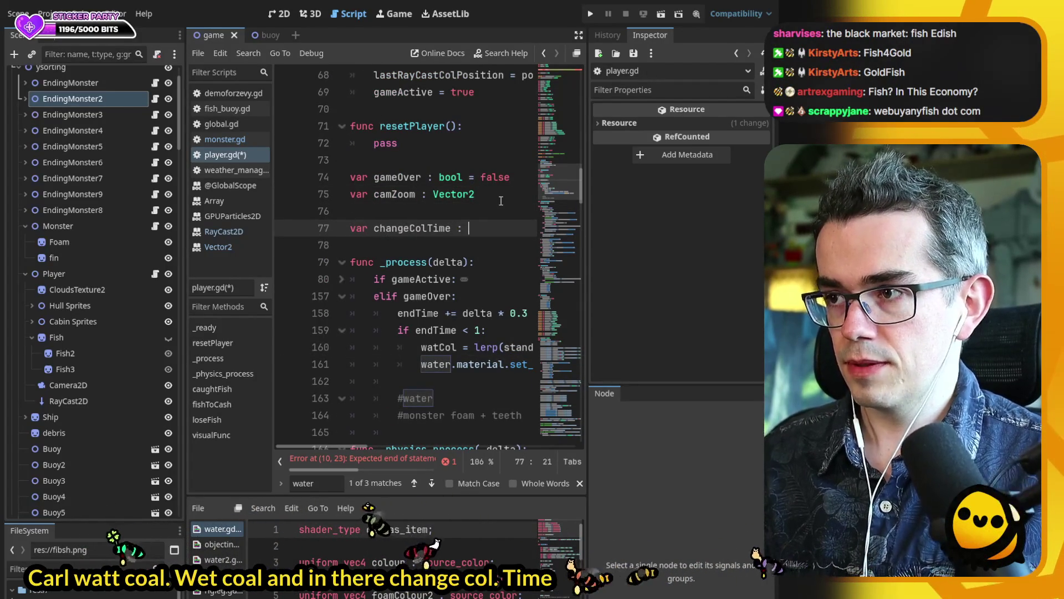
key(Return)
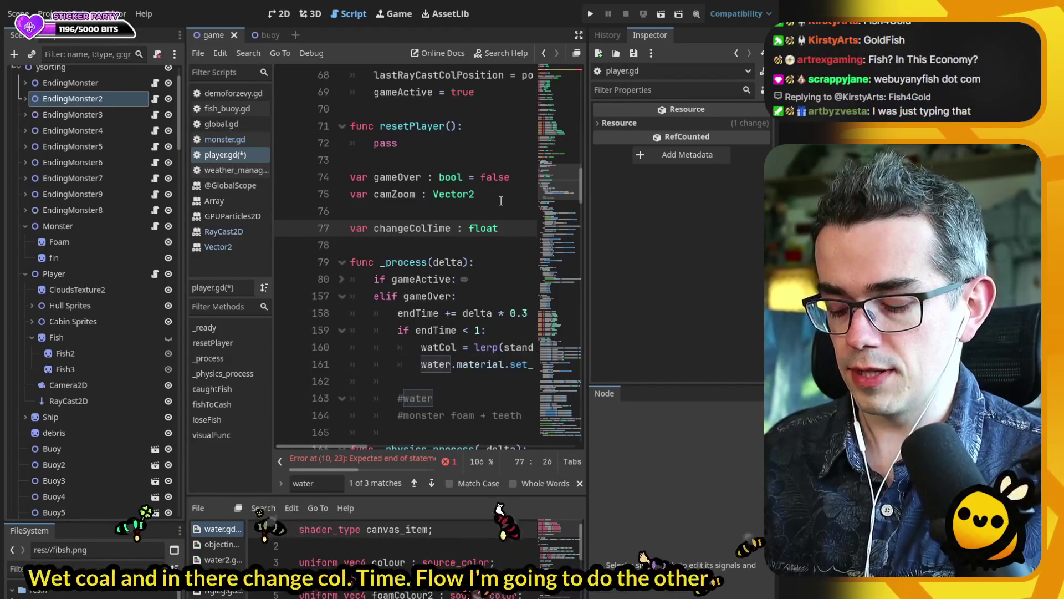
key(Return)
text(var changeCol)
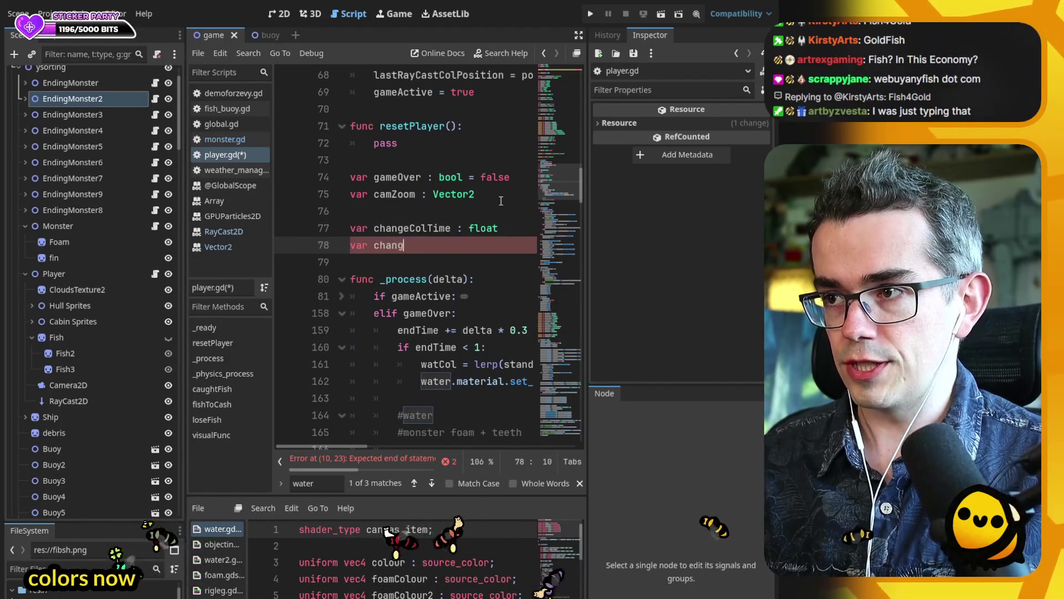
text(Yes : bool)
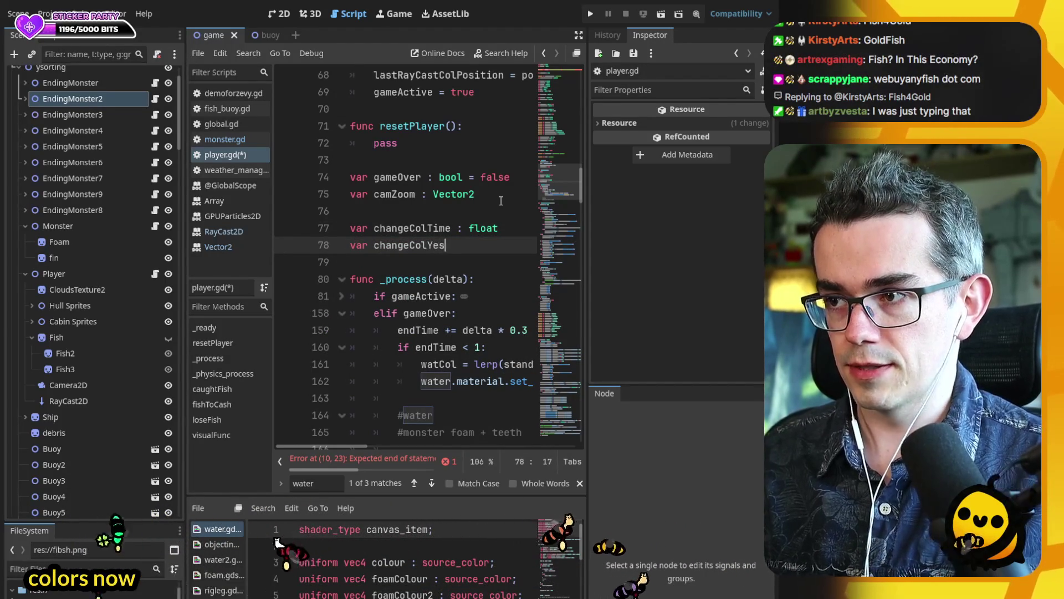
- Expand the folded gameActive block and scroll to its end
click(363, 228)
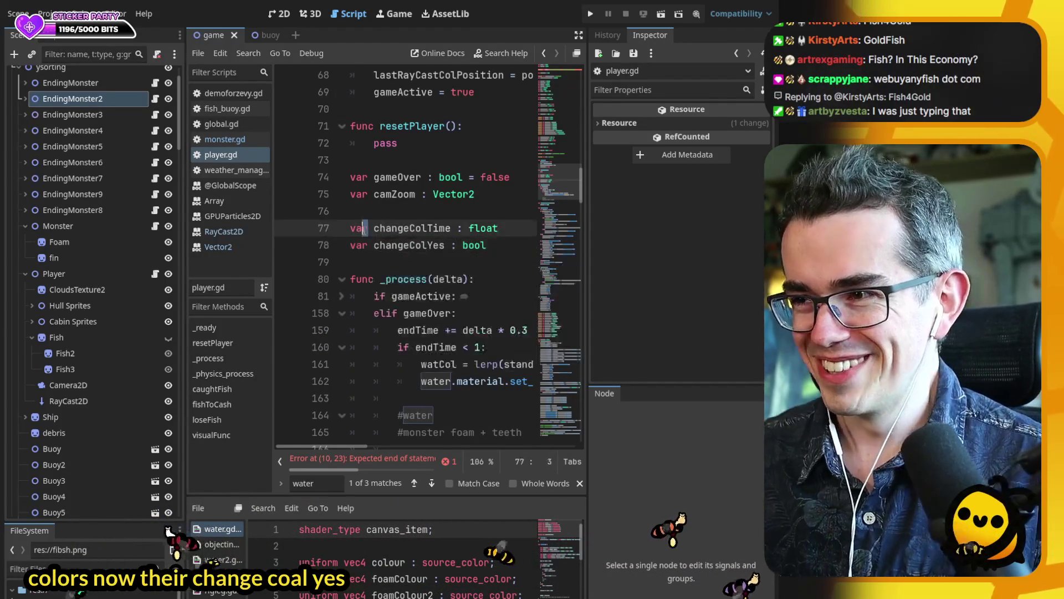
scroll(345, 248, down, 1)
click(342, 246)
scroll(413, 277, down, 7)
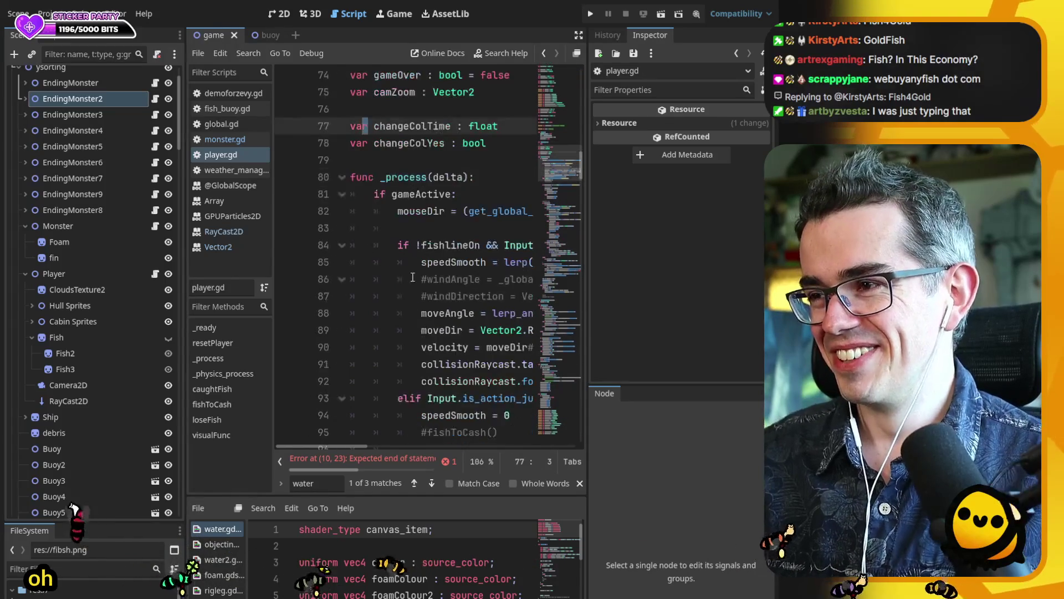
scroll(413, 277, up, 6)
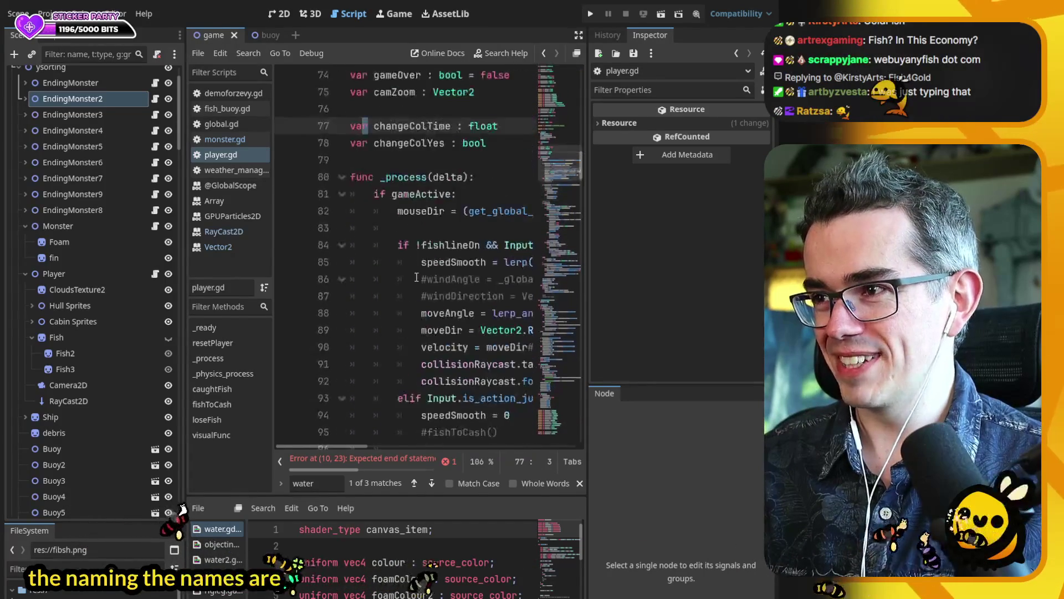
click(433, 214)
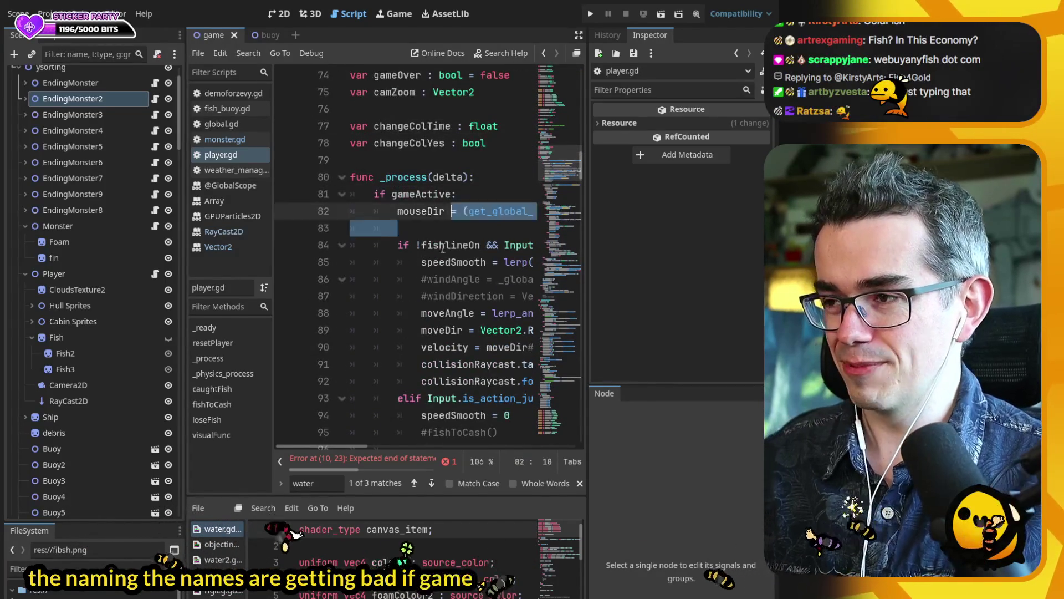
scroll(448, 233, down, 4)
scroll(447, 233, down, 19)
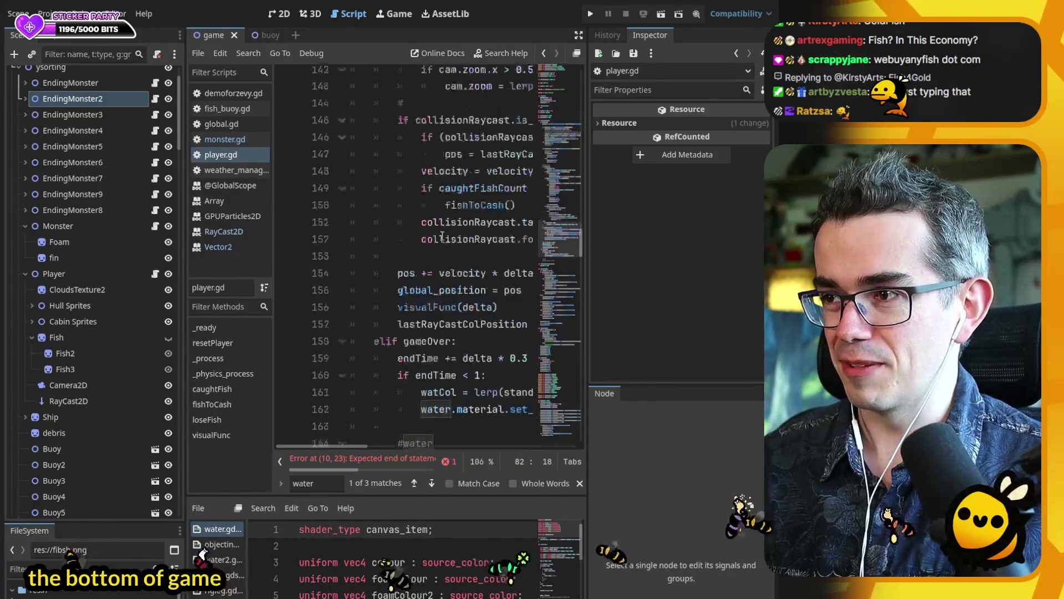
- Add an 'if changeColYes && changeColTime < 1:' condition after the gameActive block
click(515, 313)
key(Return)
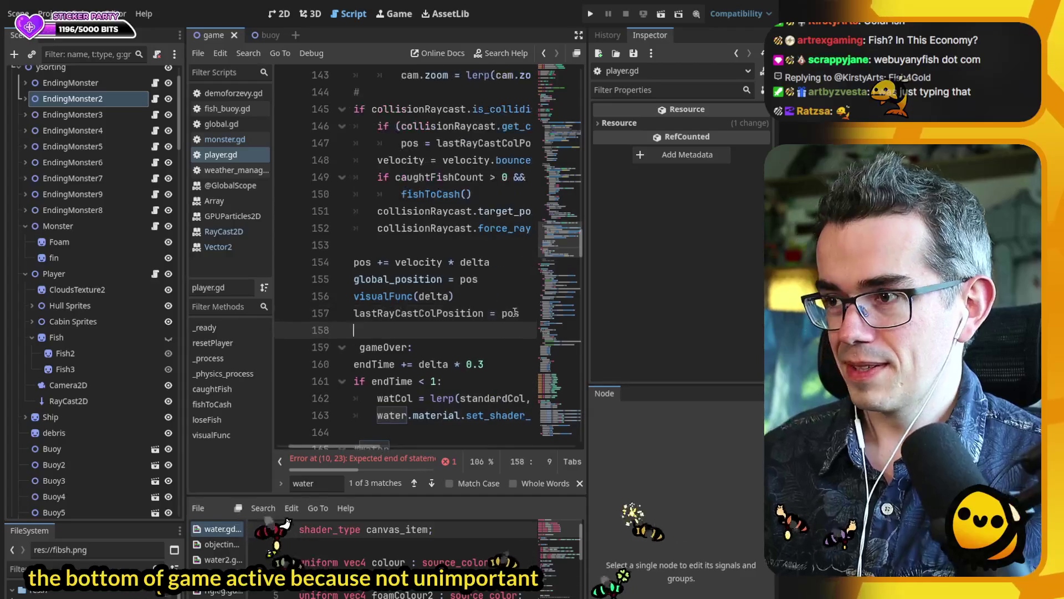
key(Return)
text(if change)
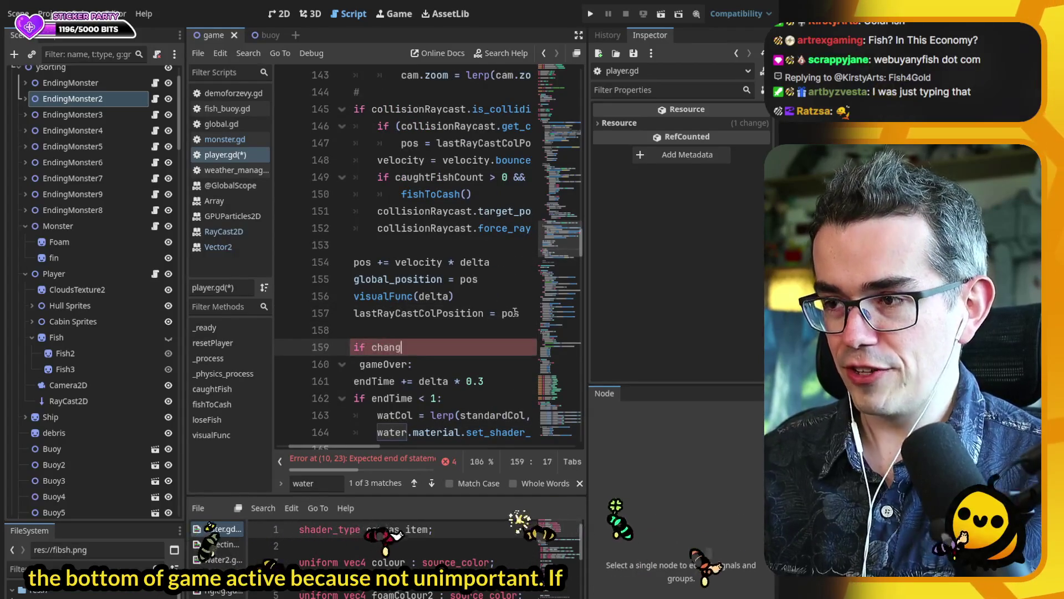
key(Down)
key(Return)
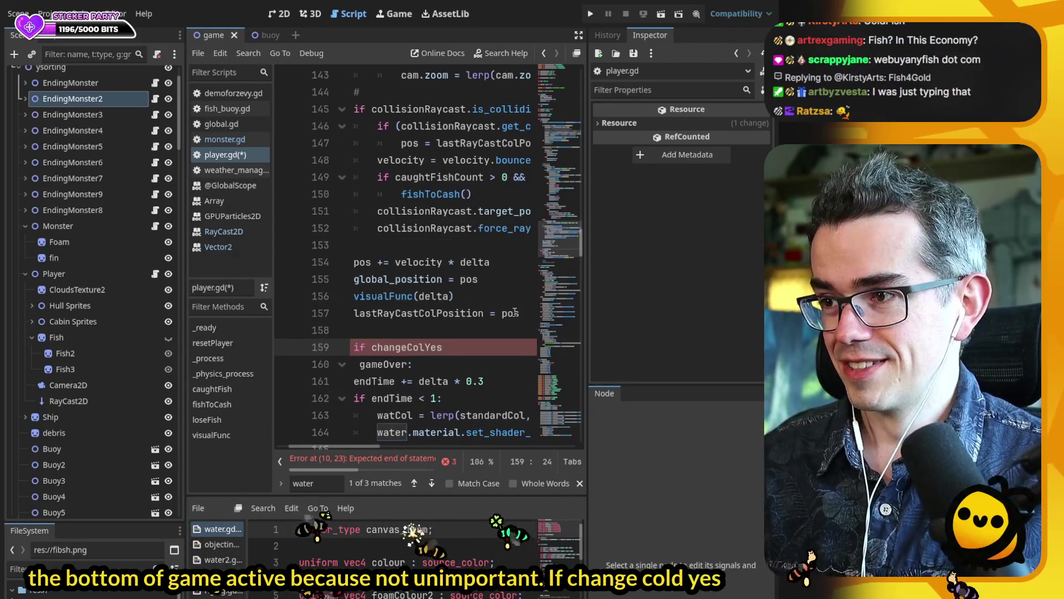
text( && chanmg)
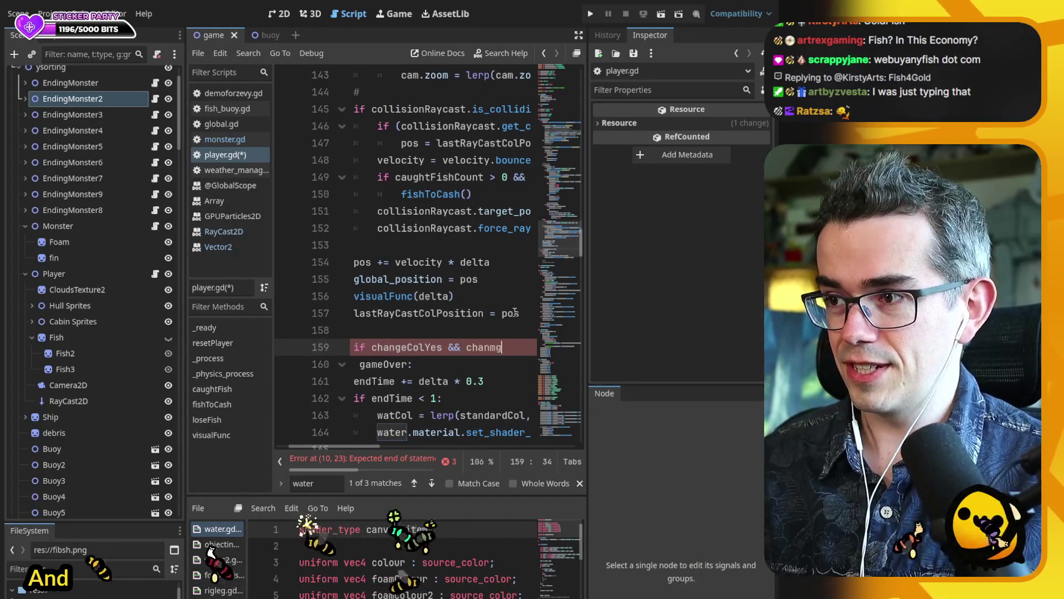
key(BackSpace)
key(BackSpace)
text(ge)
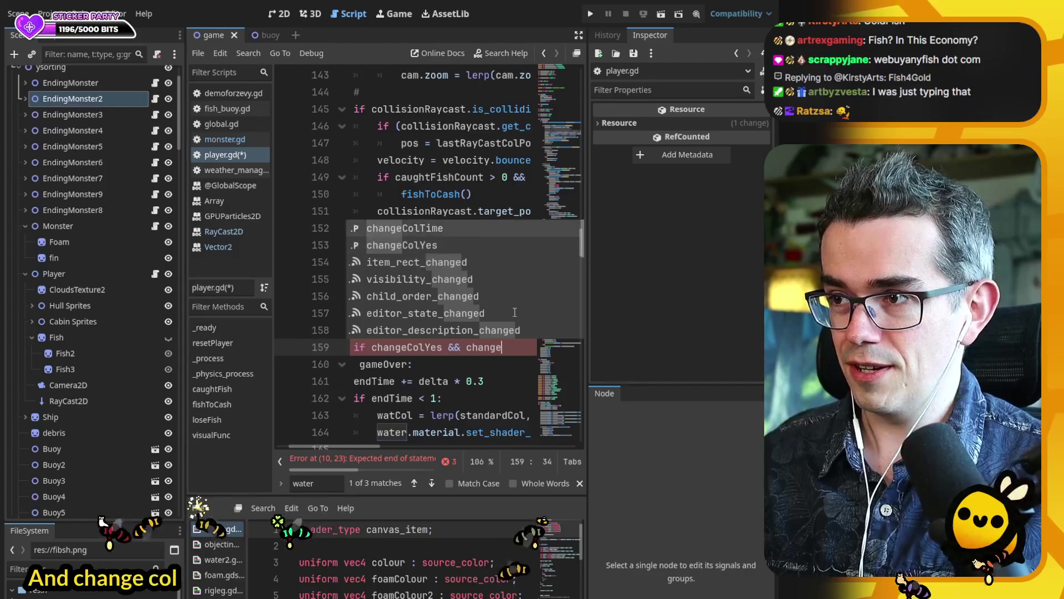
text(ColTime < 1)
key(Return)
- Inside it, advance the timer with 'changeColTime += delta * 0.3'
text(nge)
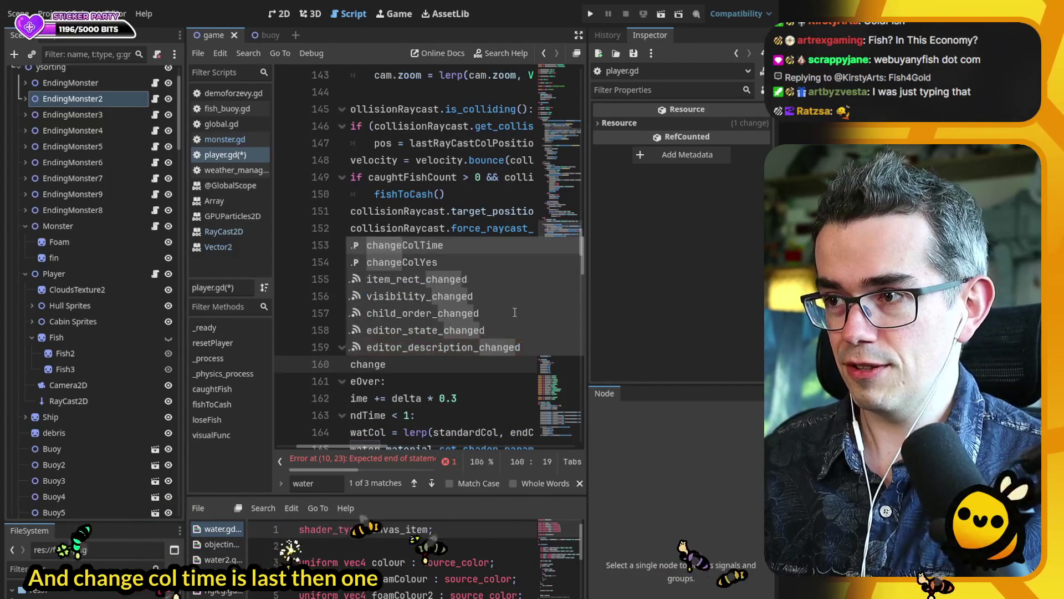
key(Return)
text(+= del)
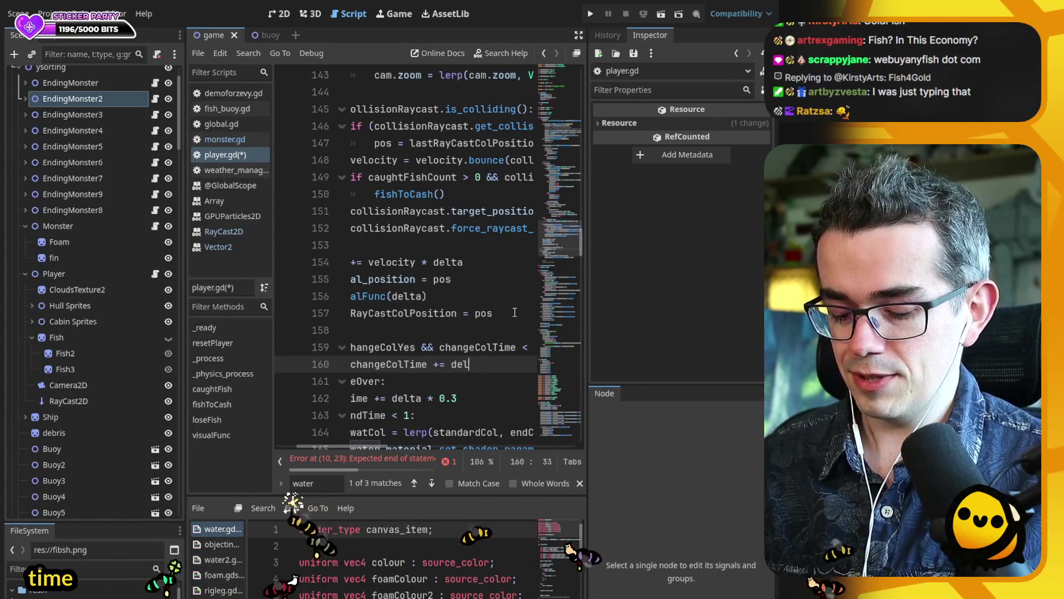
text(ta * 0.3)
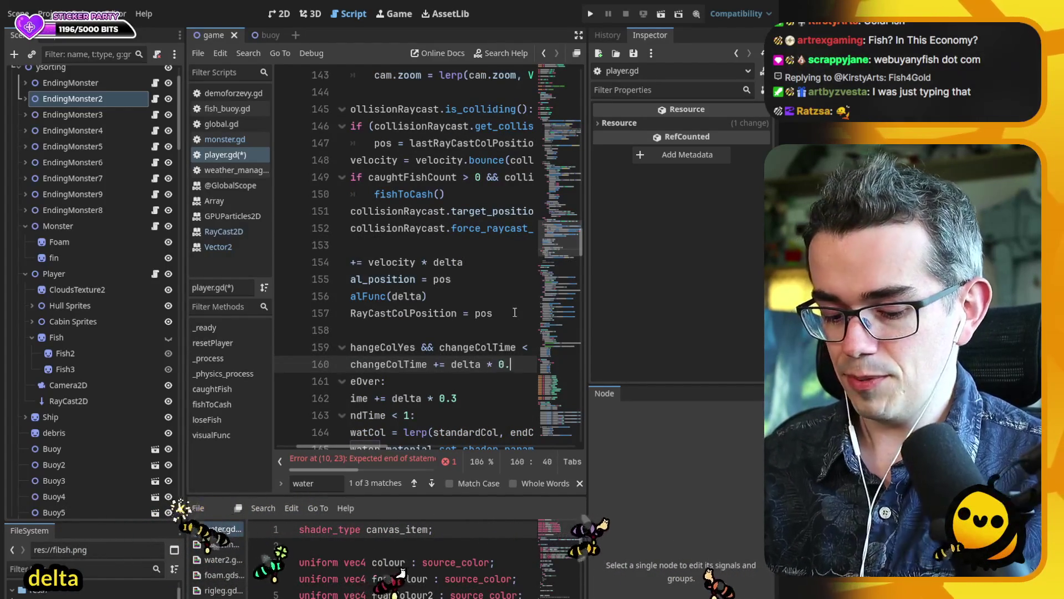
key(Return)
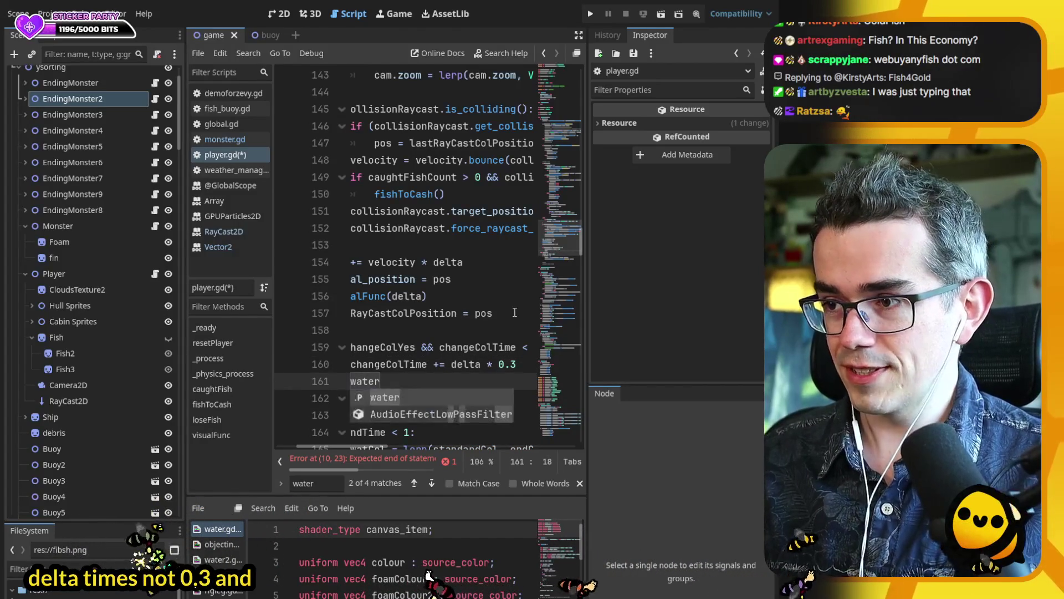
text(.)
- Duplicate the water set_shader_parameter line under the timer and start a new 'wat' line above it
scroll(402, 423, down, 2)
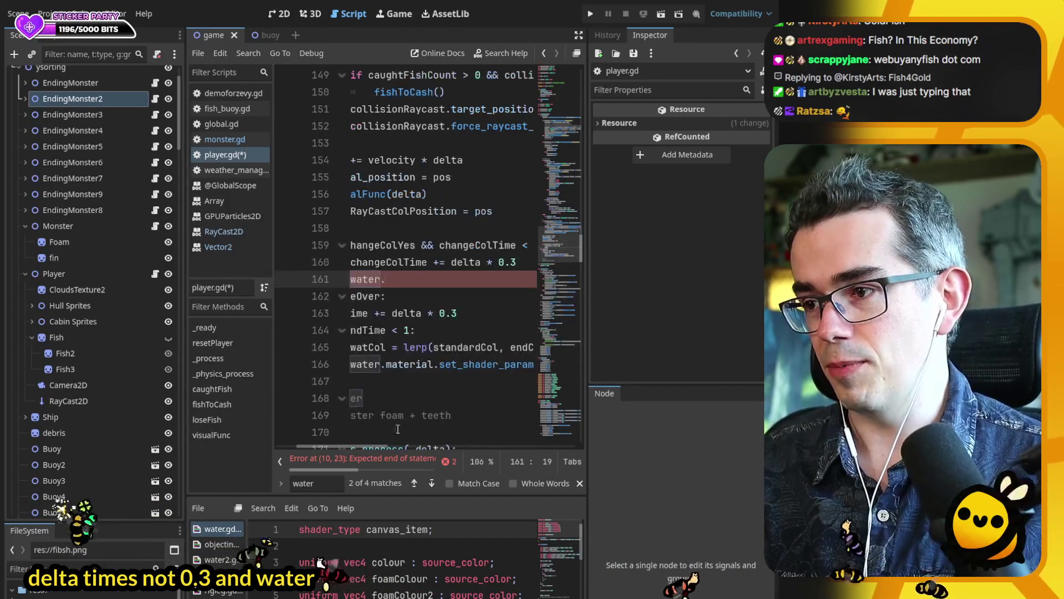
click(363, 360)
key(ctrl+shift+d)
key(alt+Up)
key(alt+Up)
key(alt+Up)
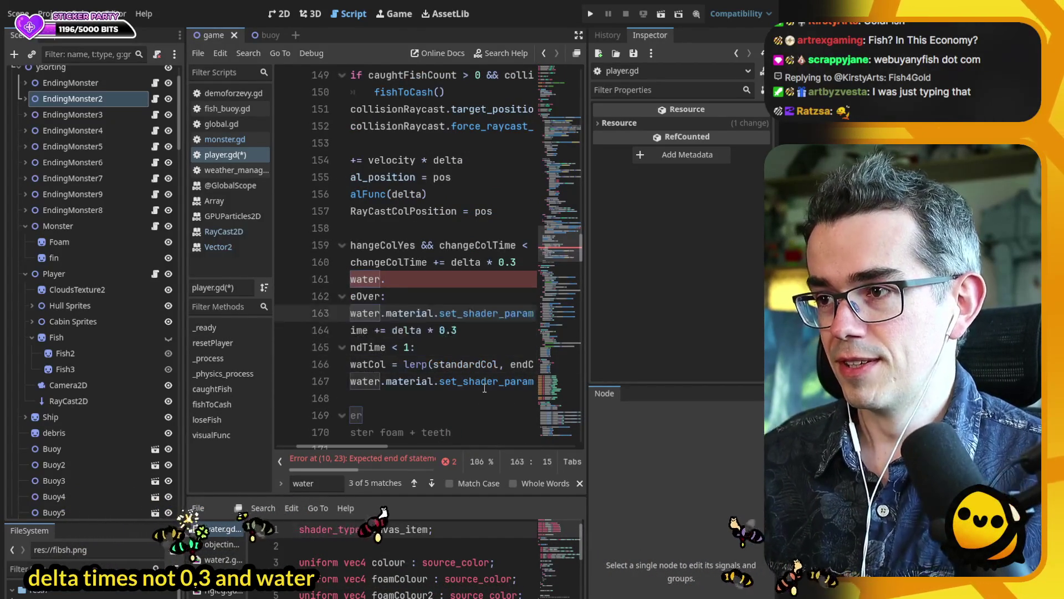
key(Up)
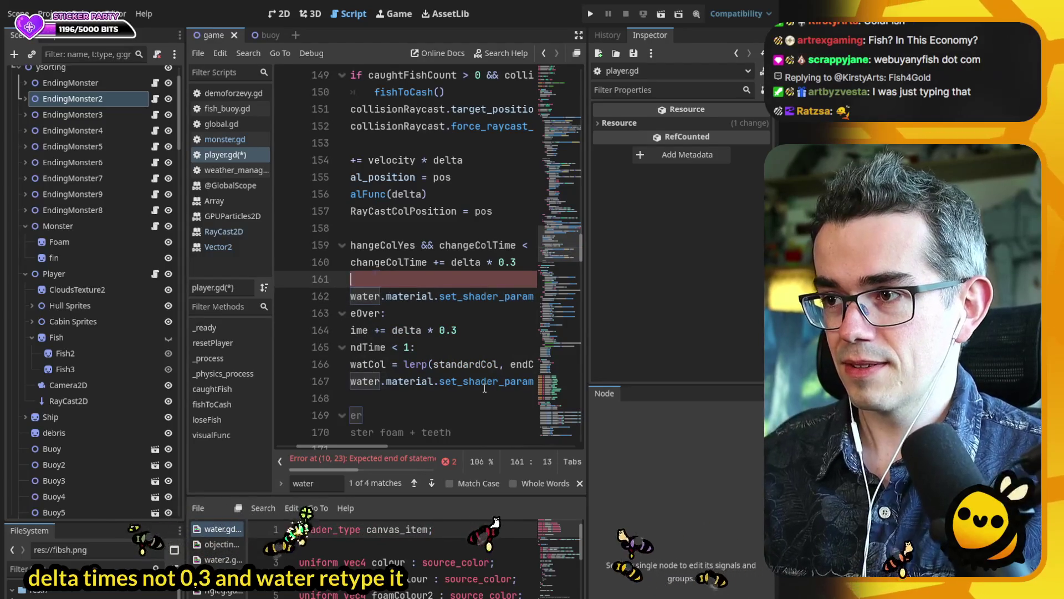
key(BackSpace)
key(BackSpace)
key(BackSpace)
key(Down)
key(End)
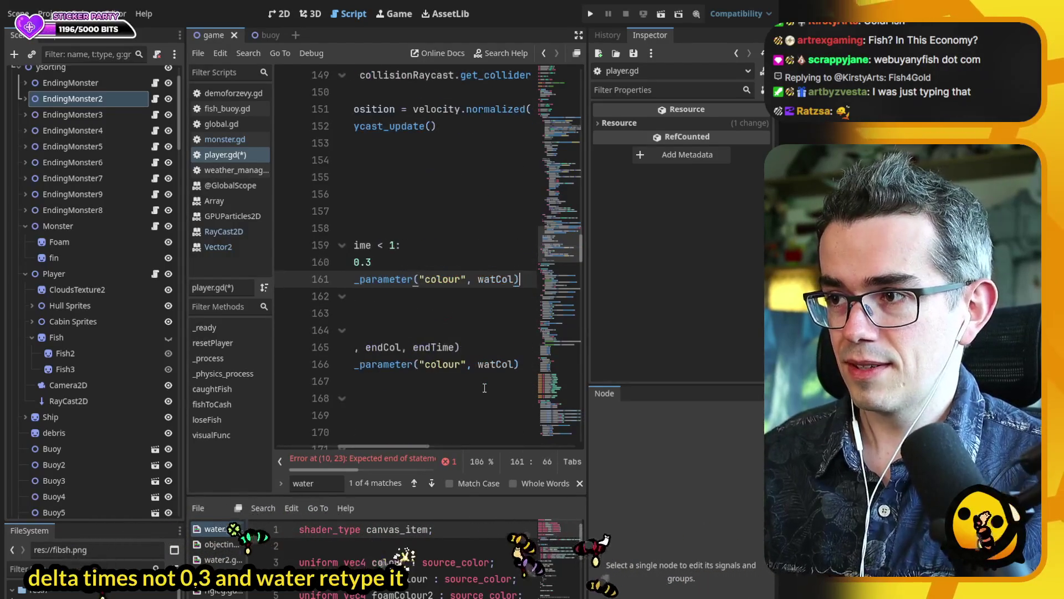
key(Up)
key(End)
key(Return)
text(wat)
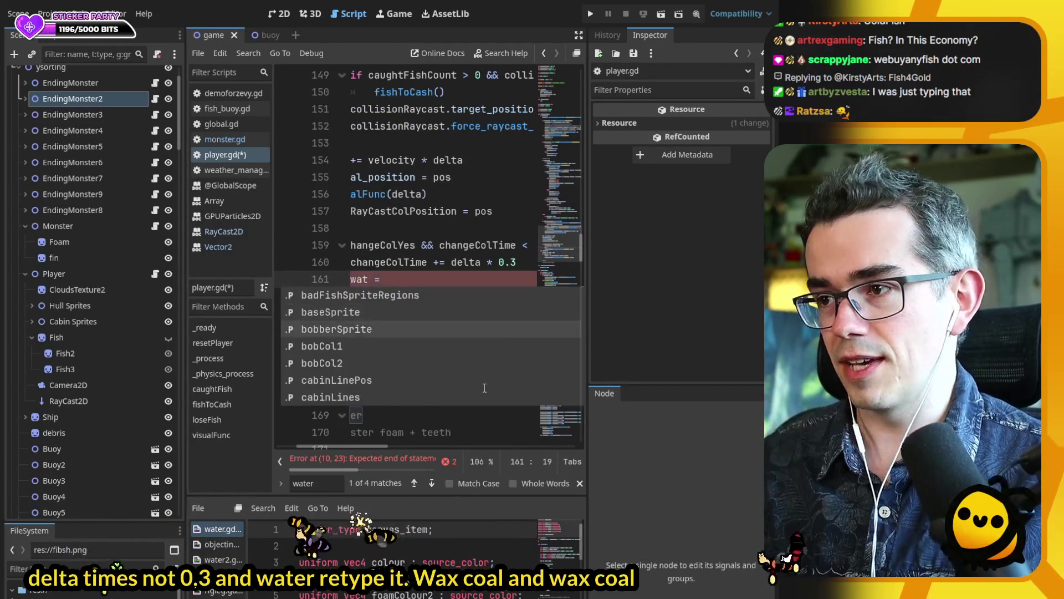
key(Escape)
- Paste the watCol lerp there, swapping endTime for changeColTime and endCol for standardCol
drag(404, 364, 562, 372)
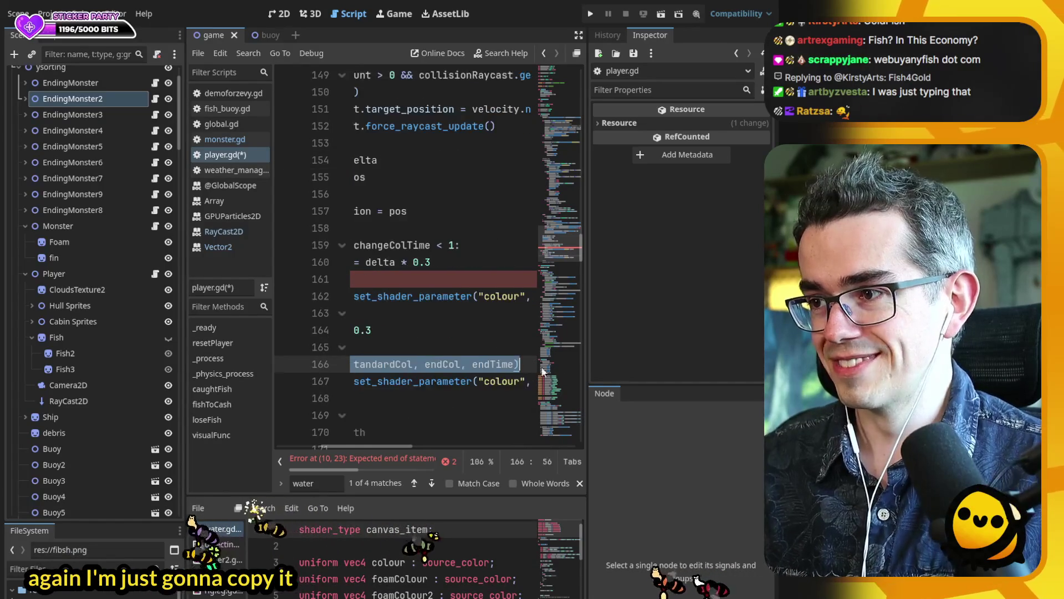
key(ctrl+c)
click(448, 283)
key(ctrl+v)
double_click(410, 245)
key(ctrl+c)
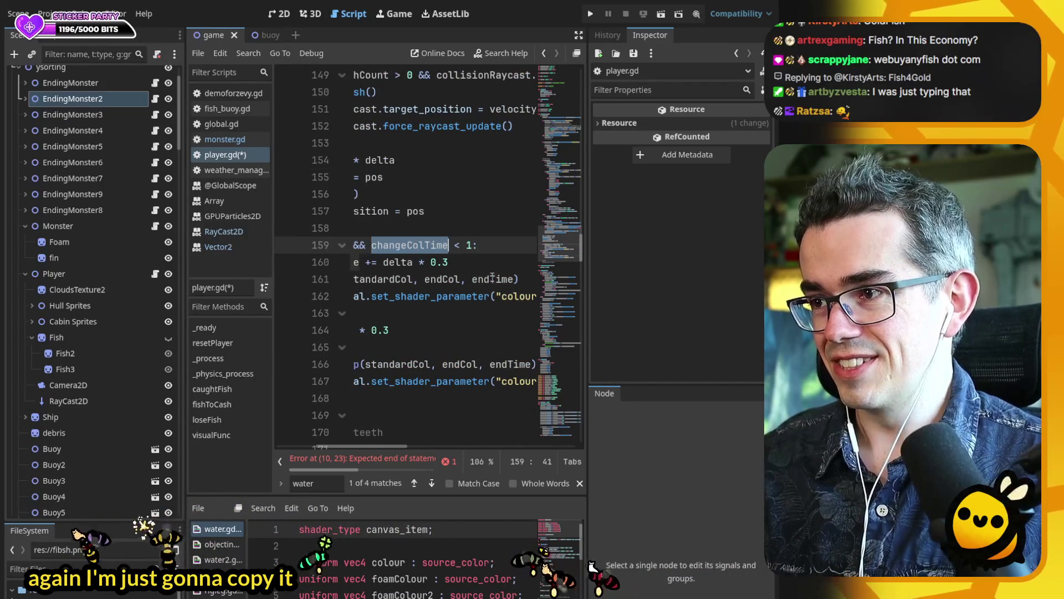
double_click(452, 280)
key(ctrl+v)
double_click(412, 279)
text(sta)
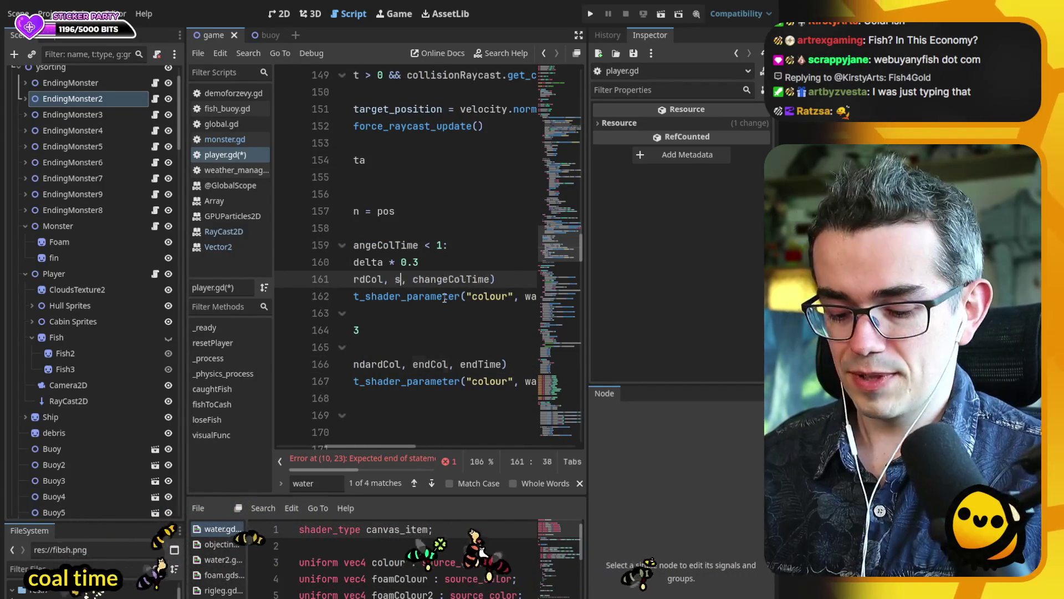
key(Return)
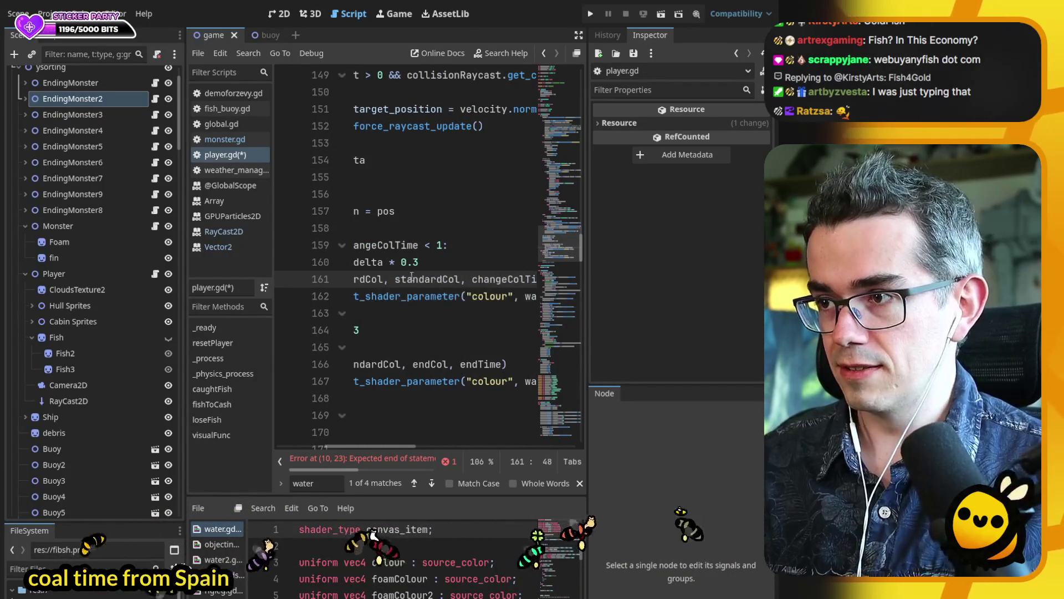
- Make the new blend's first colour argument startCol and save player.gd
double_click(380, 279)
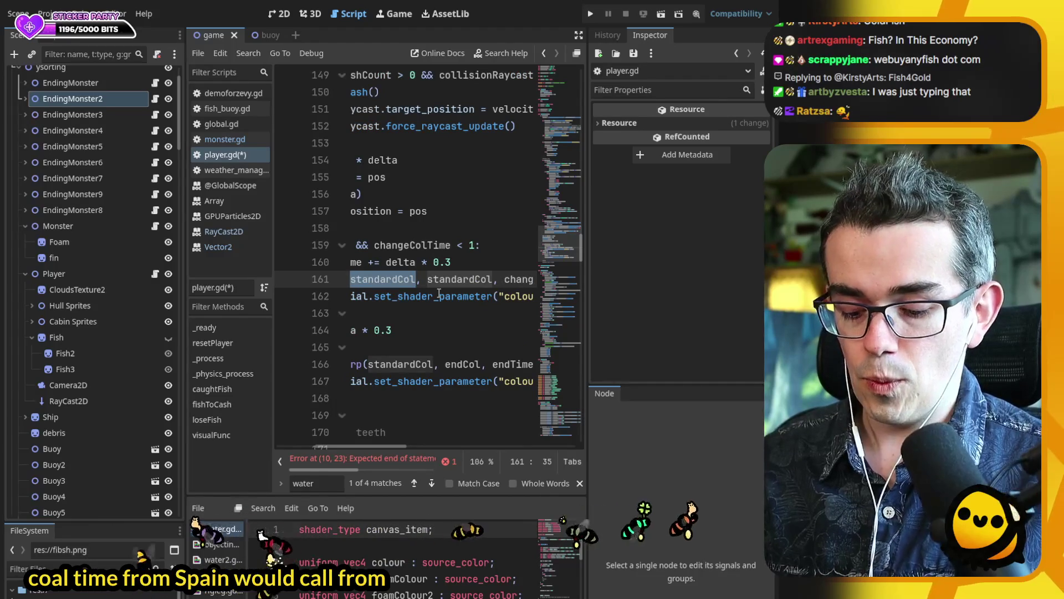
text(star)
key(Return)
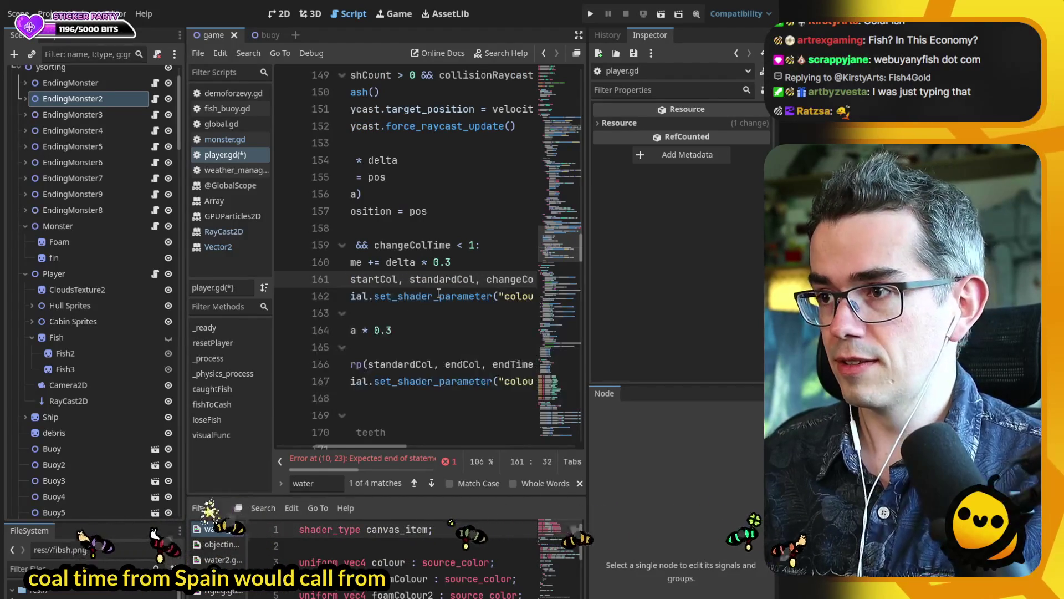
key(ctrl+s)
- Jump to the caughtFish function, then to line 10 where the error is reported
mouse_move(364, 445)
mouse_down()
mouse_move(308, 445)
mouse_move(351, 447)
mouse_move(324, 447)
mouse_up()
double_click(462, 251)
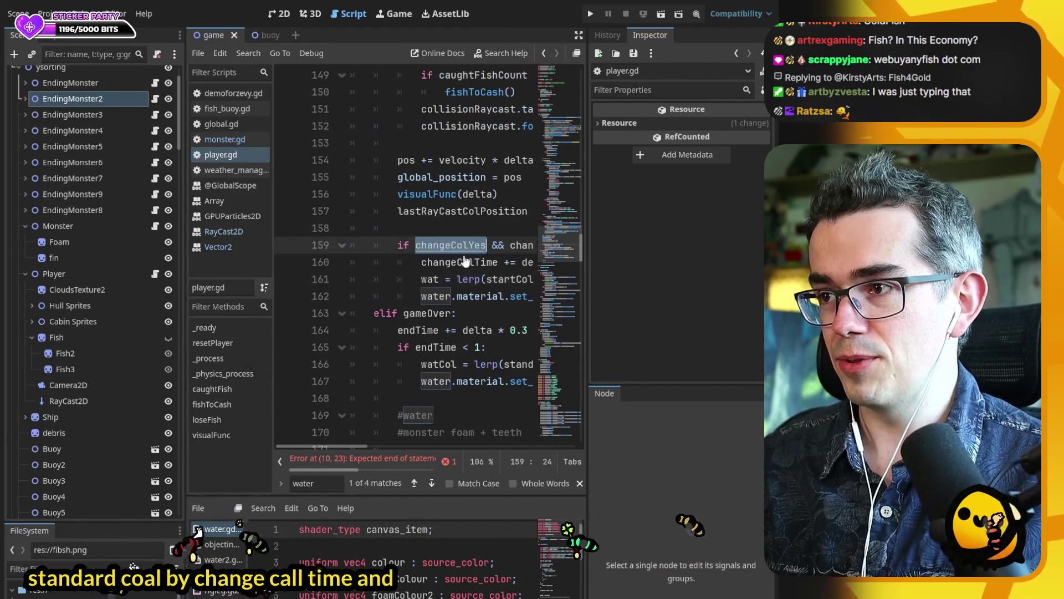
click(230, 389)
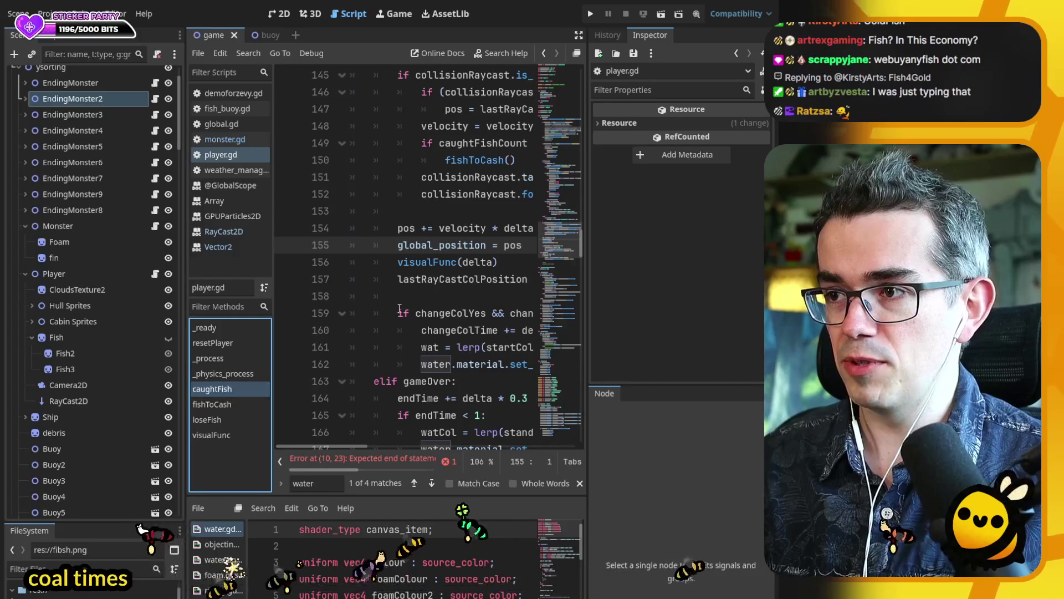
scroll(438, 322, up, 8)
scroll(472, 332, down, 8)
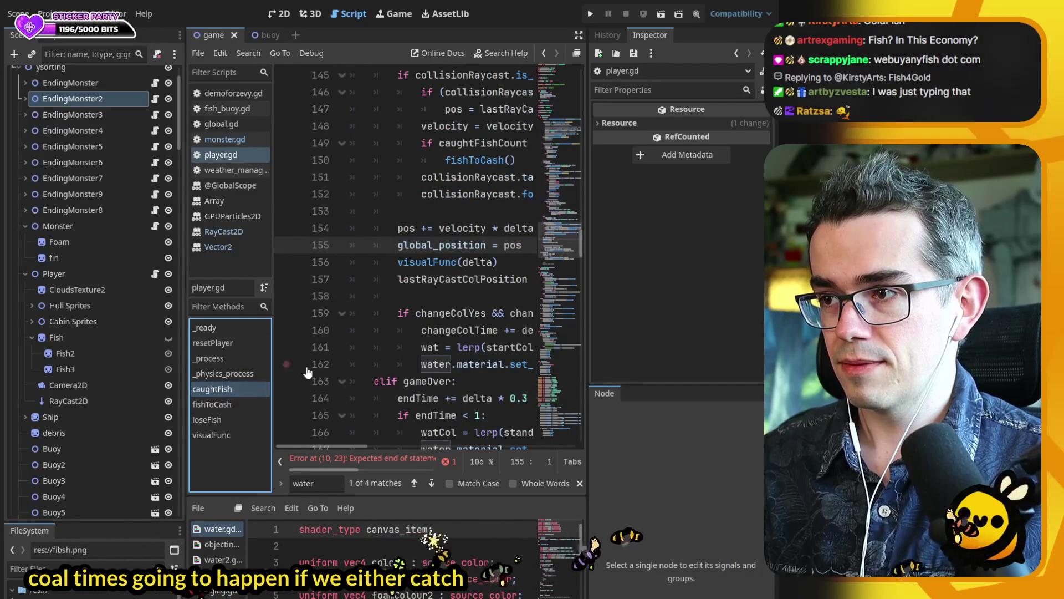
click(382, 461)
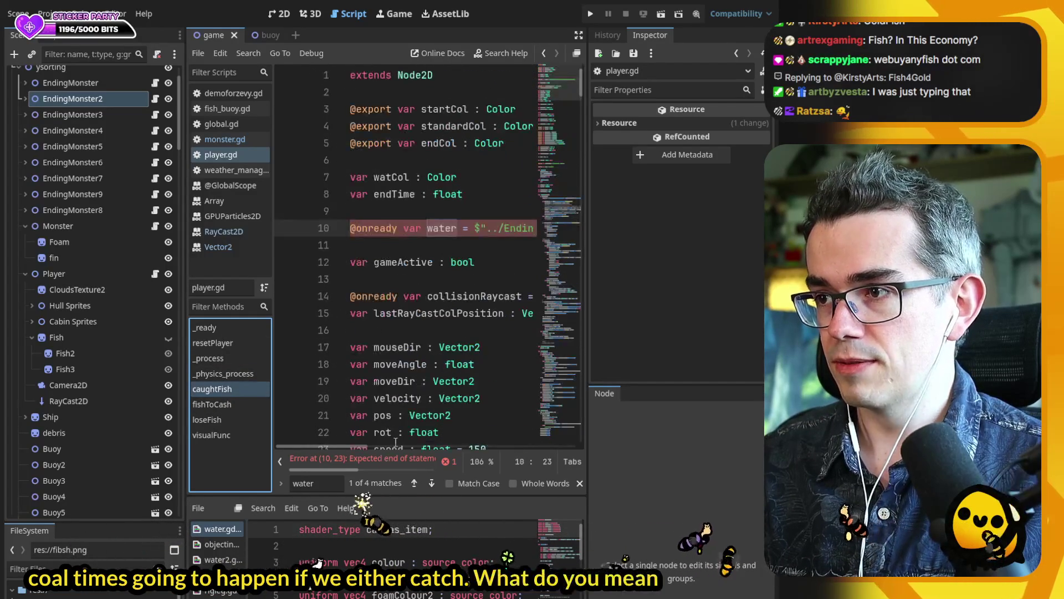
- Point the water reference on line 10 at the $CloudsTexture2 node and save
key(End)
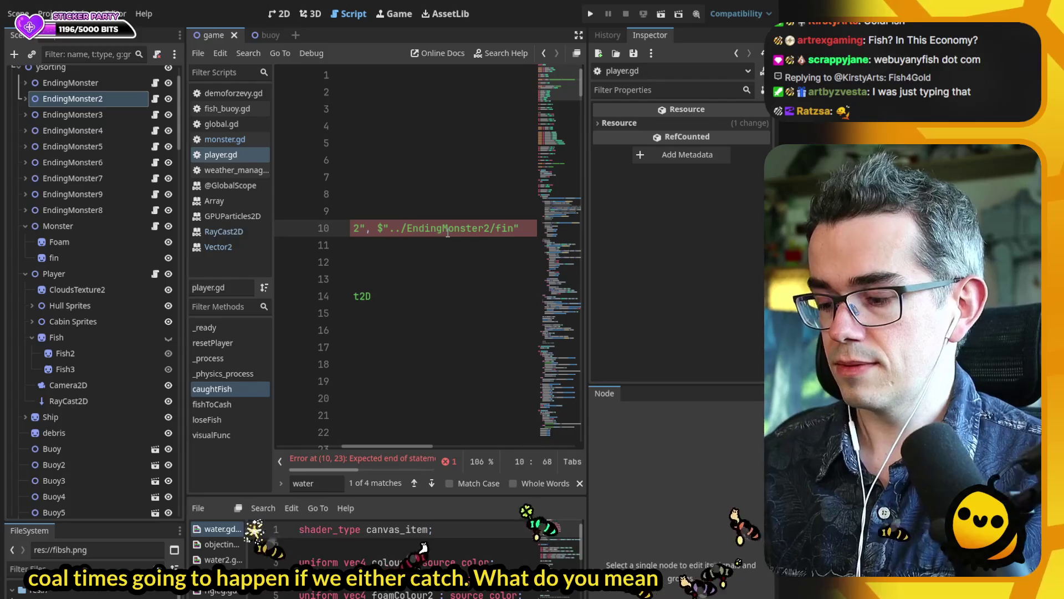
key(Home)
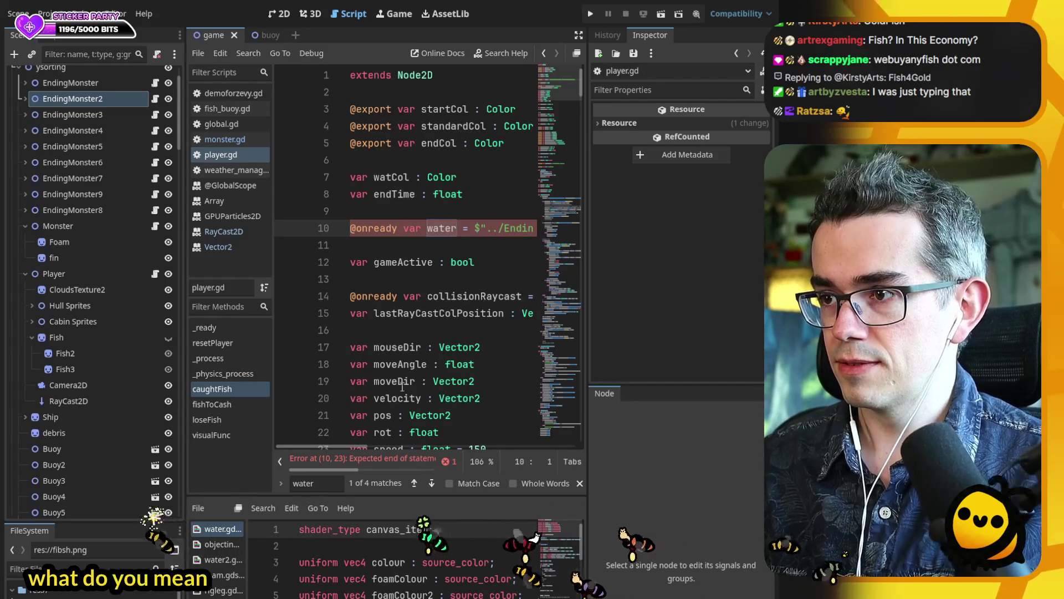
drag(350, 468, 437, 471)
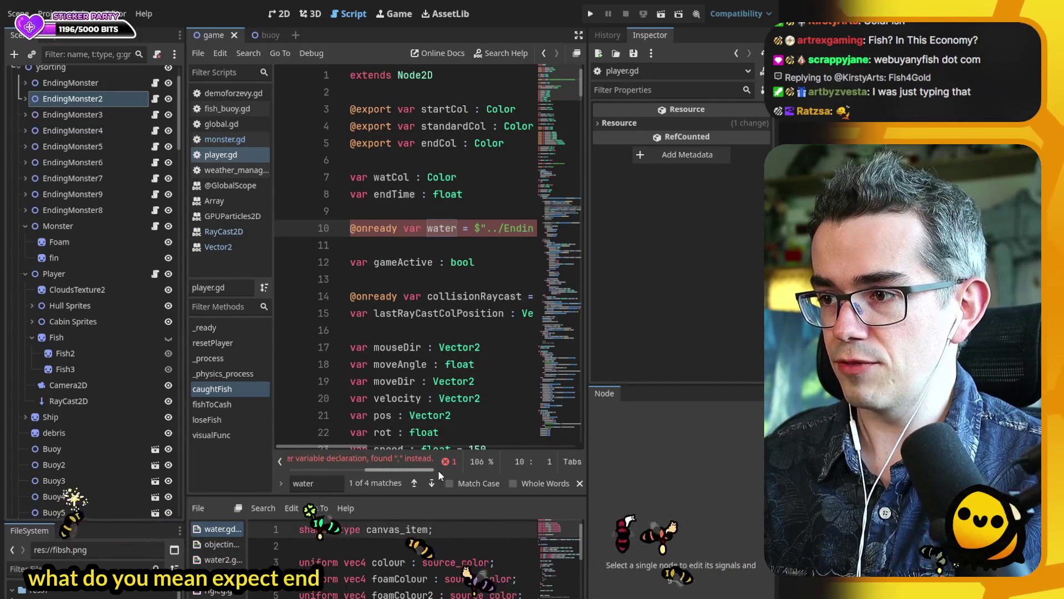
mouse_move(377, 444)
mouse_down()
mouse_move(415, 447)
mouse_move(357, 445)
mouse_up()
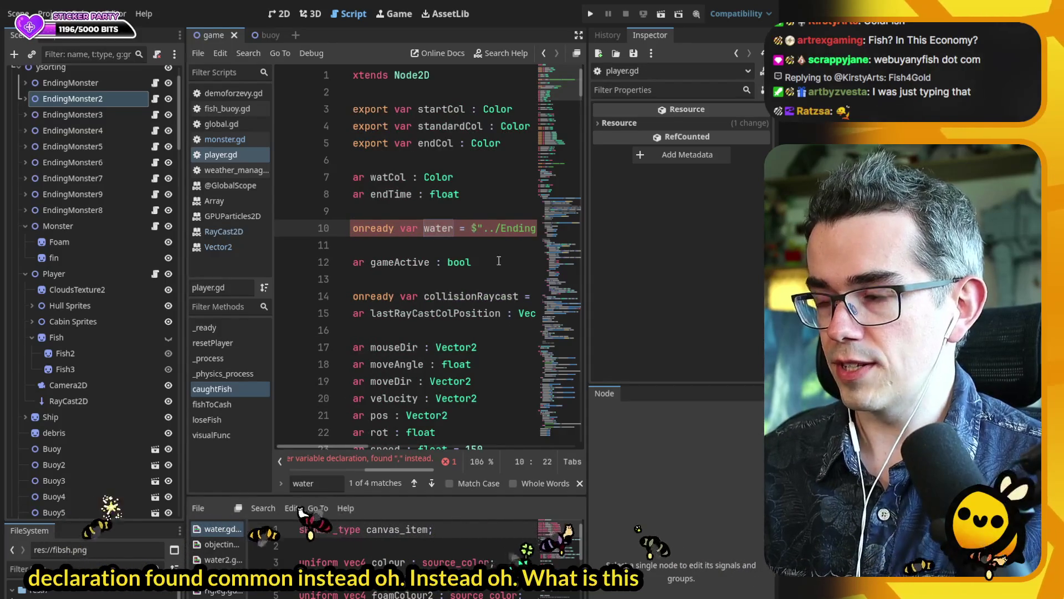
click(472, 227)
scroll(488, 244, right, 5)
mouse_move(88, 255)
mouse_down()
mouse_move(77, 293)
mouse_move(495, 228)
mouse_up()
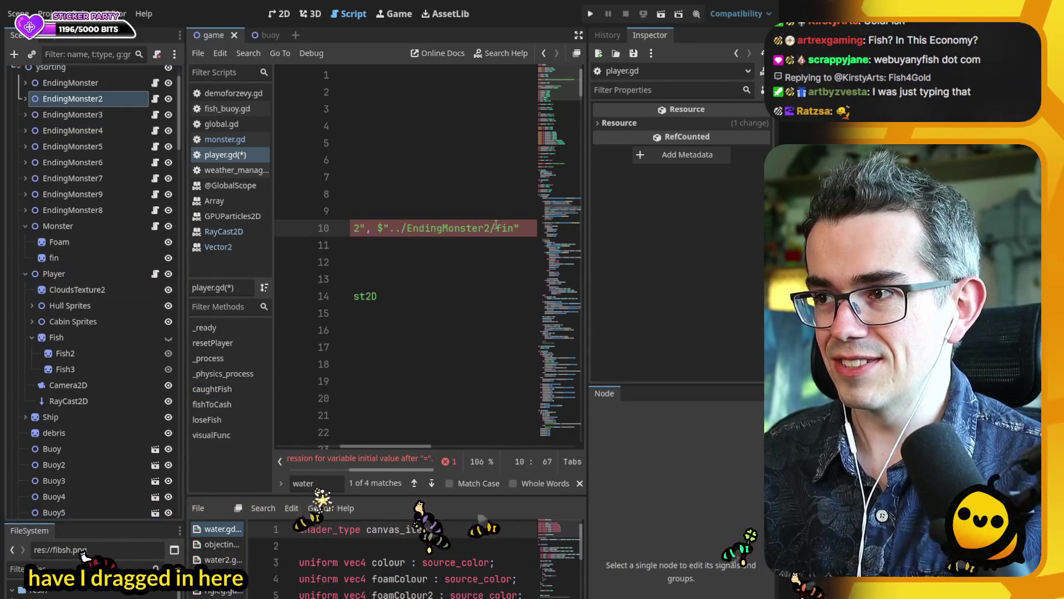
mouse_move(75, 130)
mouse_down()
mouse_move(89, 279)
mouse_move(414, 231)
mouse_up()
click(427, 227)
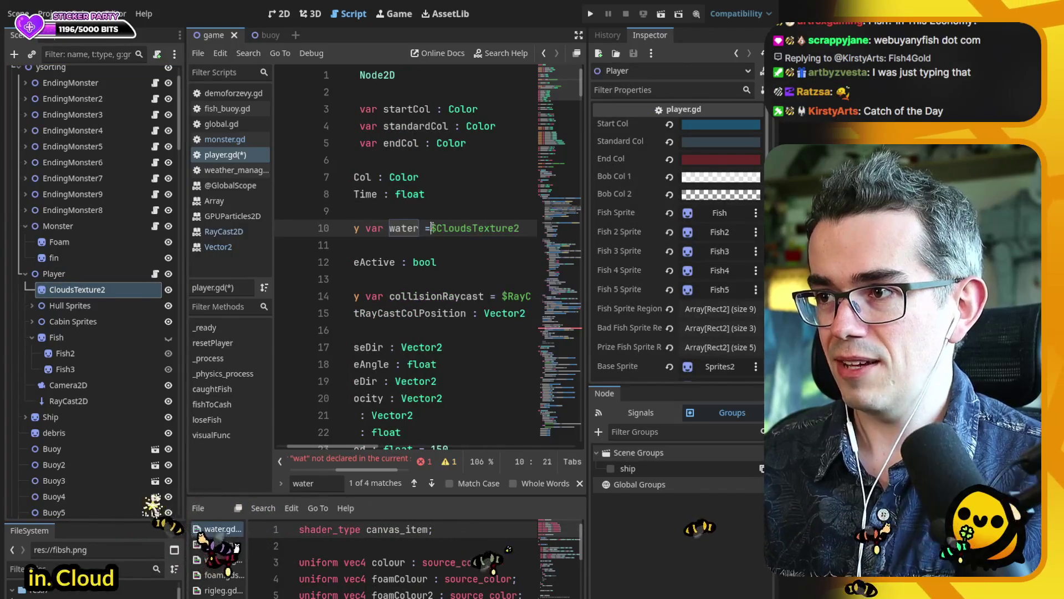
key(ctrl+s)
- Follow the 'wat not declared' error to line 161 and place the caret after wat
click(217, 389)
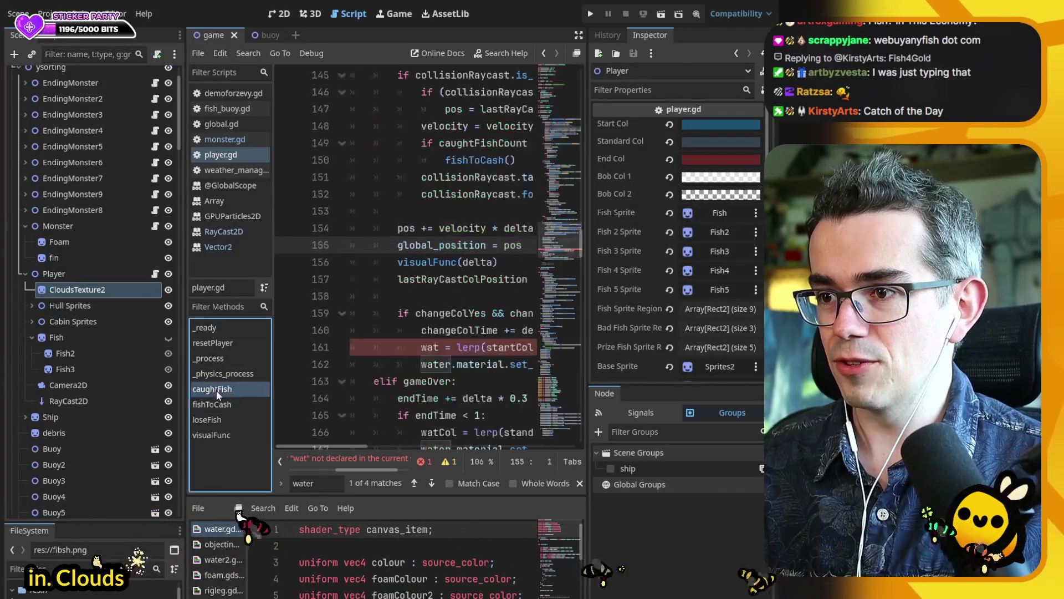
click(453, 346)
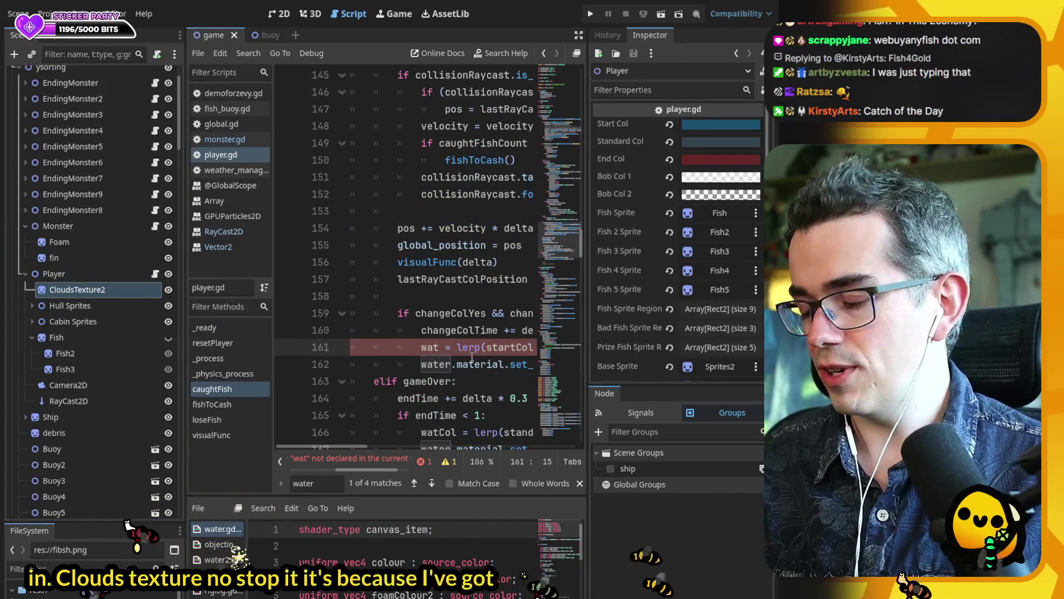
scroll(466, 353, down, 5)
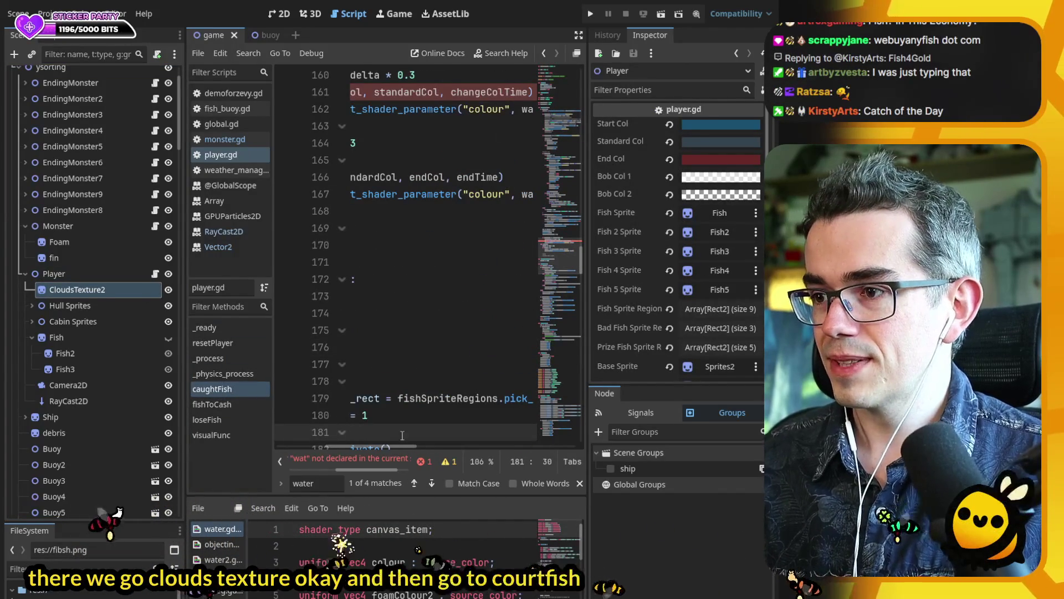
click(370, 461)
click(380, 246)
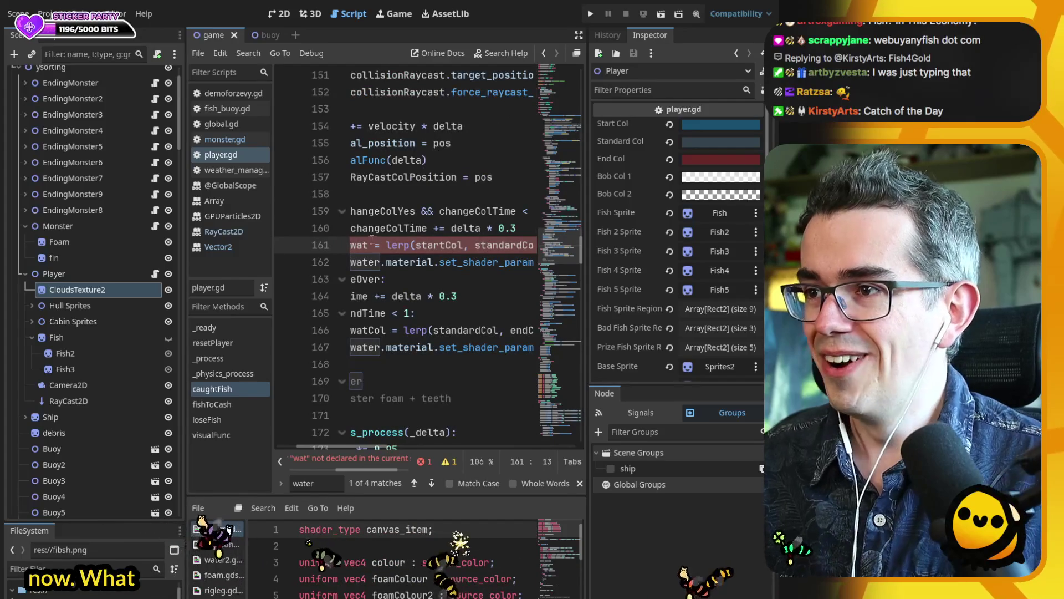
- Complete 'watCol' on line 161, then go to the caughtFish function
text(Col)
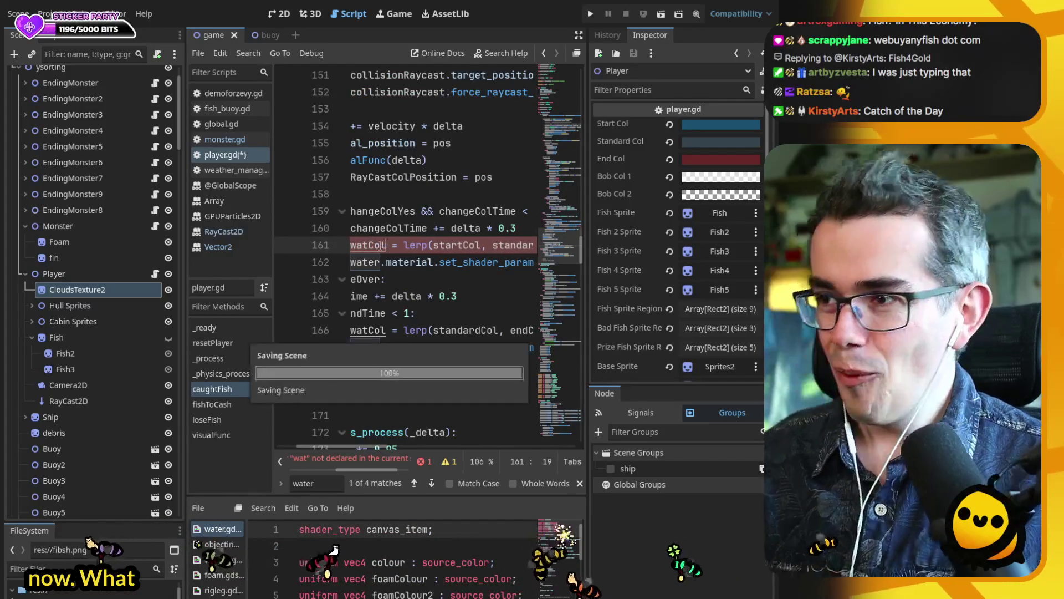
click(212, 389)
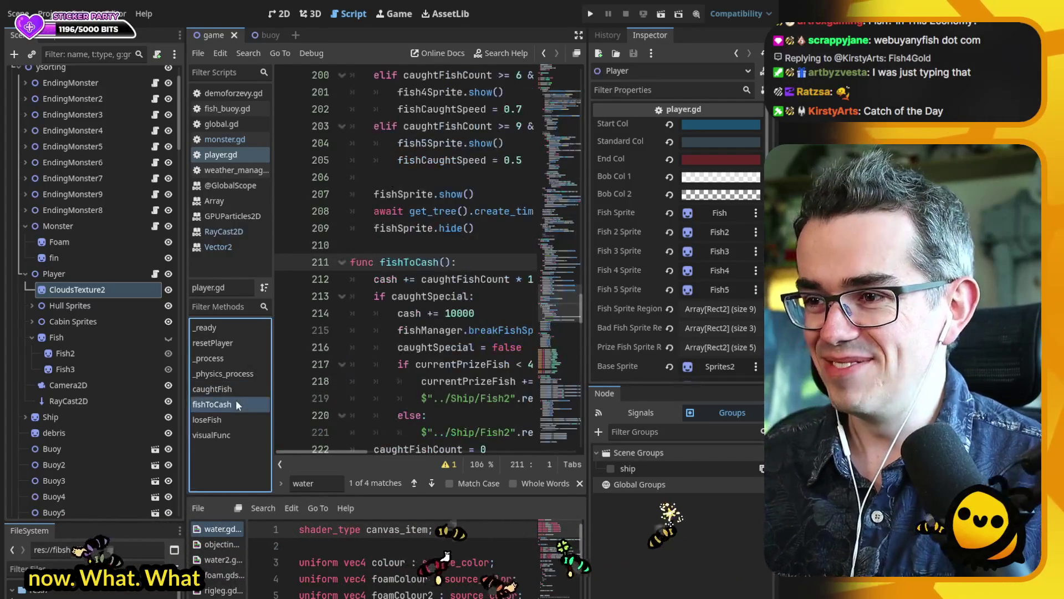
click(510, 279)
scroll(445, 272, down, 5)
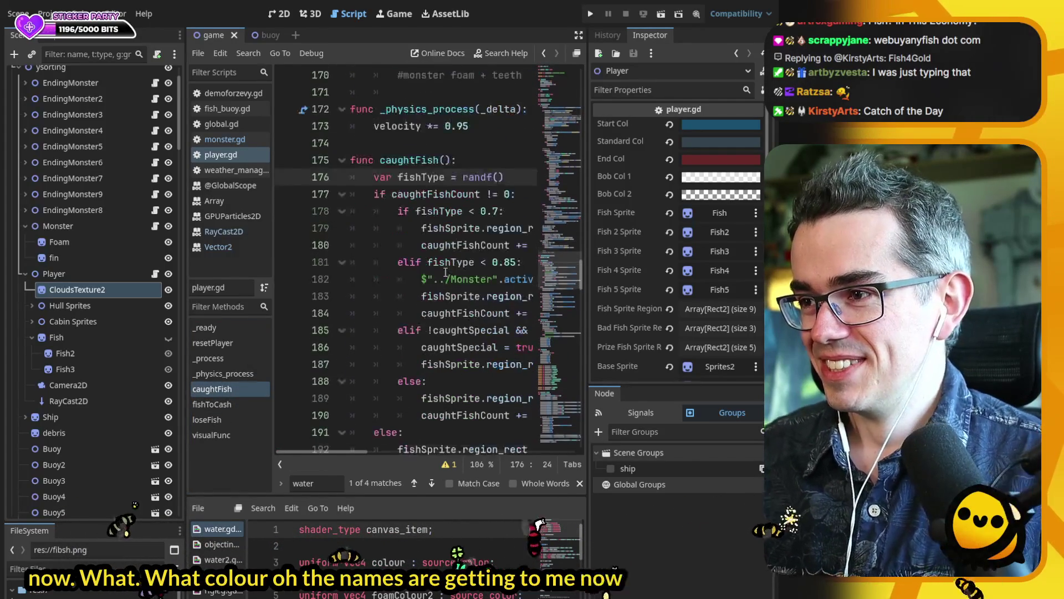
scroll(445, 272, up, 4)
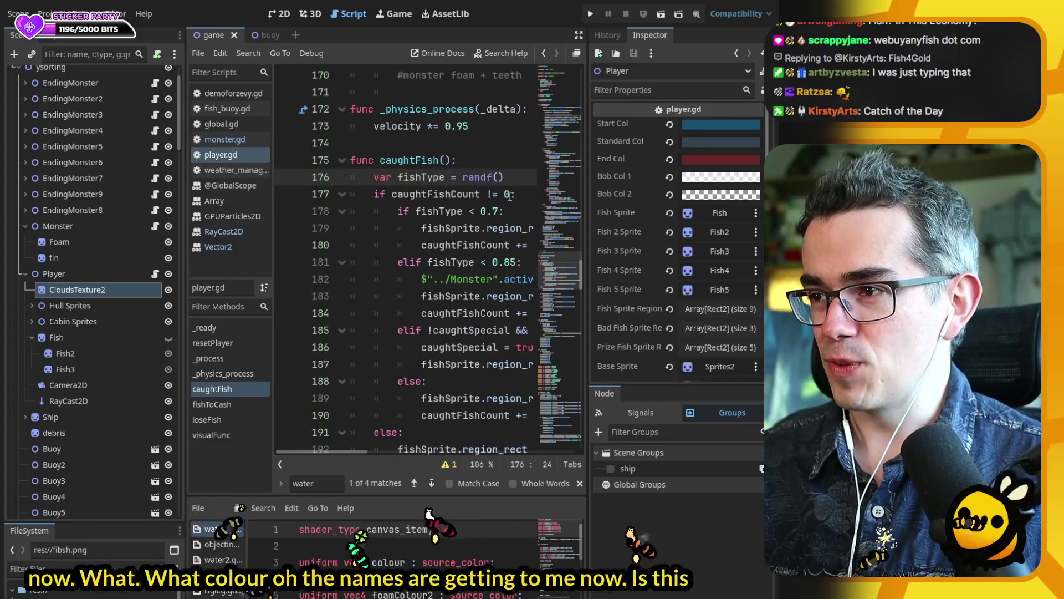
scroll(425, 291, down, 8)
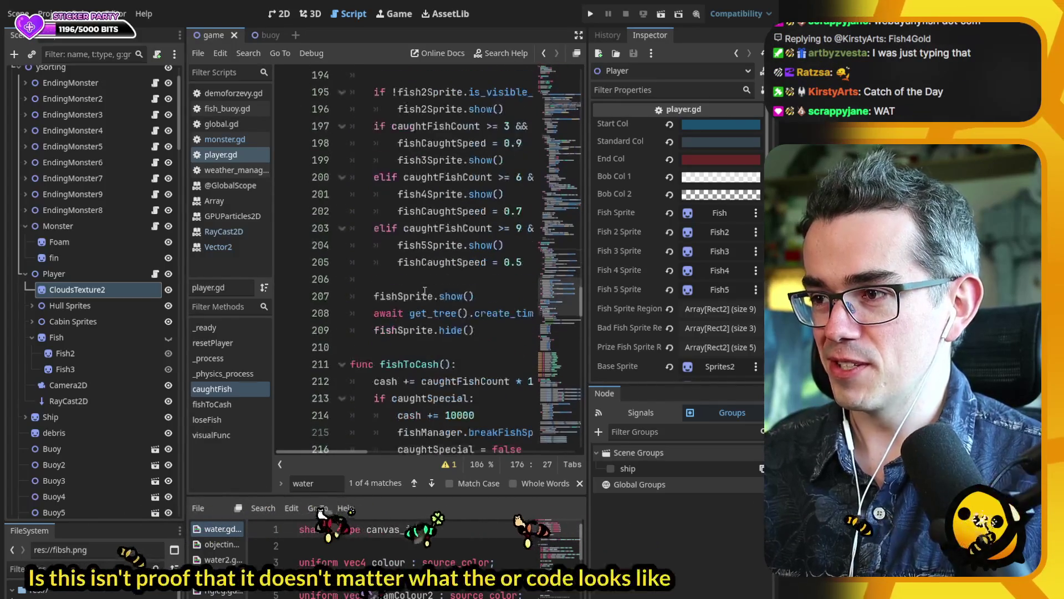
scroll(421, 299, up, 7)
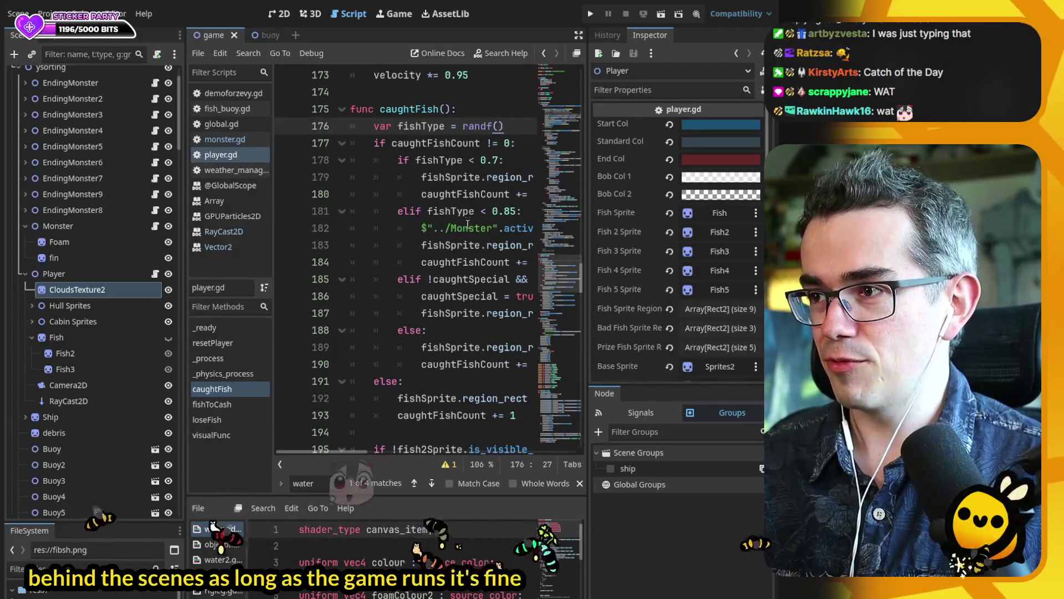
- Add 'changeColYes = true' after the Monster activate line in caughtFish and save
click(425, 245)
key(Return)
key(Up)
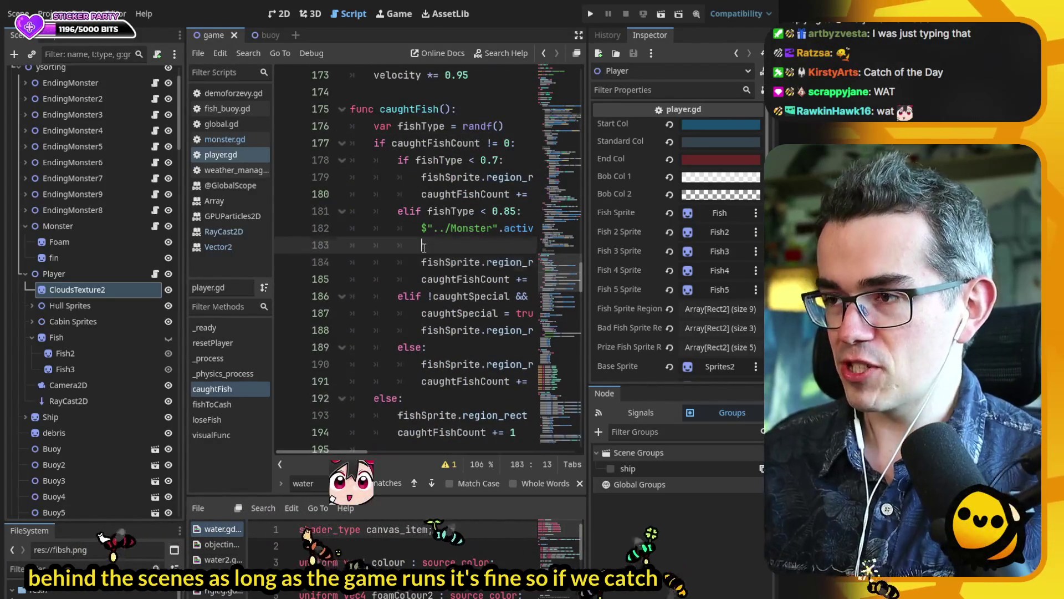
text(= truie)
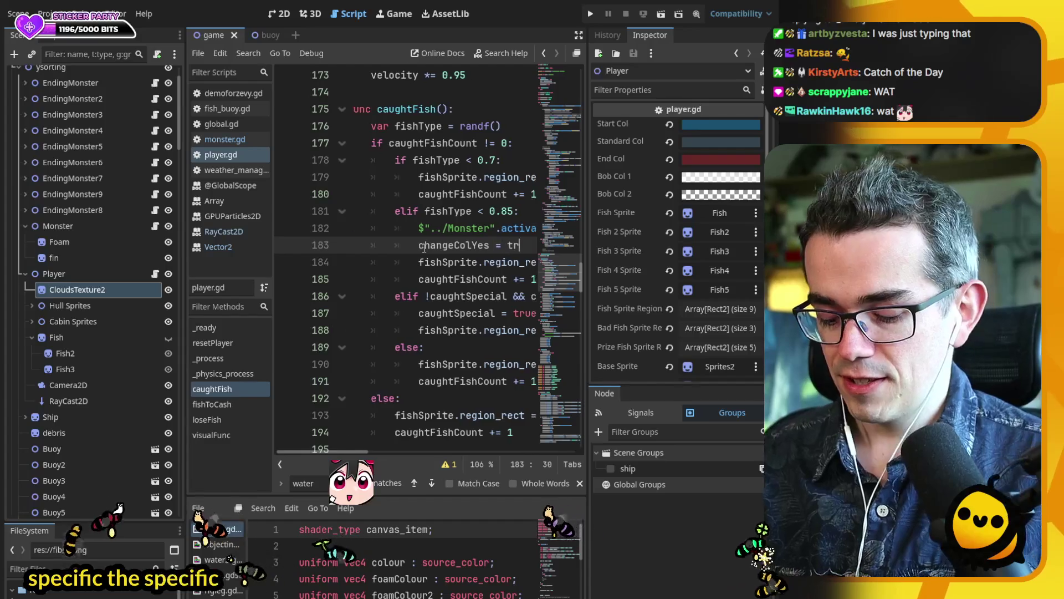
key(BackSpace)
key(BackSpace)
key(Return)
key(ctrl+s)
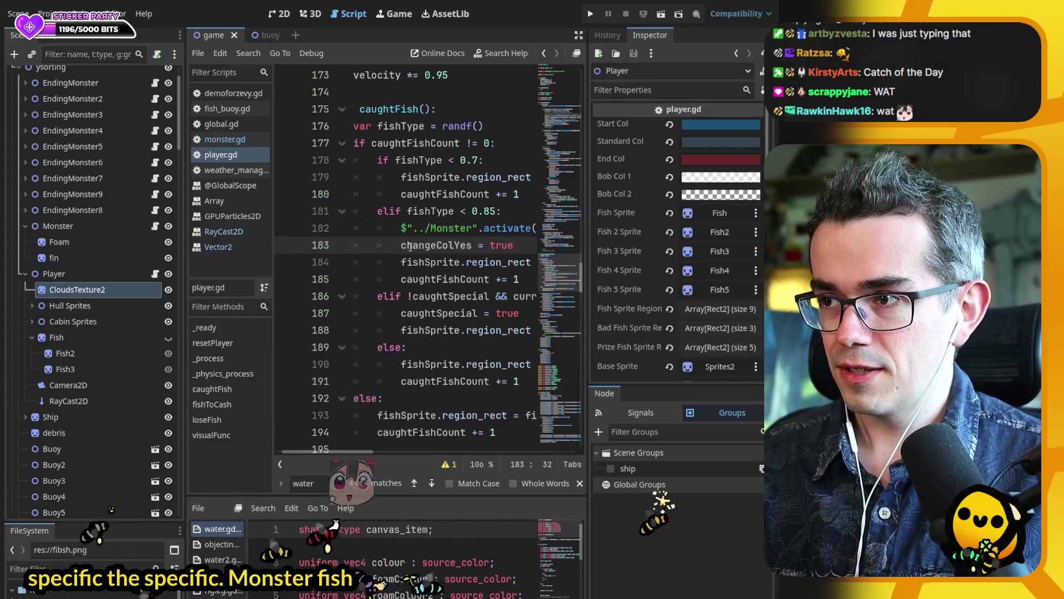
- Paste 'changeColYes = true' into fishToCash's caughtSpecial branch and save
shift+click(400, 245)
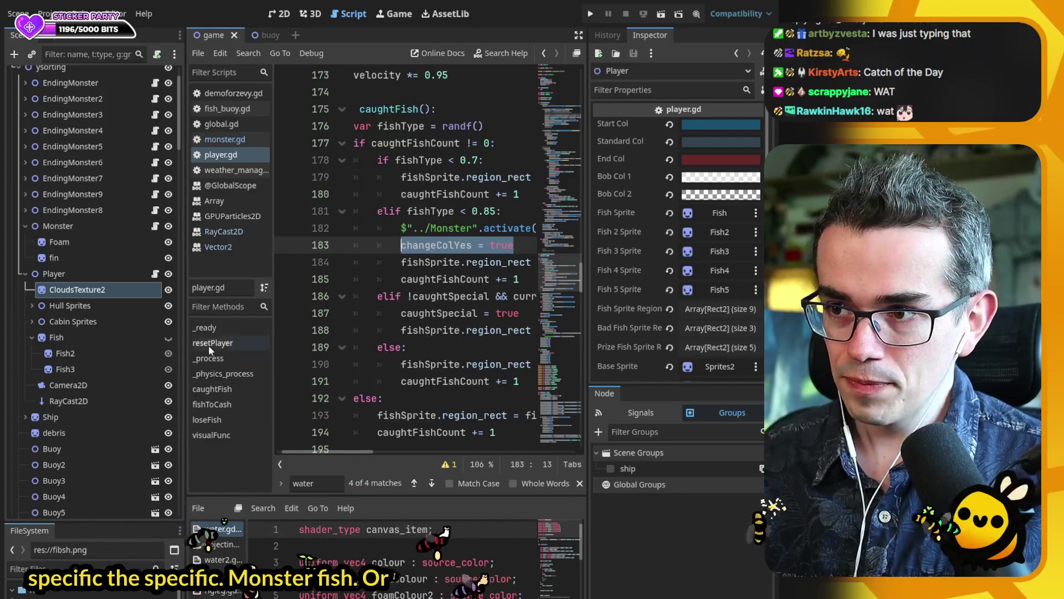
click(225, 405)
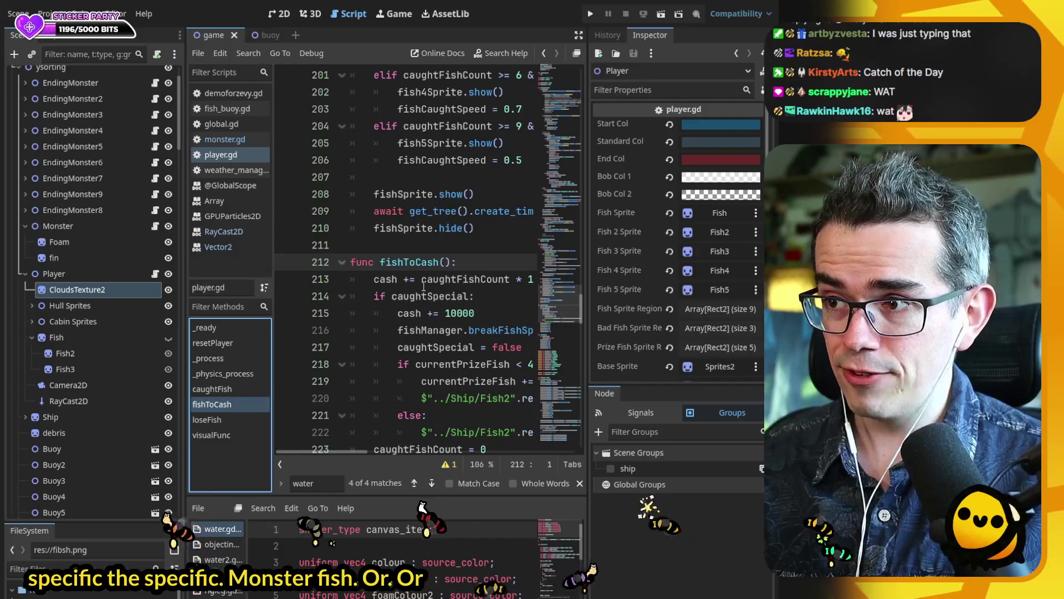
click(499, 248)
key(Return)
text(changeColYes = true)
key(ctrl+s)
double_click(433, 261)
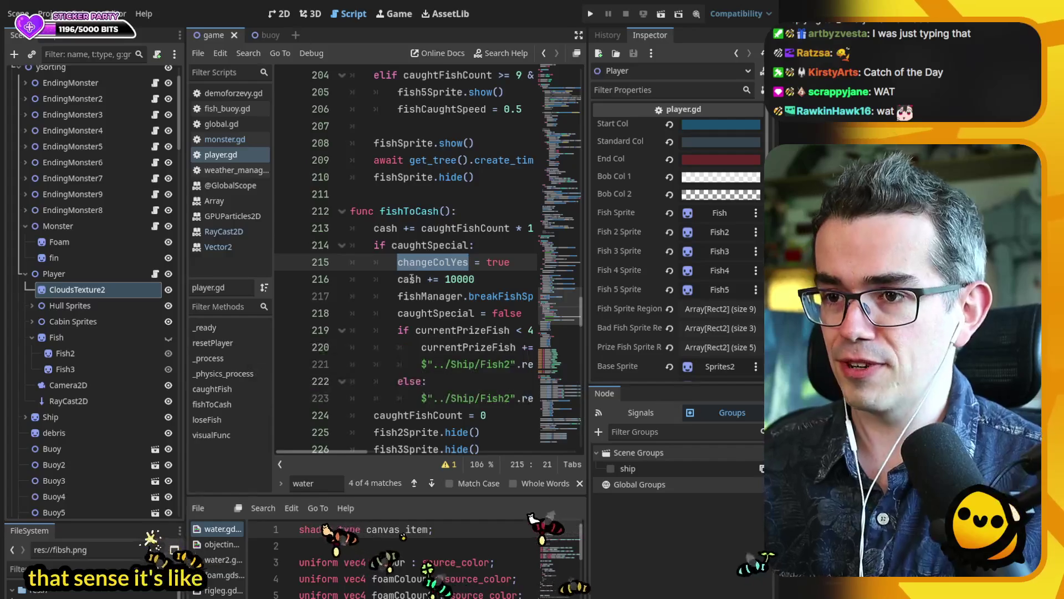
double_click(432, 245)
double_click(445, 228)
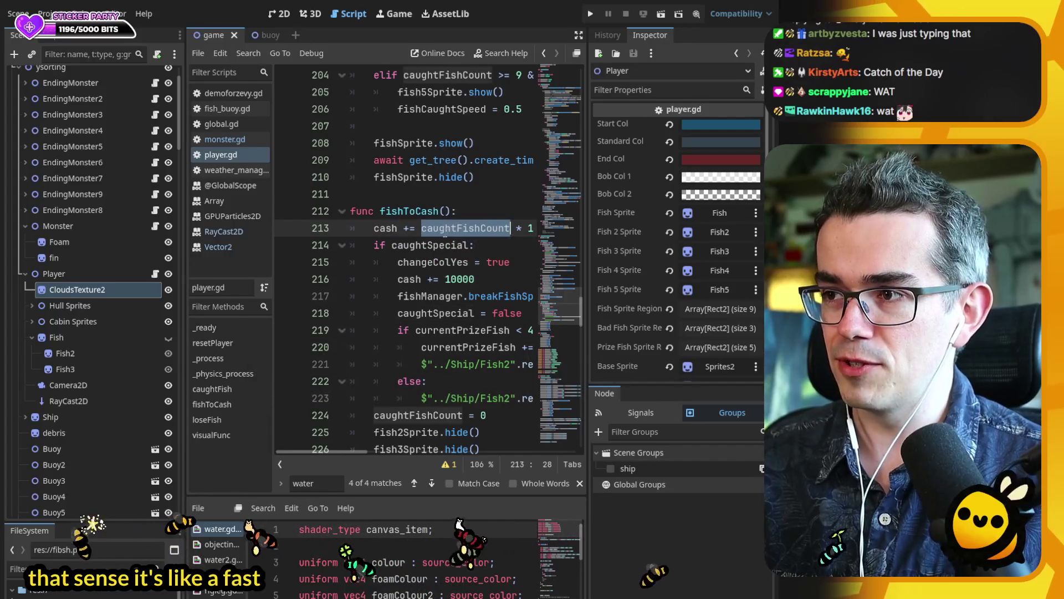
double_click(432, 211)
key(End)
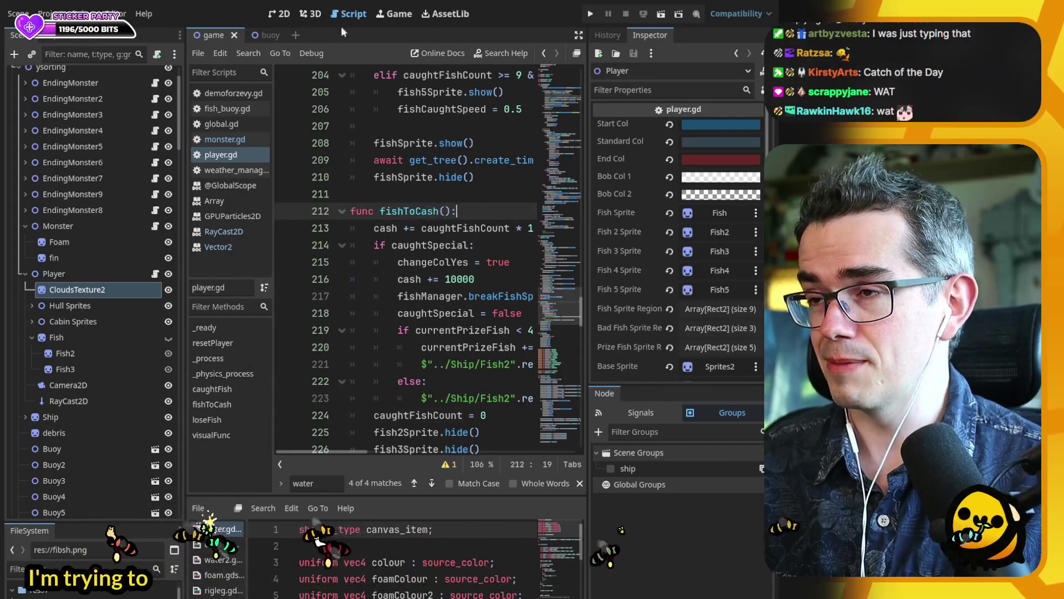
- Run the game from the 2D view, stop it with F8, and return to player.gd
click(273, 17)
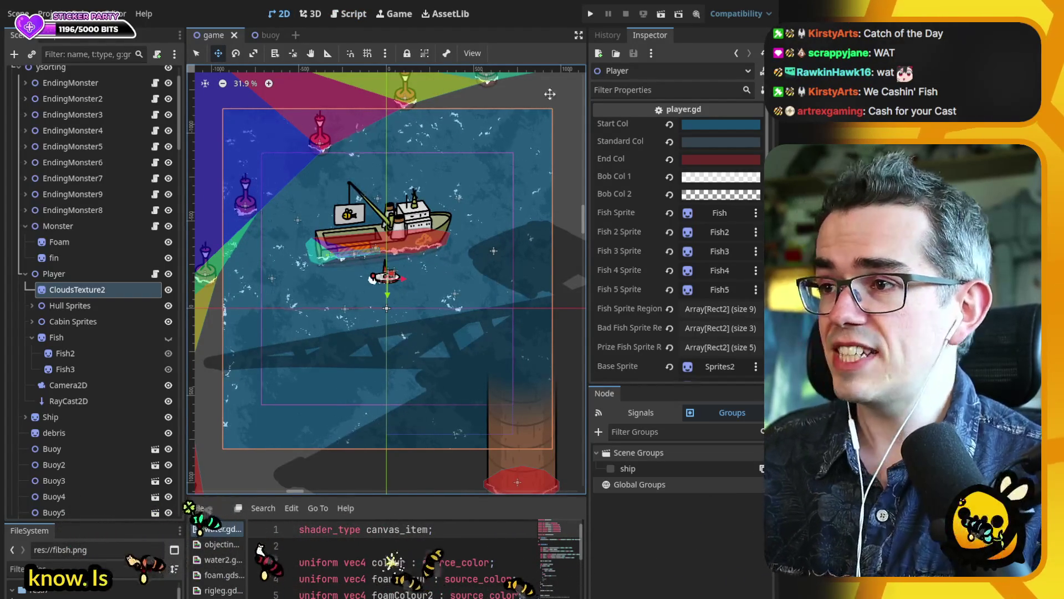
click(591, 14)
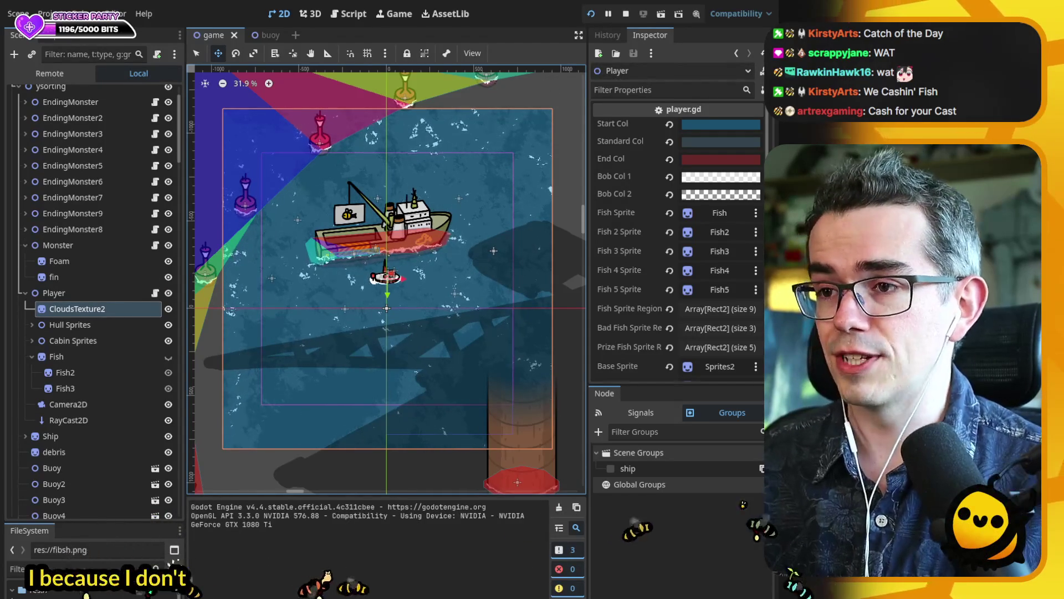
key(F8)
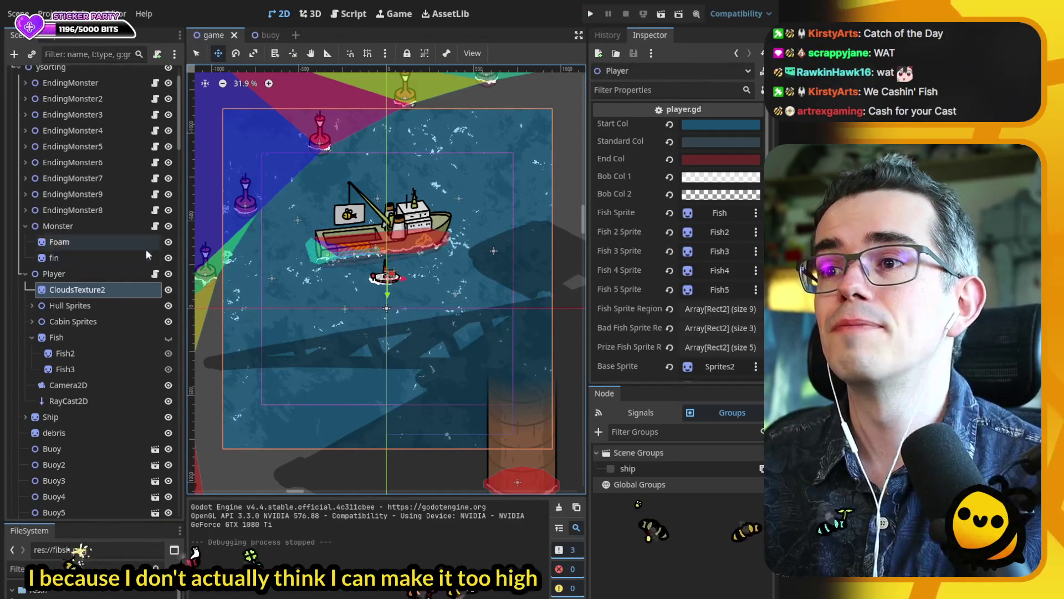
key(ctrl+F3)
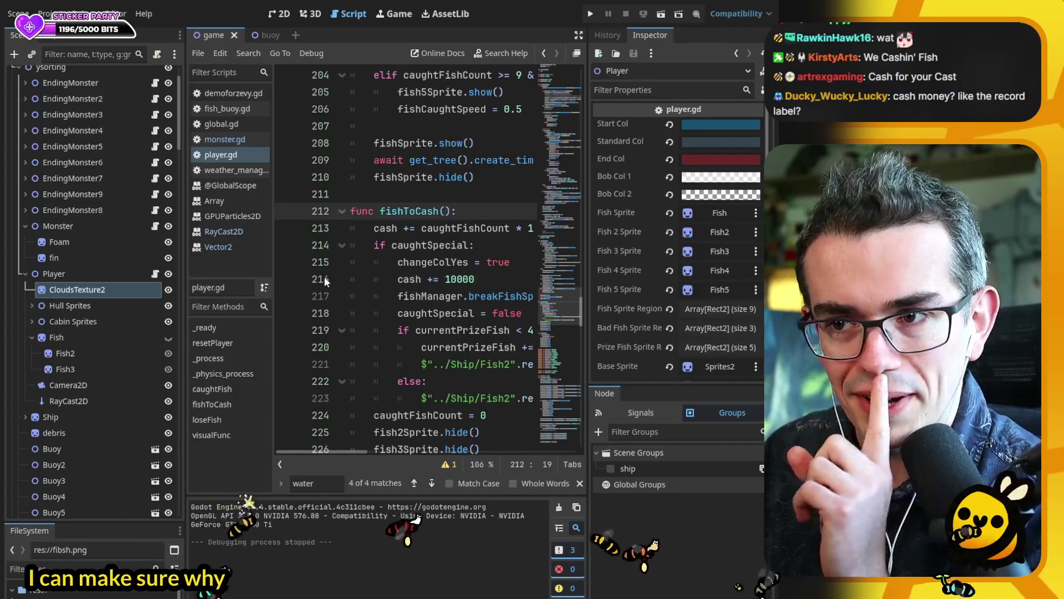
- Switch to the 2D workspace and nudge the canvas to view the boat and fishing zones
click(278, 13)
drag(447, 193, 454, 190)
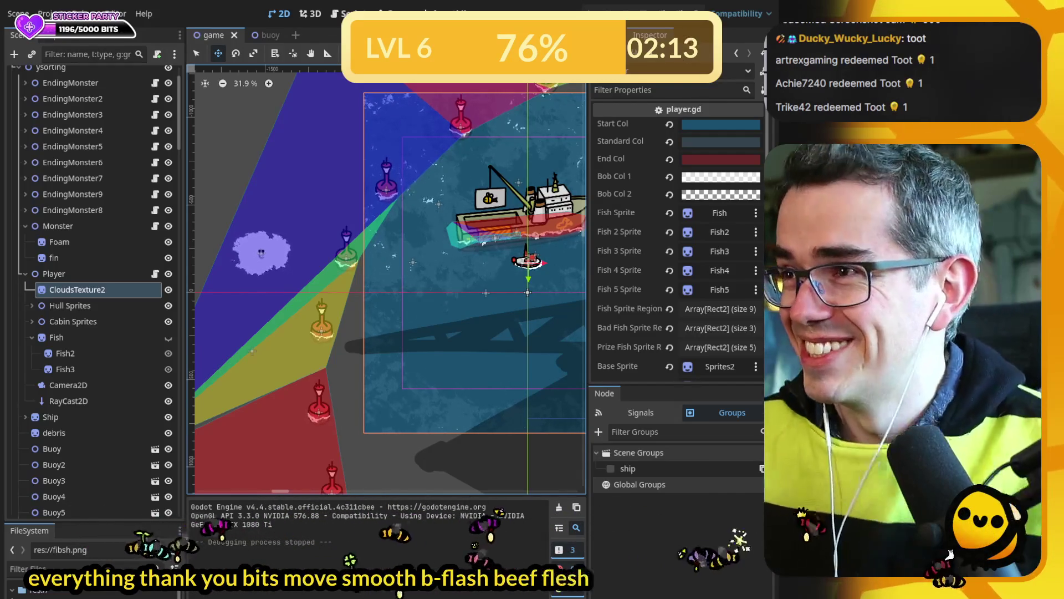
- Inspect EndingMonster8's Foam sprite and test-run the game with F5
scroll(449, 252, right, 2)
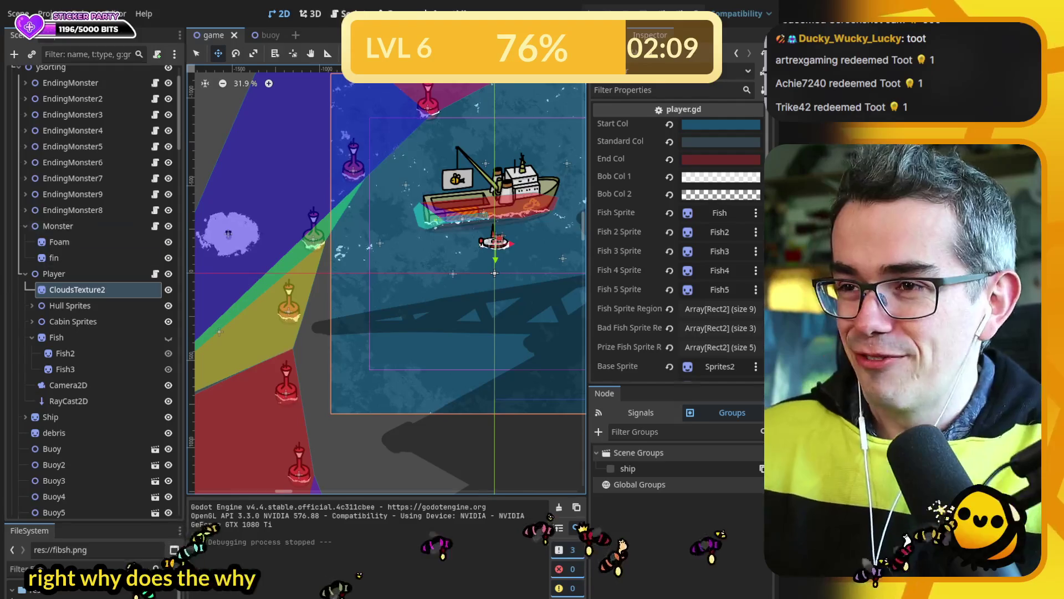
click(25, 209)
click(83, 227)
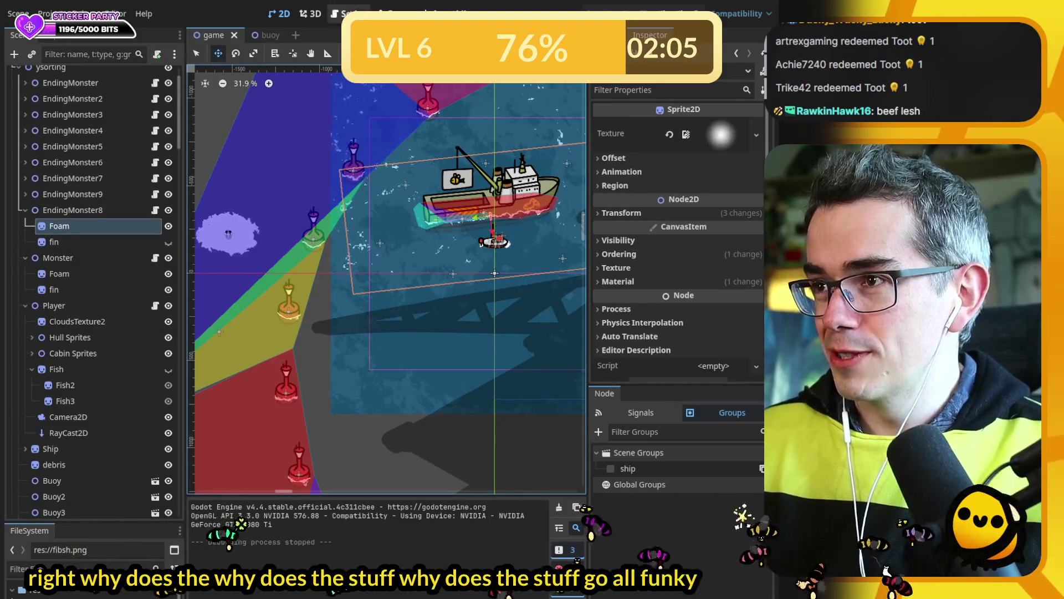
key(F5)
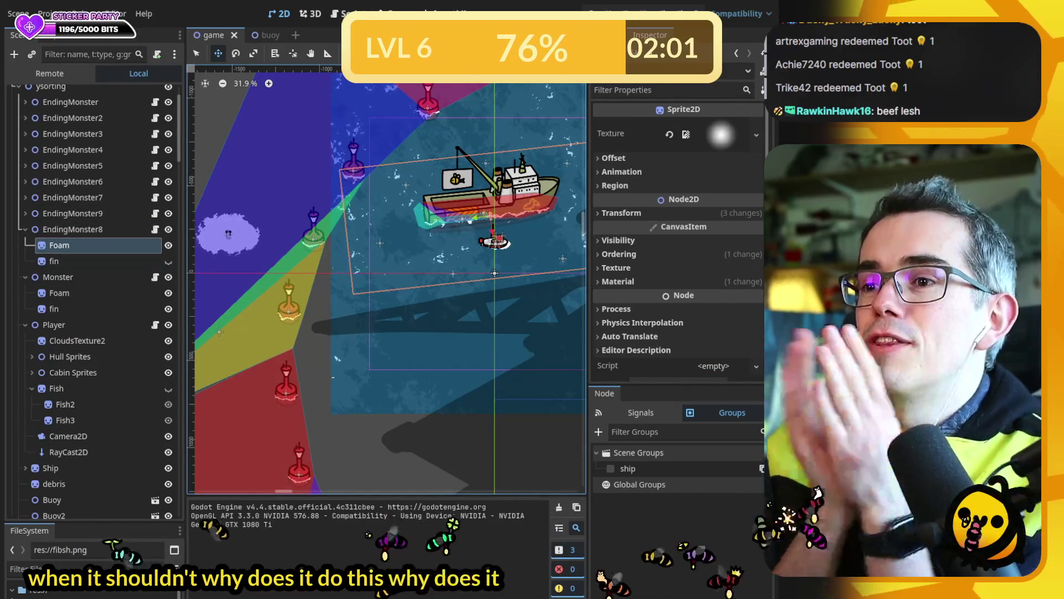
- Select all nine EndingMonster nodes, hide them, and save the scene
click(28, 229)
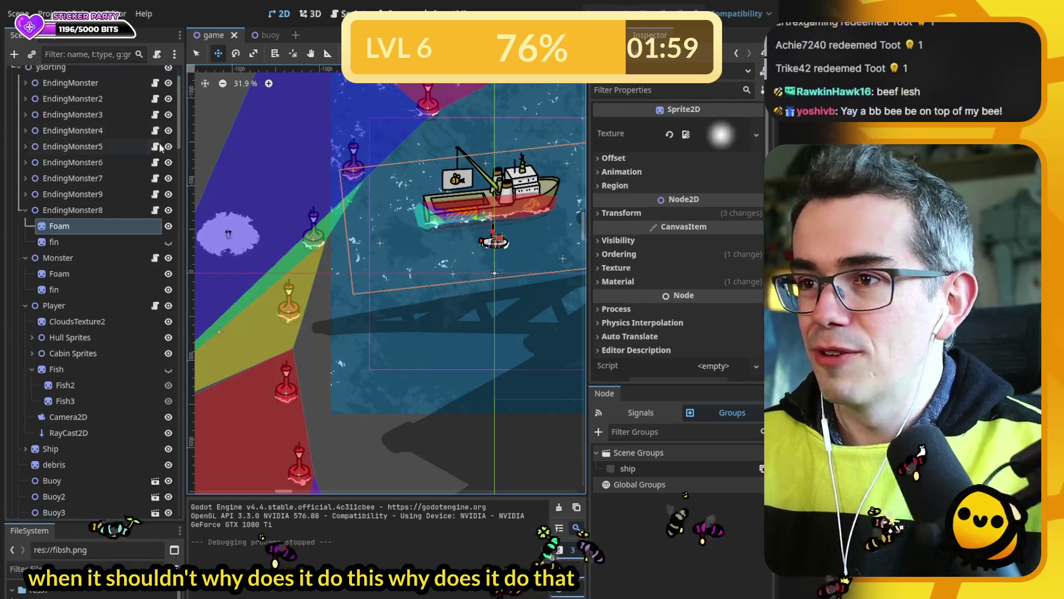
click(25, 212)
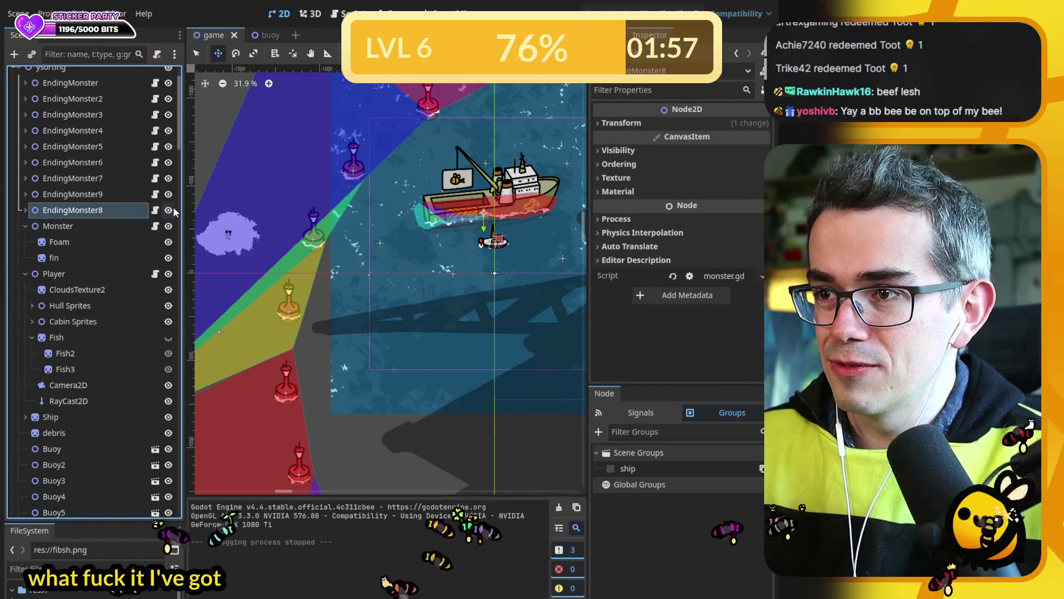
shift+click(70, 83)
key(ctrl+s)
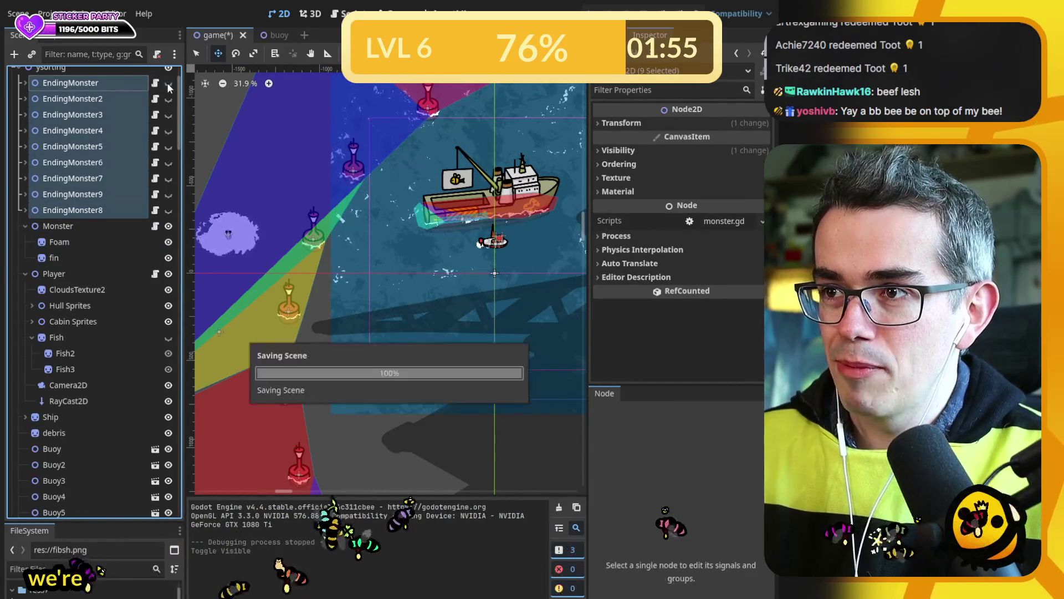
click(169, 194)
click(155, 273)
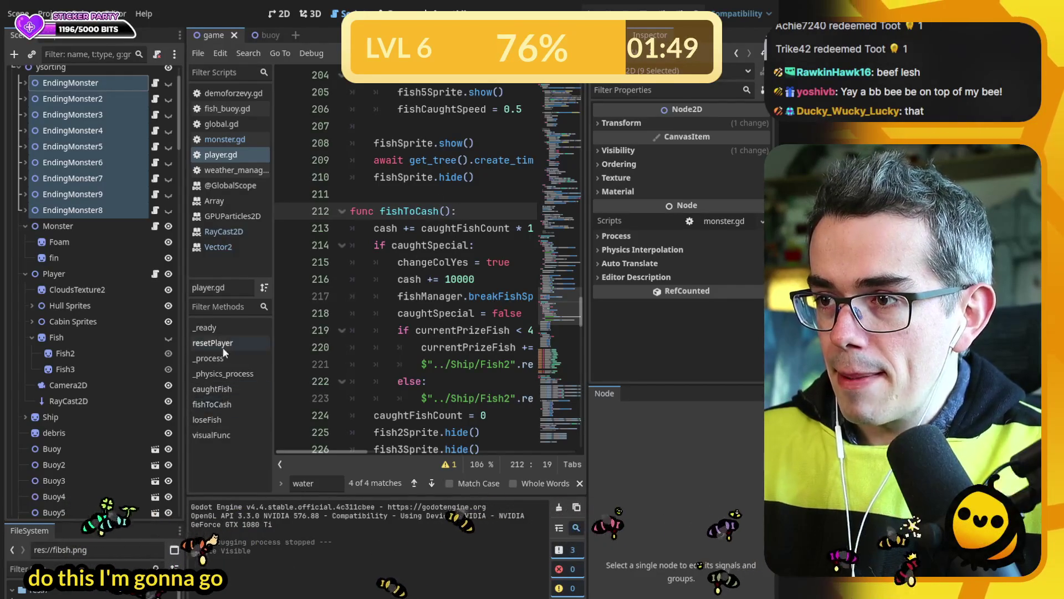
click(225, 329)
click(414, 249)
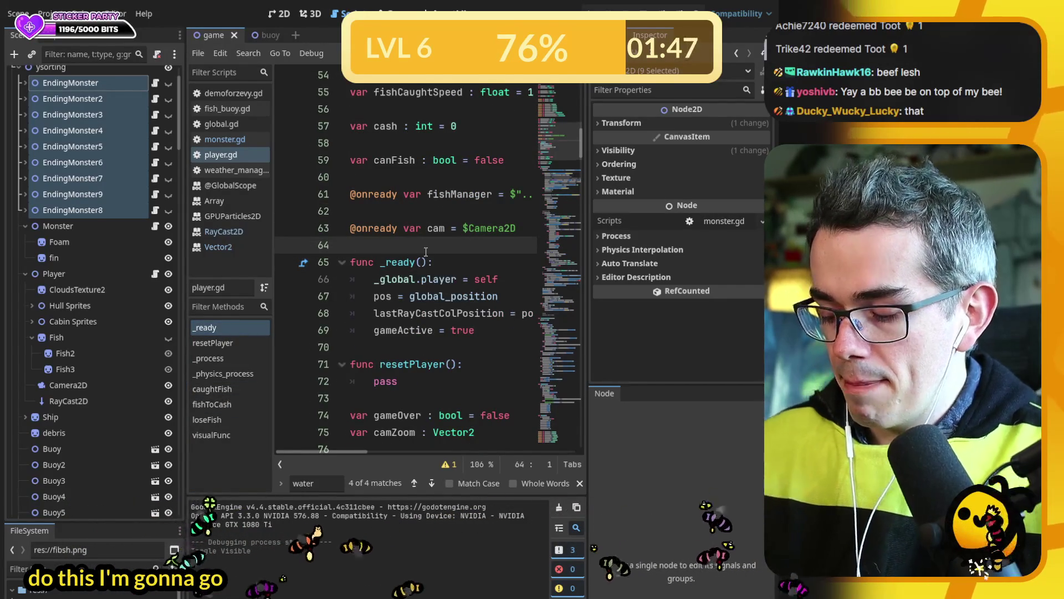
key(Return)
key(Return)
key(Up)
text(export va)
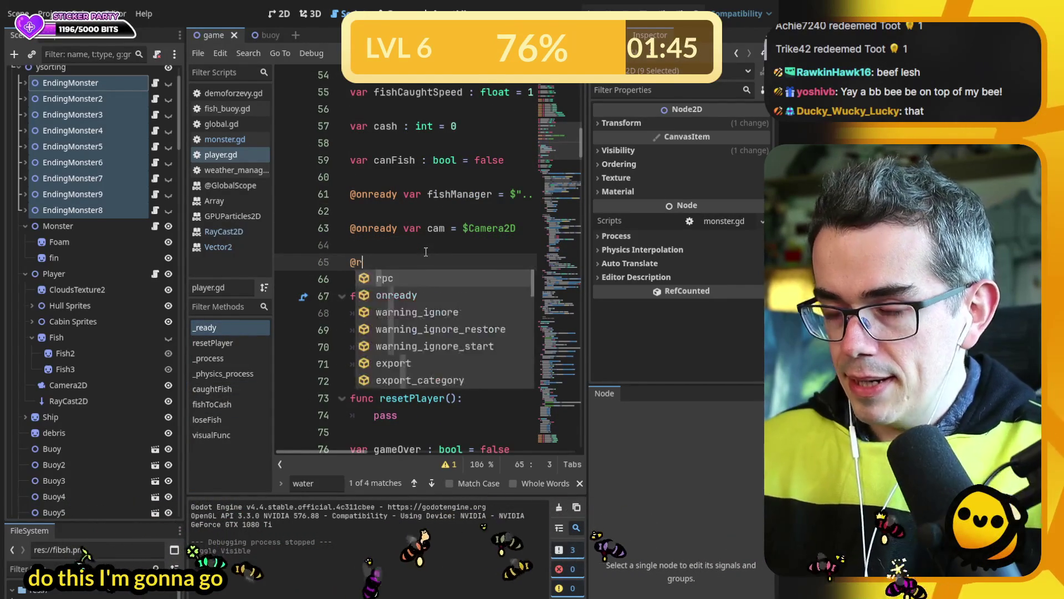
text(r e)
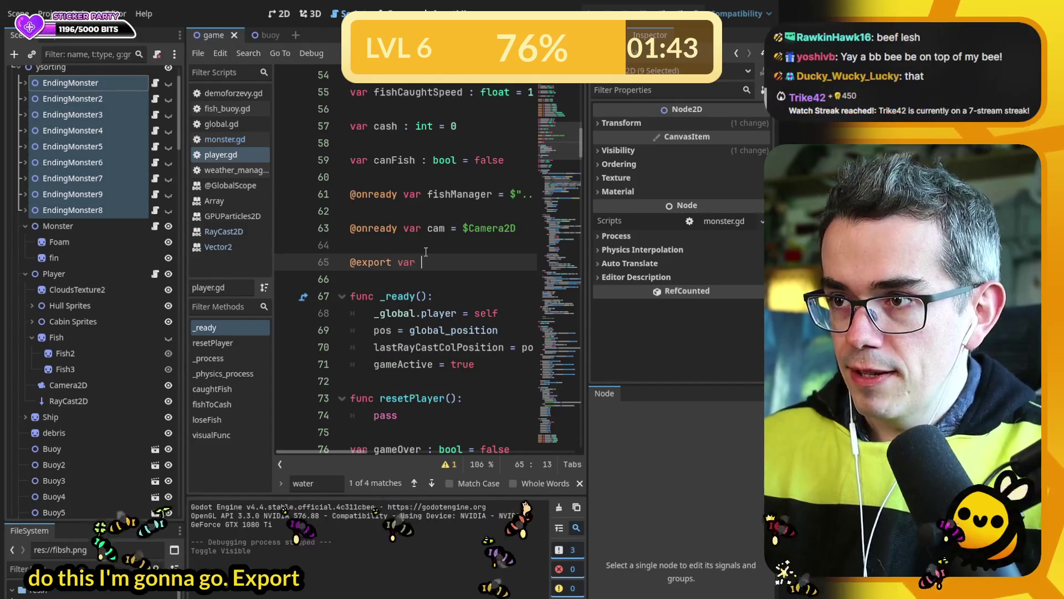
text(ndingThings)
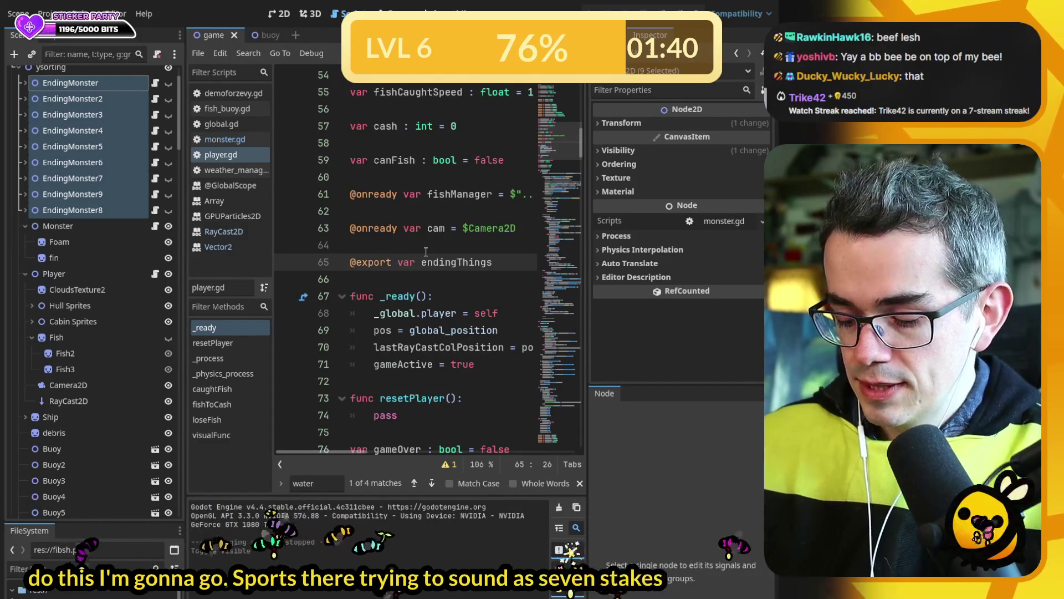
key(BackSpace)
key(BackSpace)
text(: )
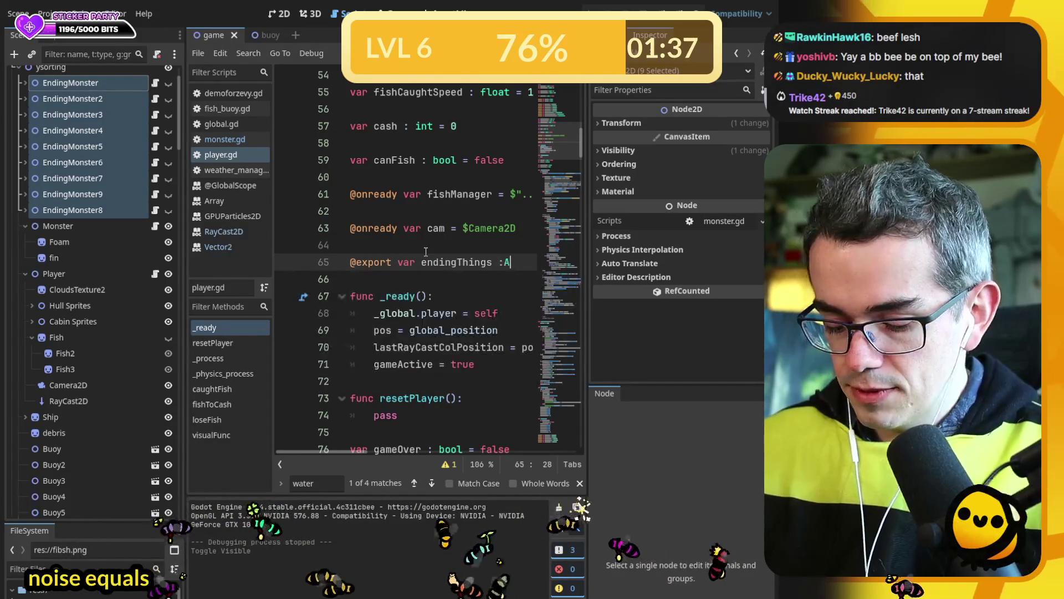
text(Array )
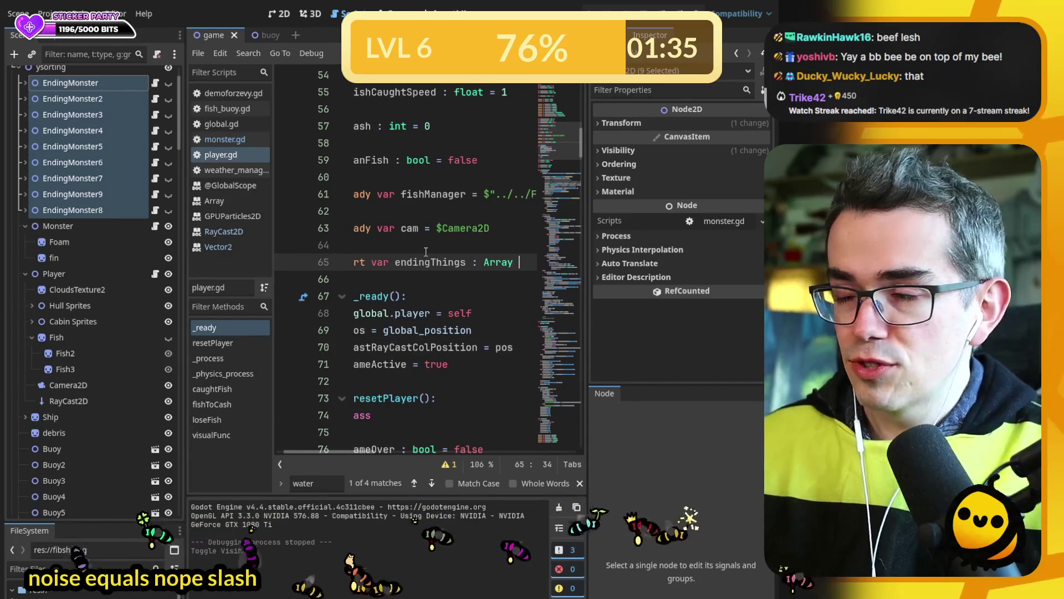
text([])
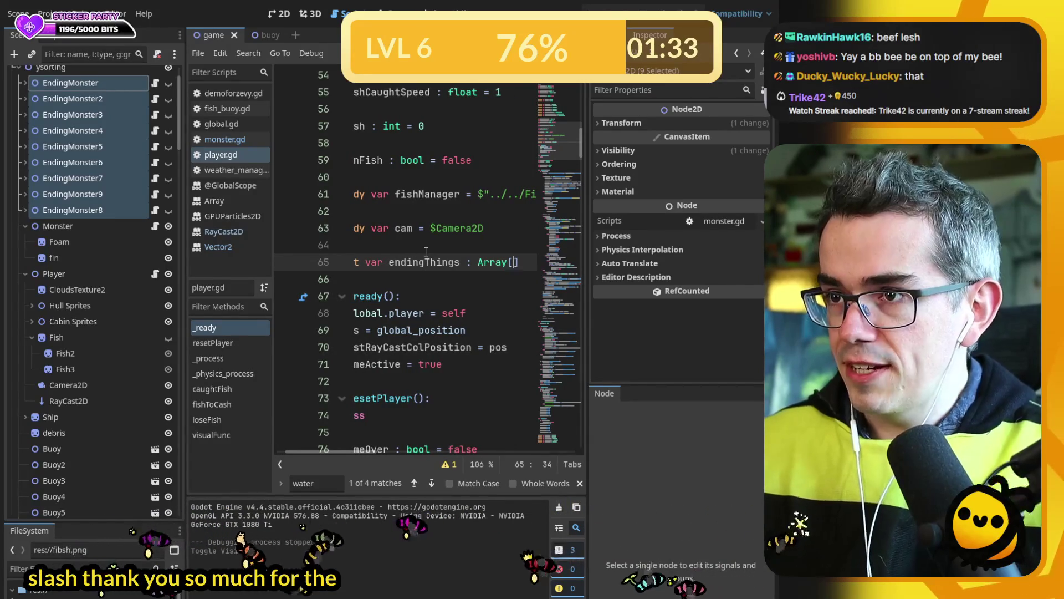
text(Node2D)
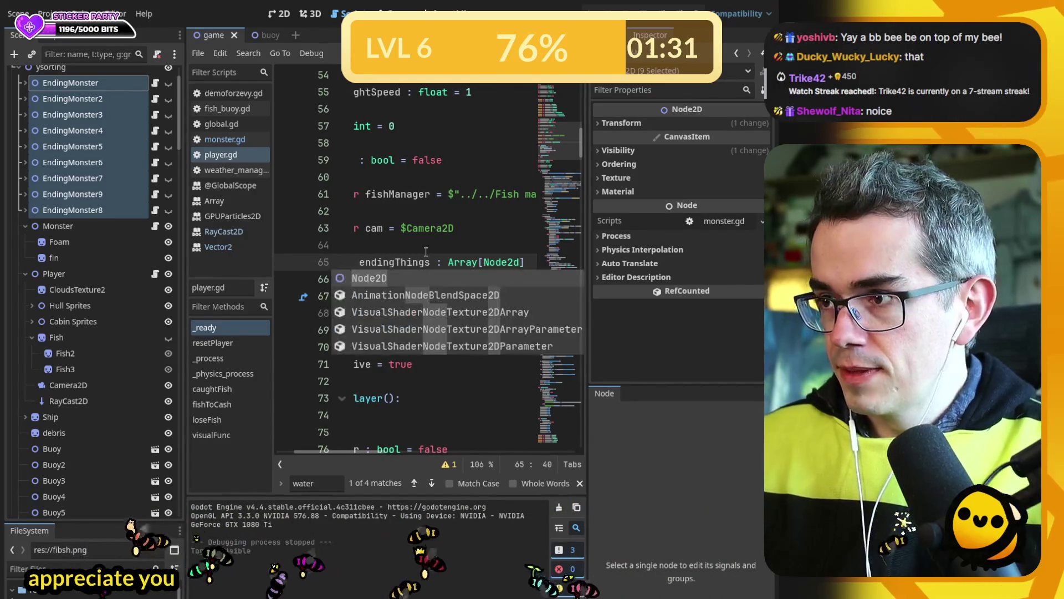
key(ctrl+s)
- Select the endingThings name and save player.gd
double_click(395, 269)
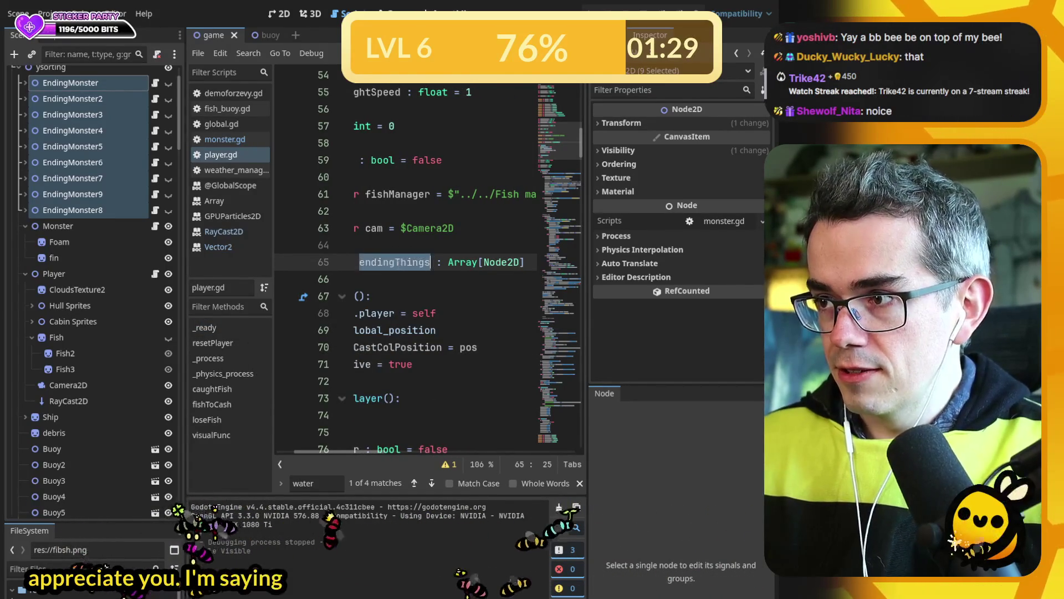
scroll(380, 459, left, 3)
key(ctrl+s)
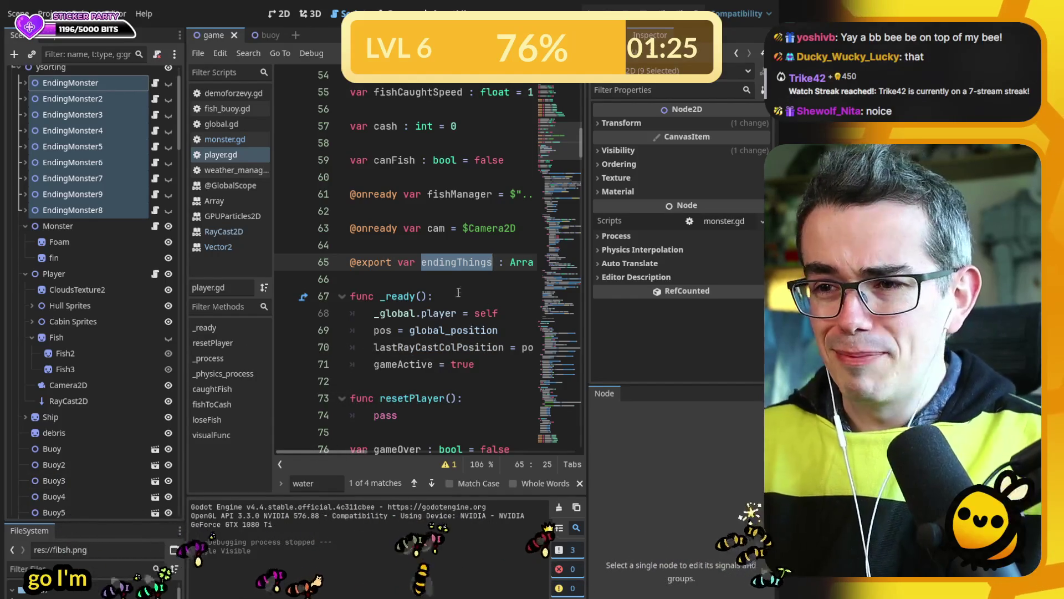
scroll(581, 161, down, 4)
scroll(584, 154, up, 3)
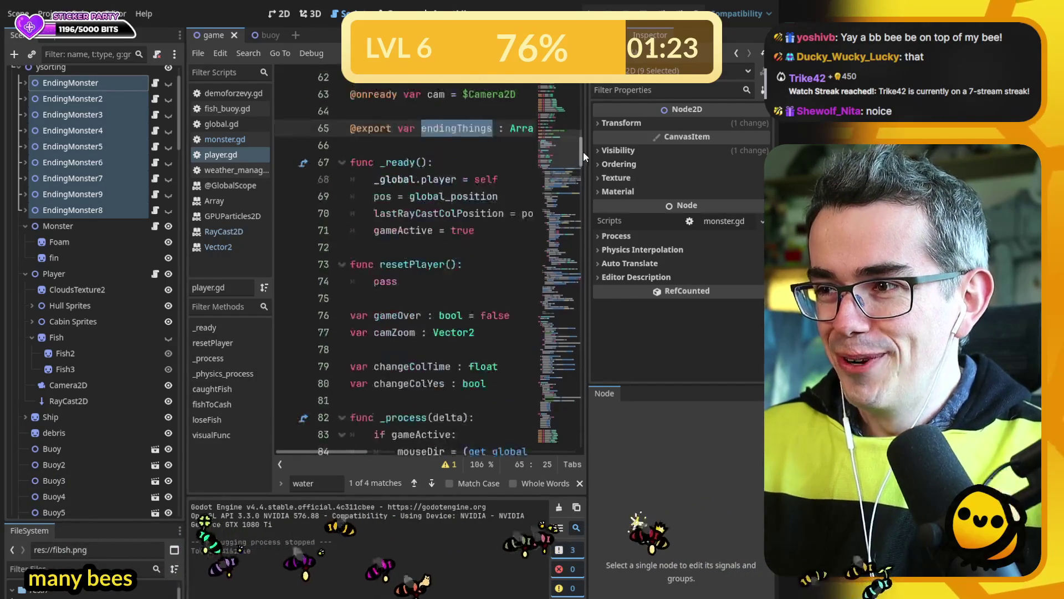
drag(583, 147, 583, 158)
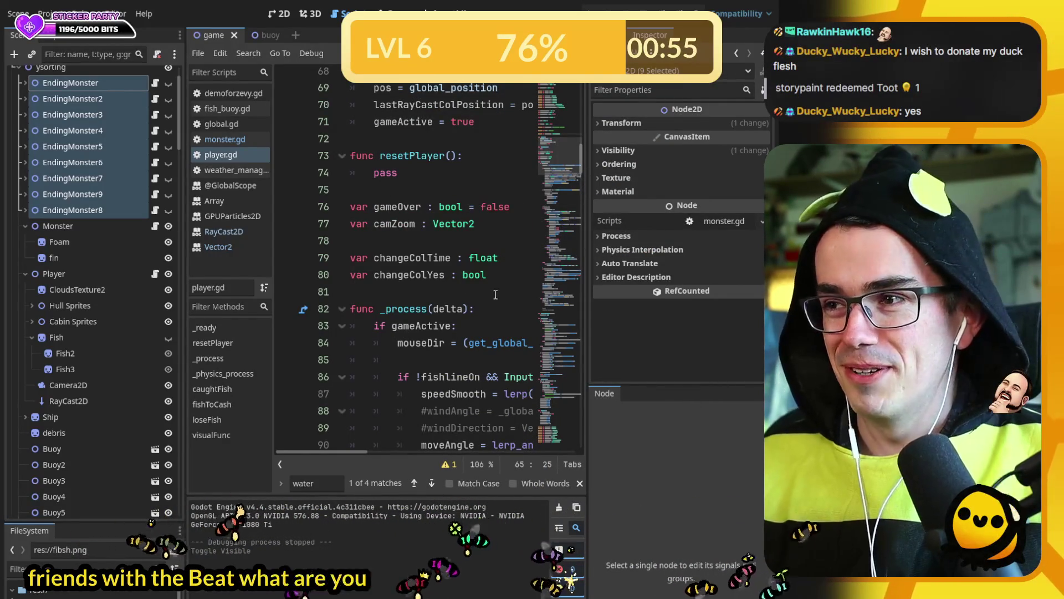
- Look through _process in player.gd, selecting the gameOver variable on line 165
scroll(444, 266, up, 4)
scroll(461, 319, down, 20)
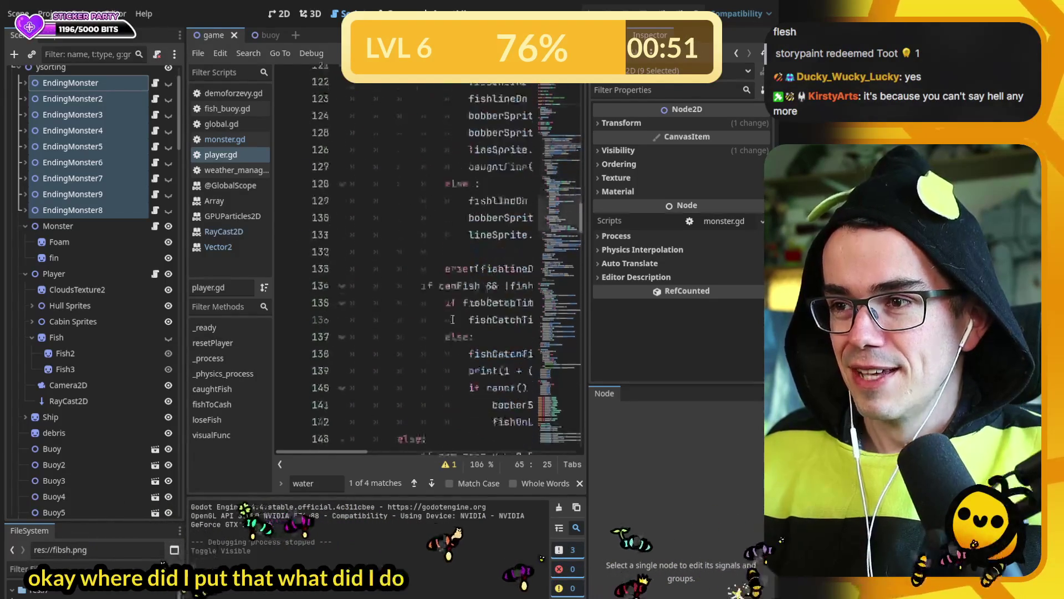
click(201, 358)
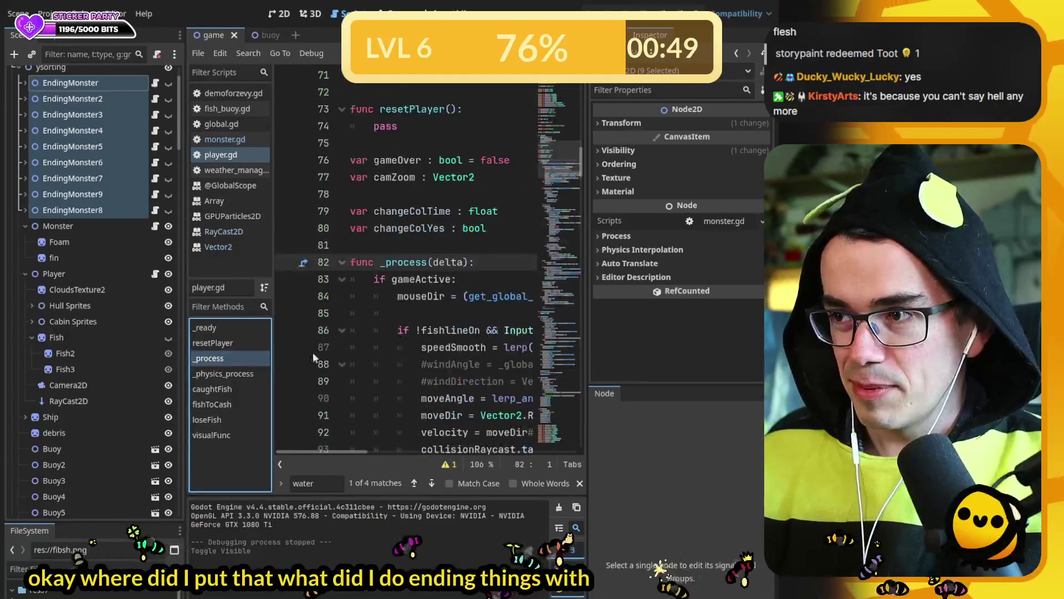
scroll(419, 296, down, 15)
scroll(420, 296, down, 10)
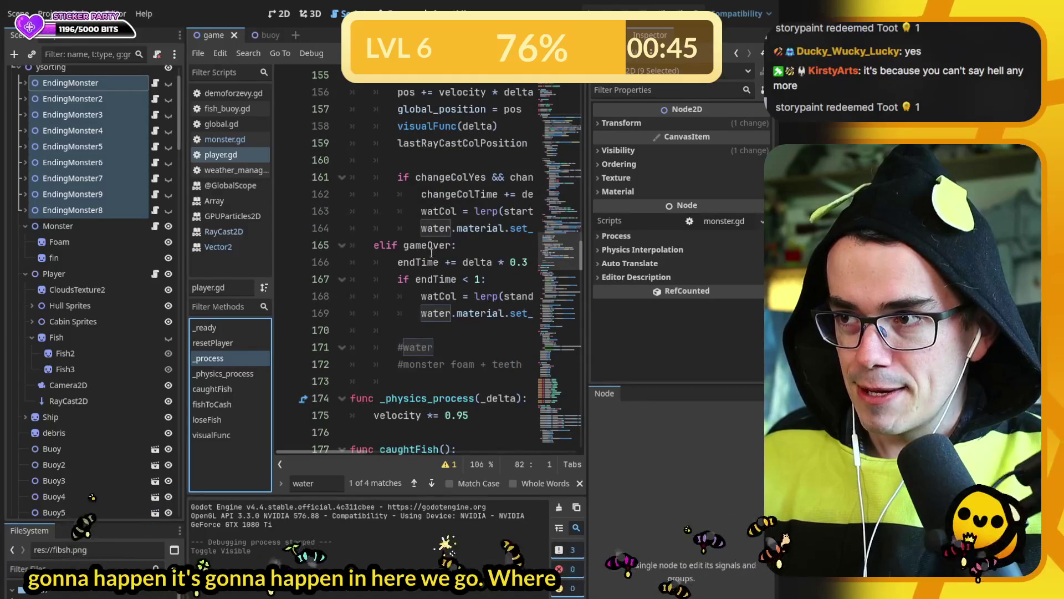
double_click(432, 249)
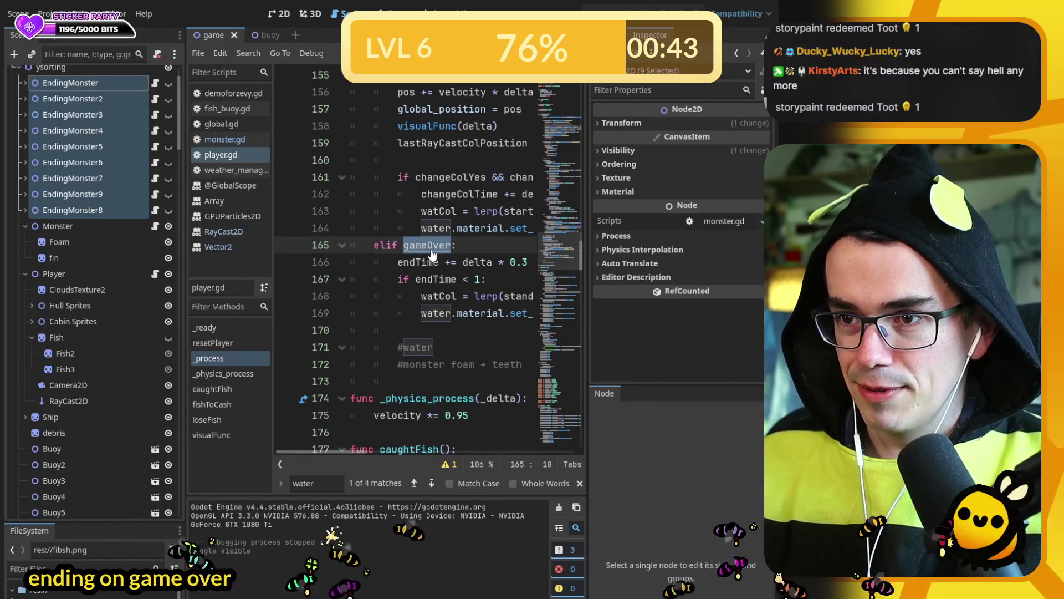
- Review the caughtFish function, then move on to fishToCash
click(231, 388)
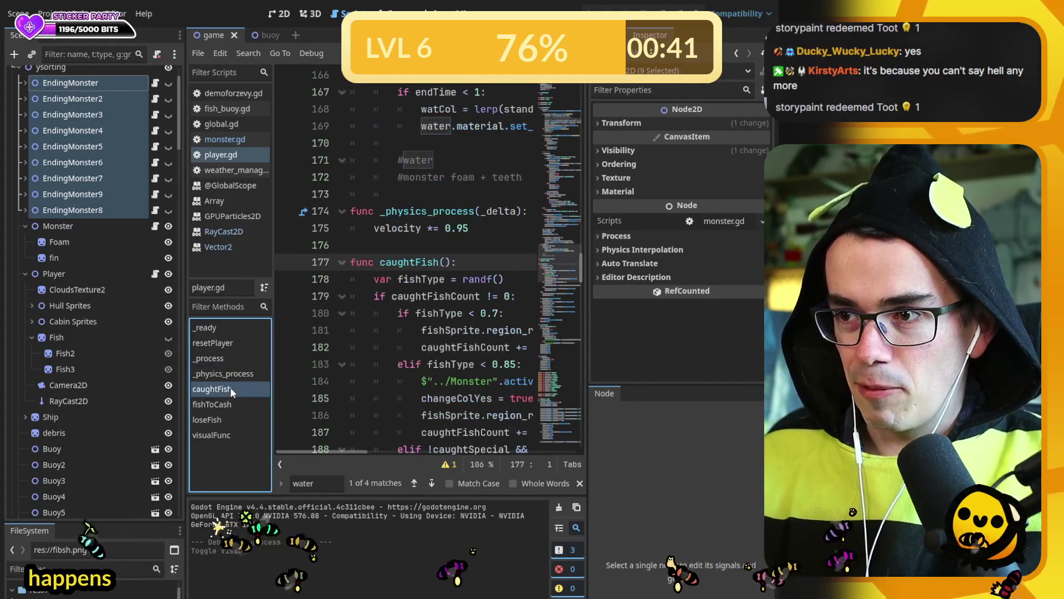
scroll(452, 348, down, 5)
scroll(452, 348, down, 2)
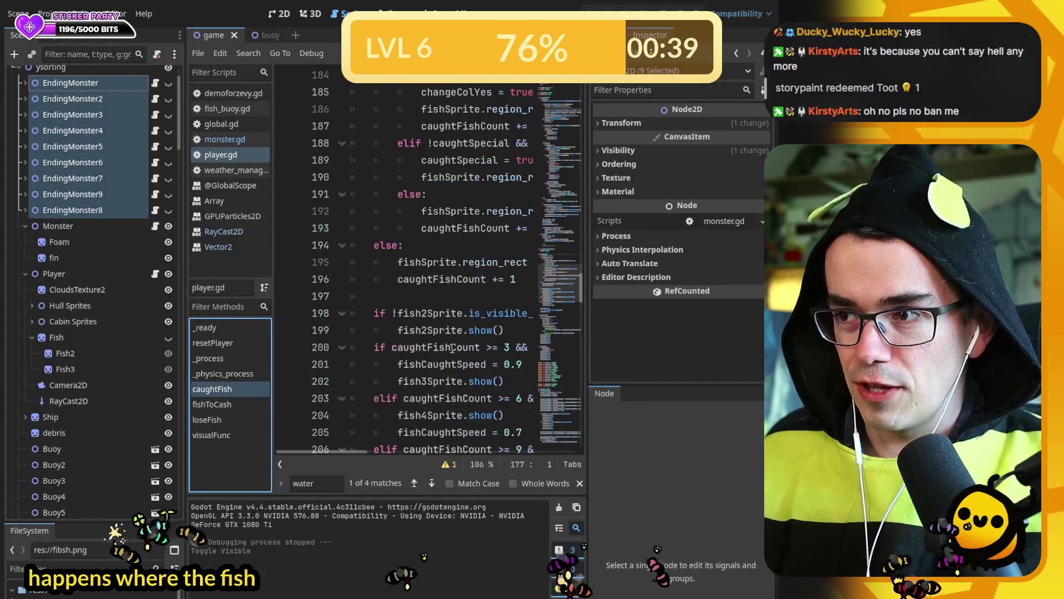
scroll(452, 348, up, 3)
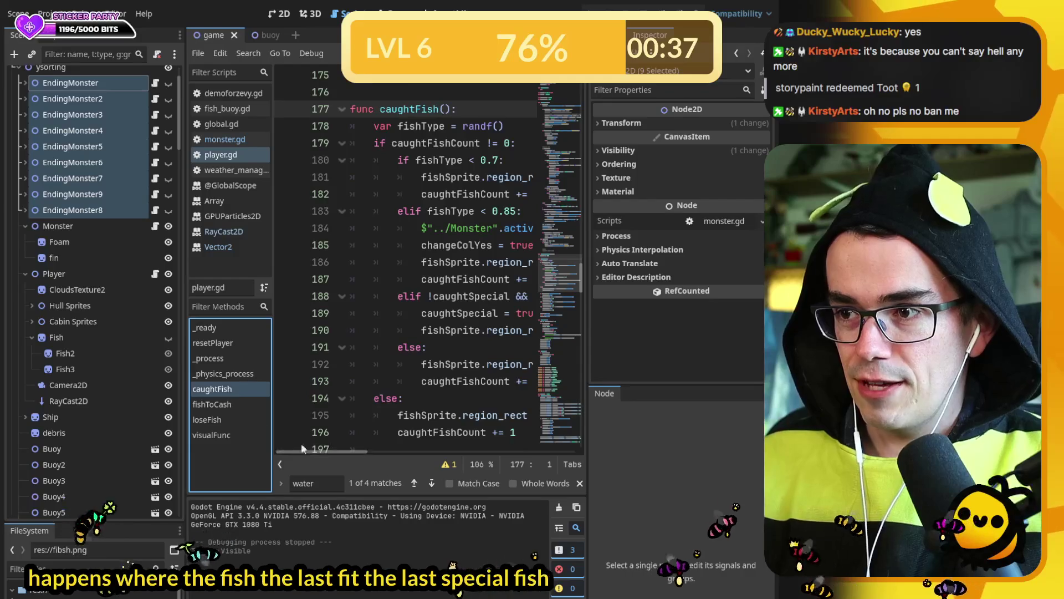
click(212, 404)
scroll(437, 281, down, 4)
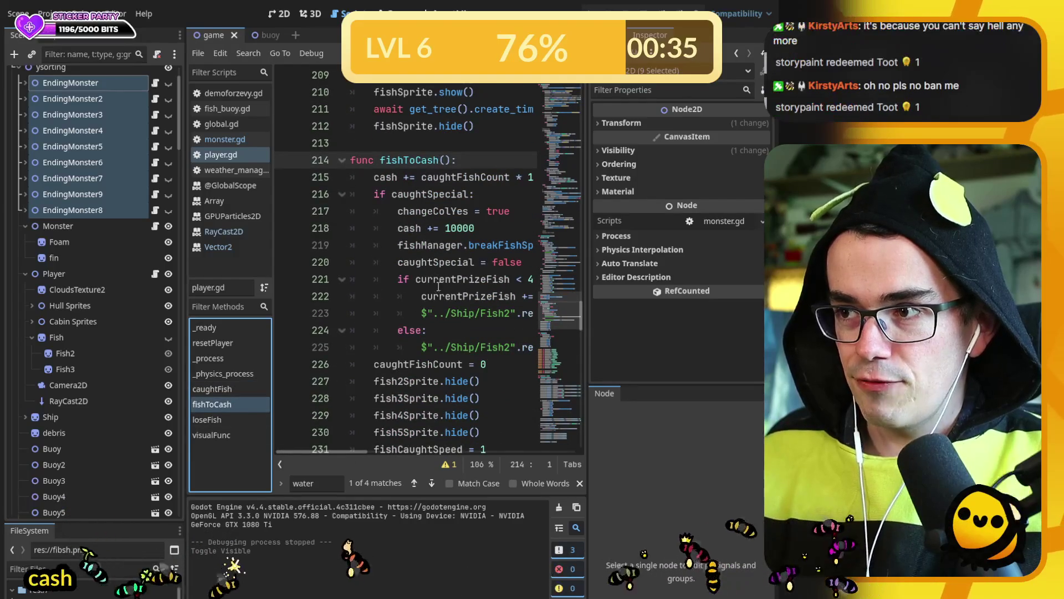
mouse_move(341, 451)
mouse_down()
mouse_move(430, 450)
mouse_move(341, 446)
mouse_up()
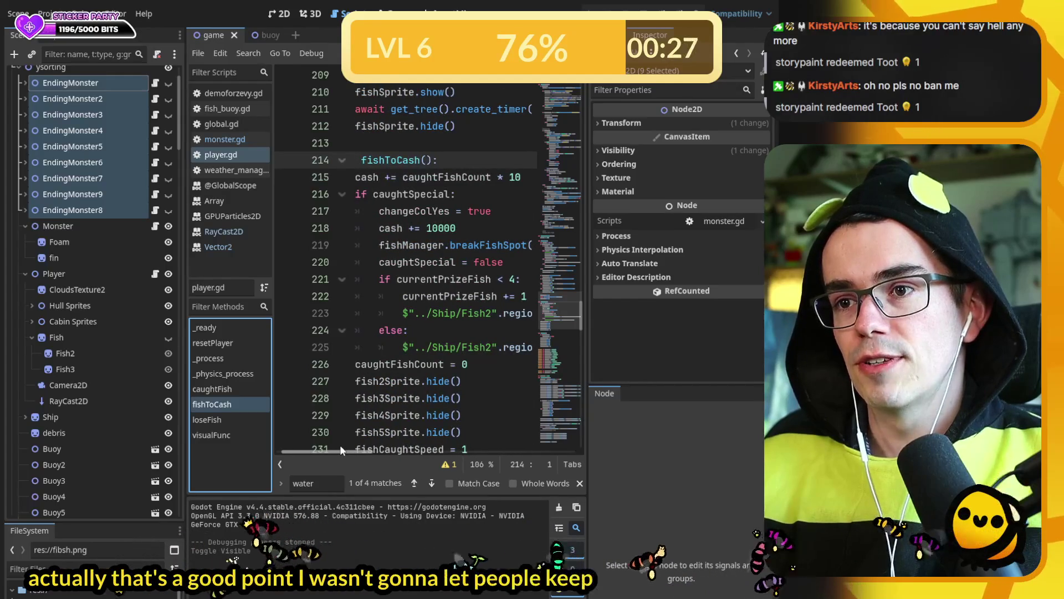
- Set gameOver = true inside the else branch on line 224 of fishToCash
click(445, 333)
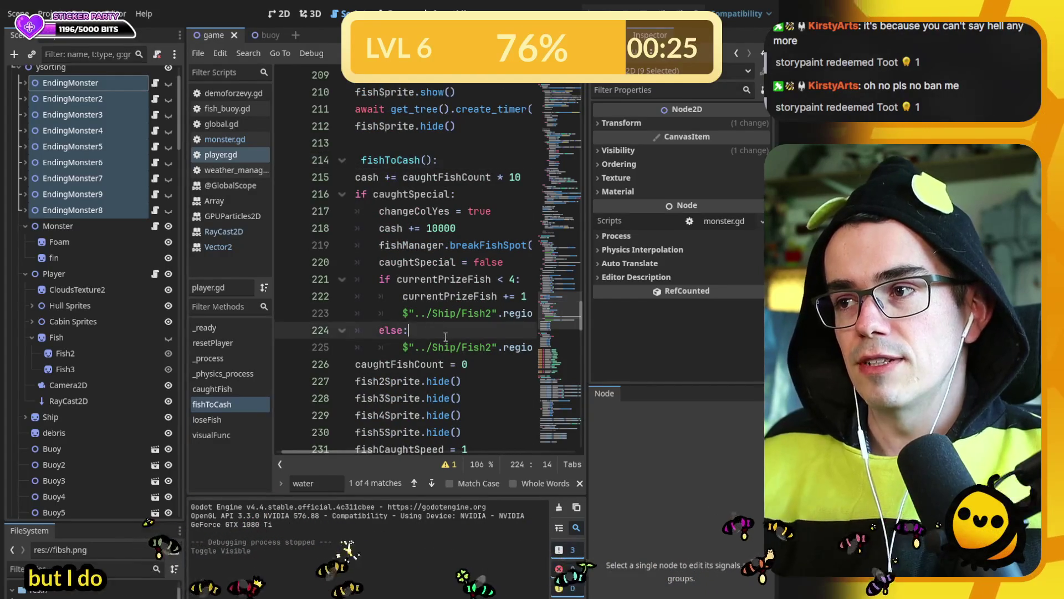
key(Return)
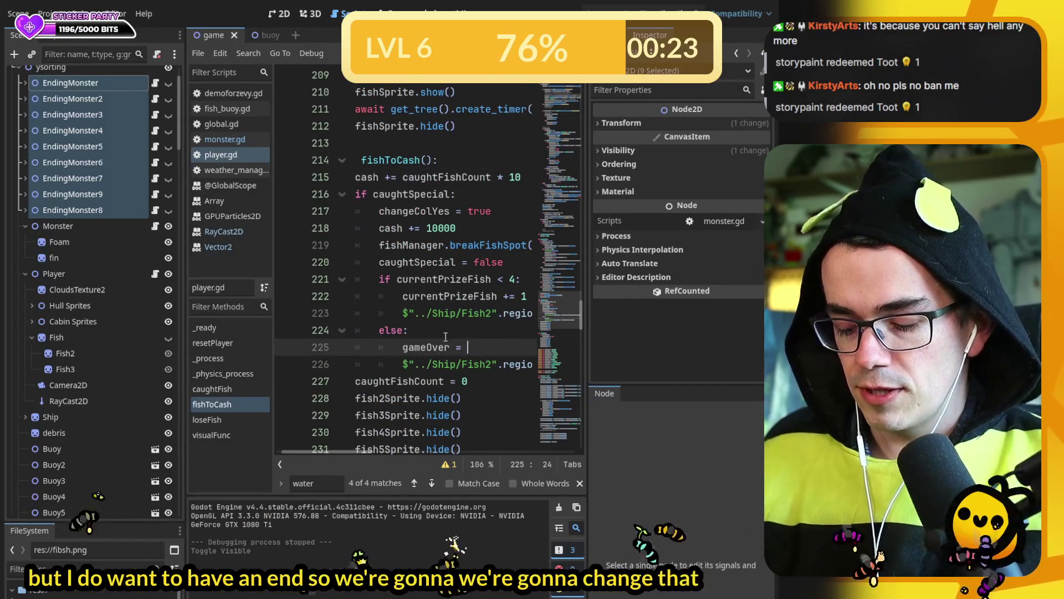
text(true)
key(Down)
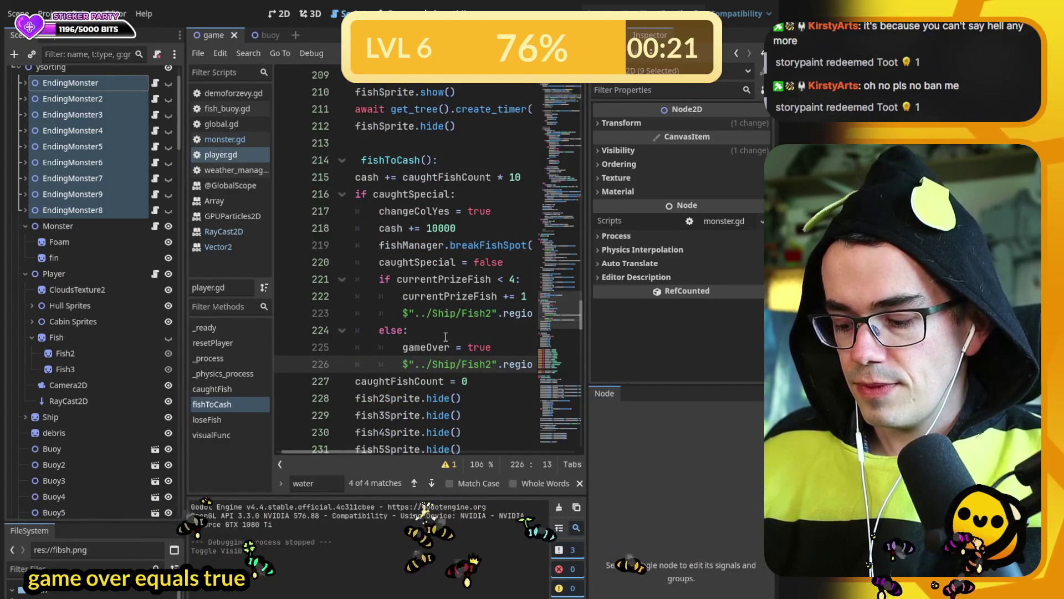
click(501, 346)
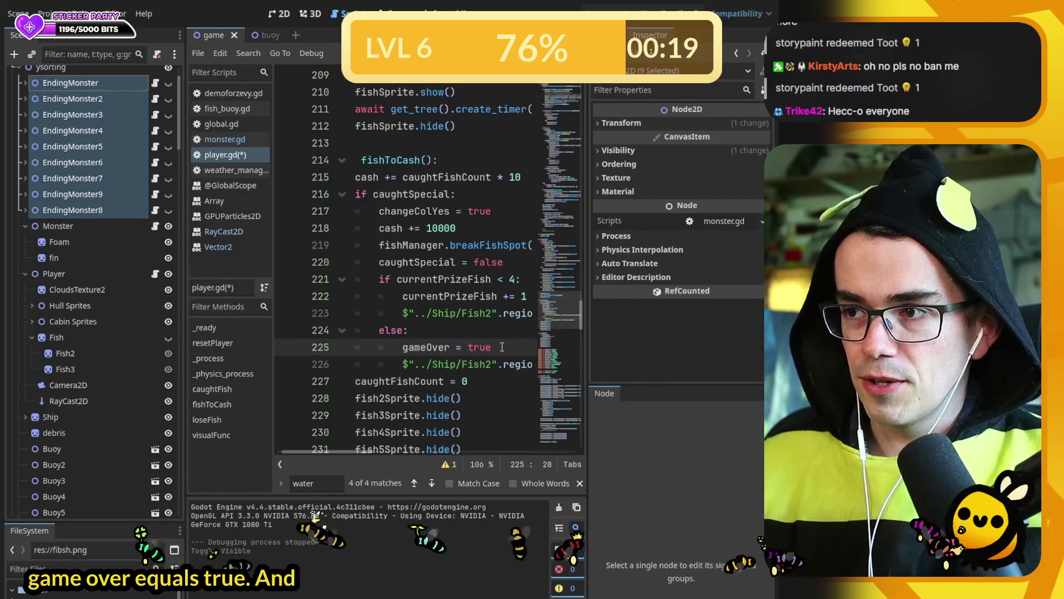
- Add a 'for i in endingThings:' loop calling i.show() and save the script
key(Return)
text(for i in ending)
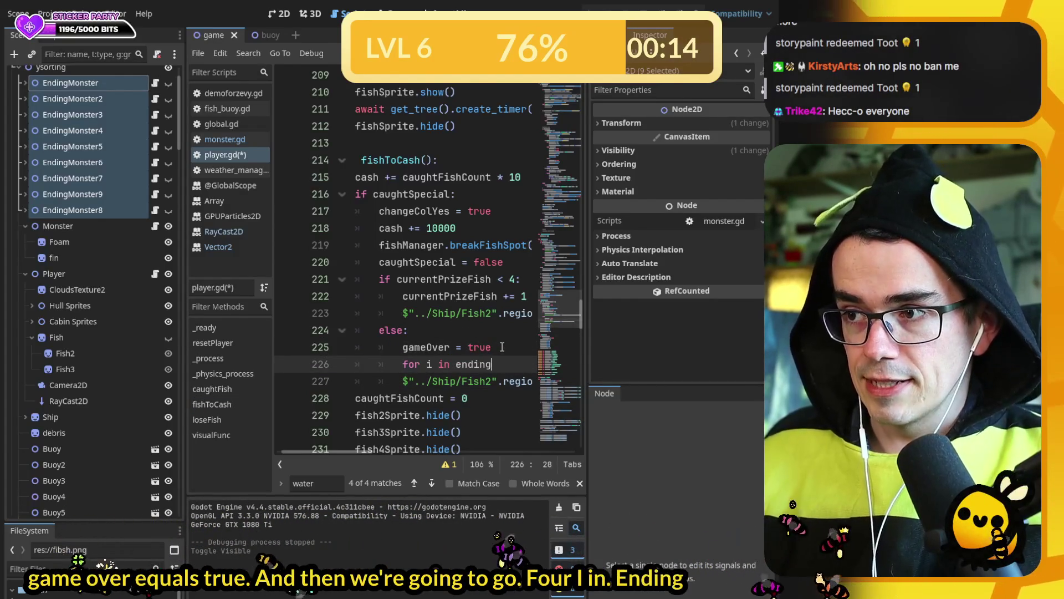
text(Things:)
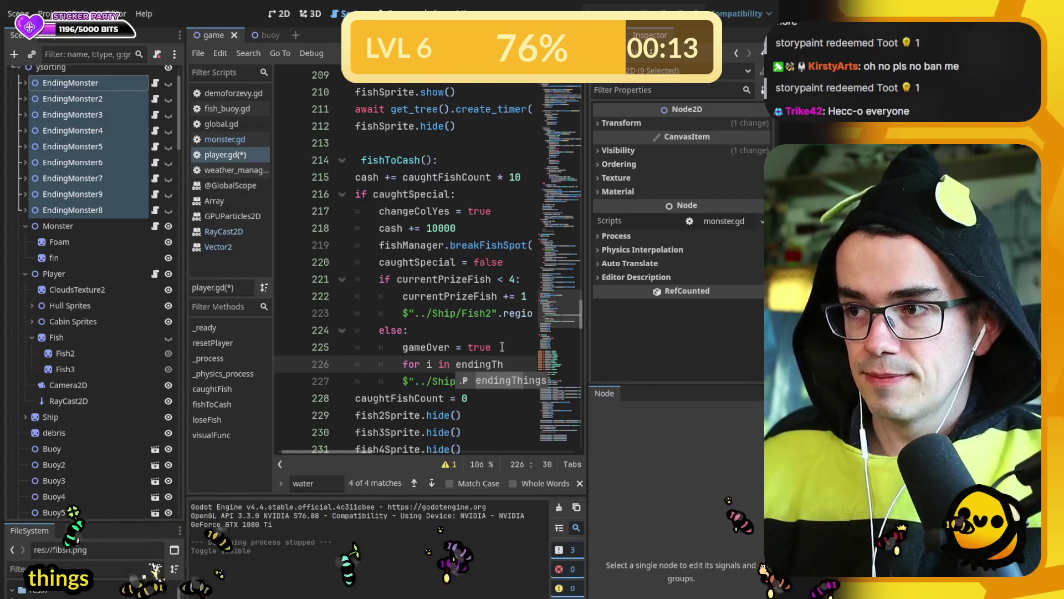
key(Return)
text(i.show)
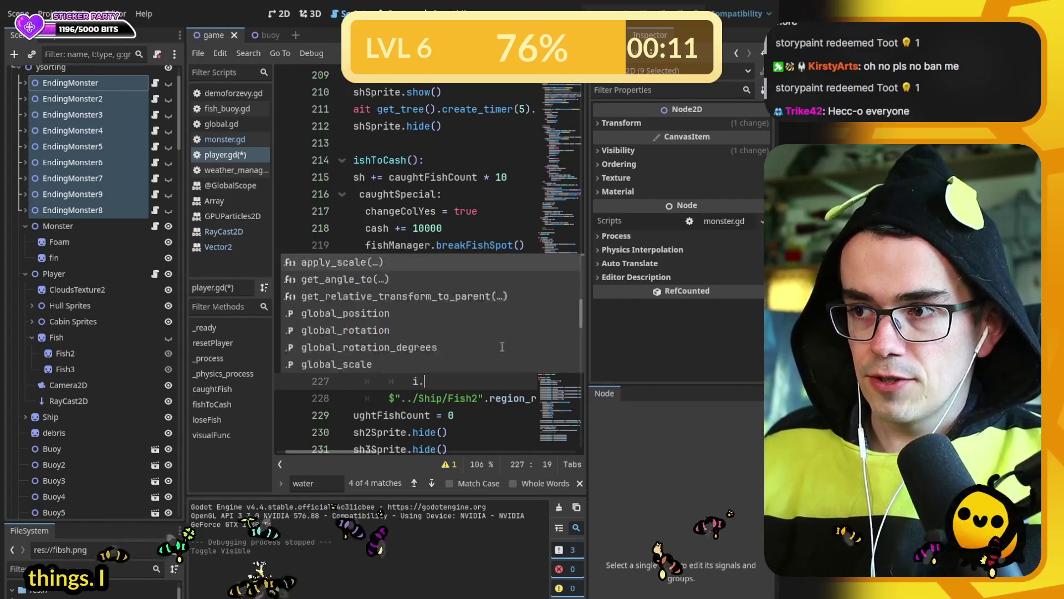
key(ctrl+s)
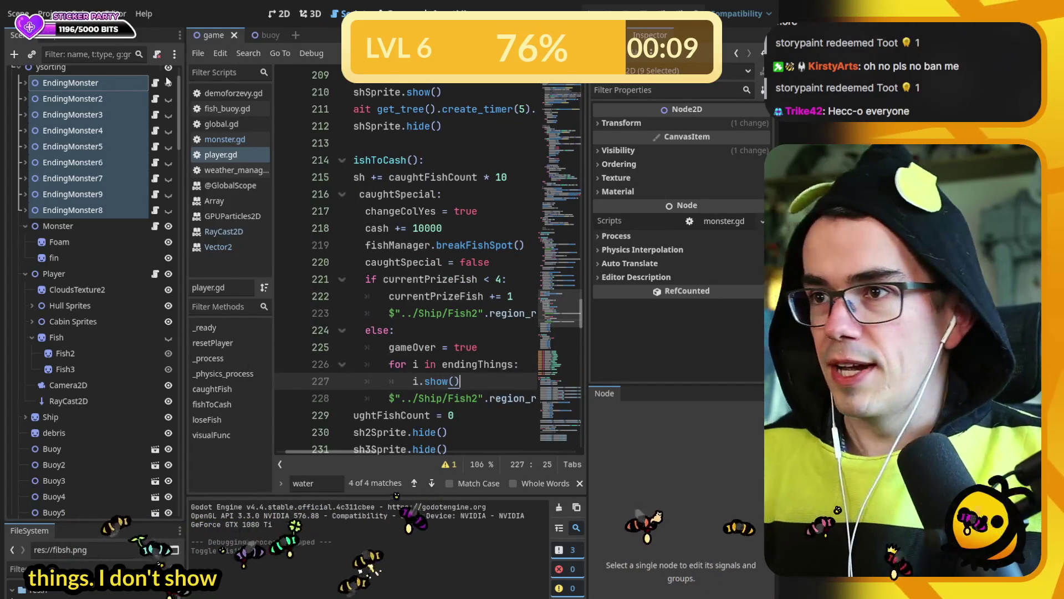
click(71, 69)
- Select Player and add EndingMonster, EndingMonster2 and EndingMonster3 to Ending Things
click(83, 273)
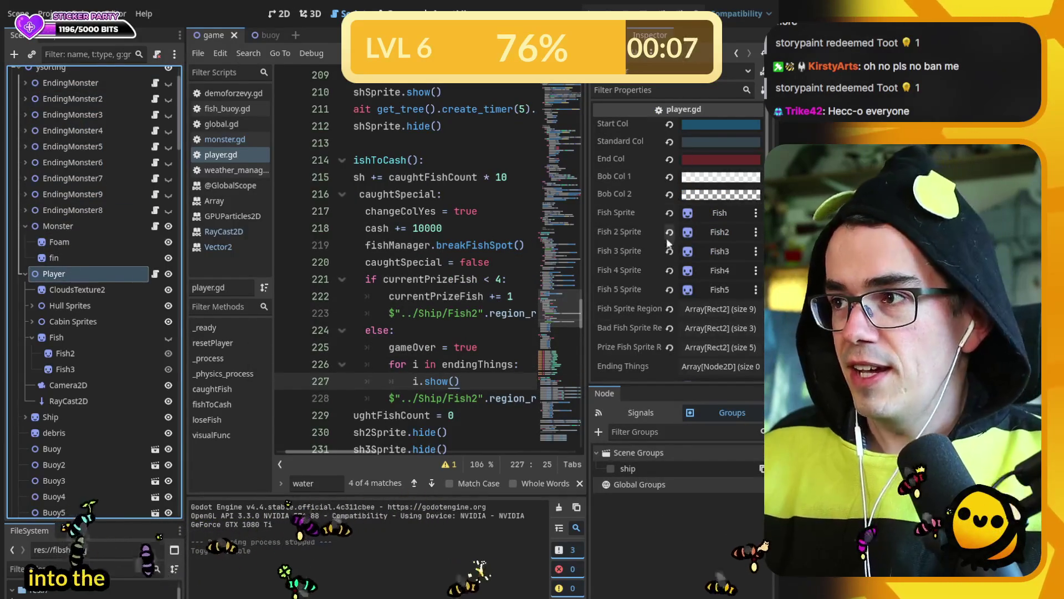
scroll(624, 286, down, 3)
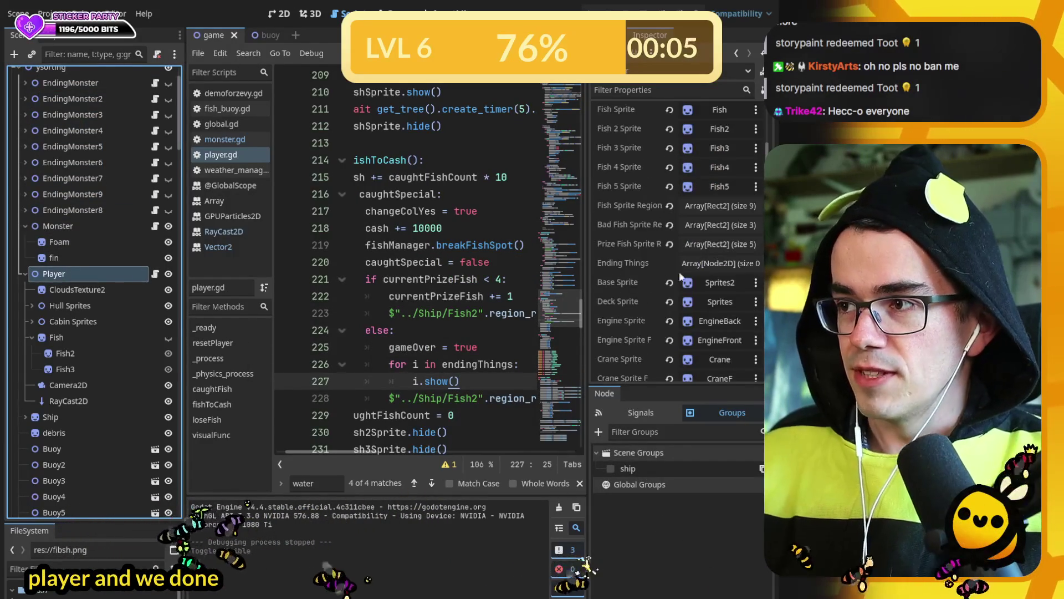
scroll(70, 238, up, 3)
drag(91, 139, 690, 265)
mouse_move(72, 155)
mouse_down()
mouse_move(269, 187)
mouse_move(444, 245)
mouse_move(716, 263)
mouse_up()
drag(113, 173, 697, 271)
- Add EndingMonster4, 5, 6, 9 and 8 to Ending Things and save the scene
drag(72, 187, 713, 272)
mouse_move(85, 202)
mouse_down()
mouse_move(660, 264)
mouse_move(639, 265)
mouse_up()
mouse_move(92, 224)
mouse_down()
mouse_move(715, 264)
mouse_move(83, 236)
mouse_move(743, 302)
mouse_up()
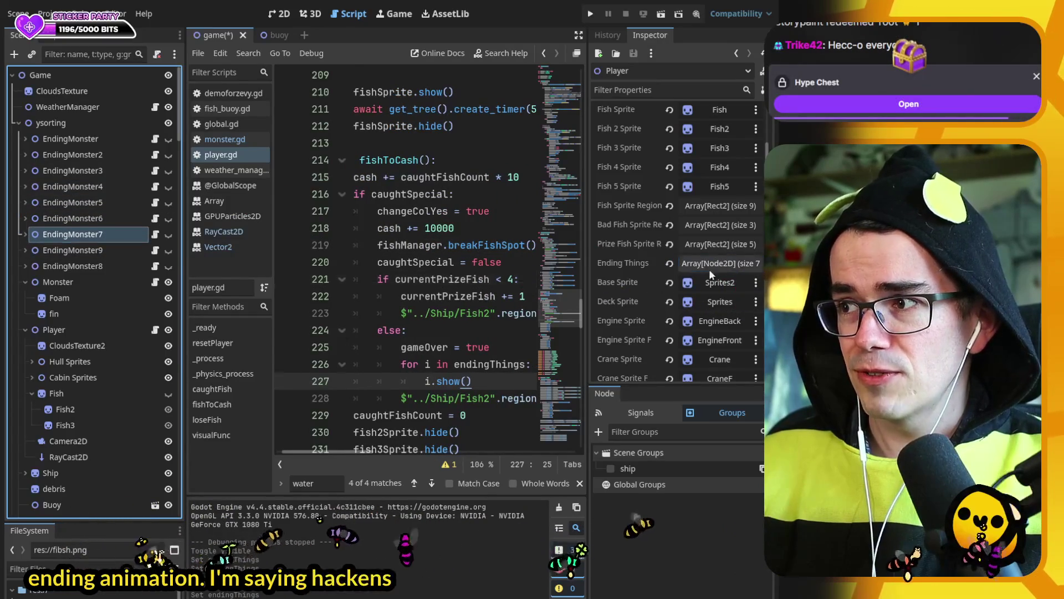
drag(72, 250, 715, 263)
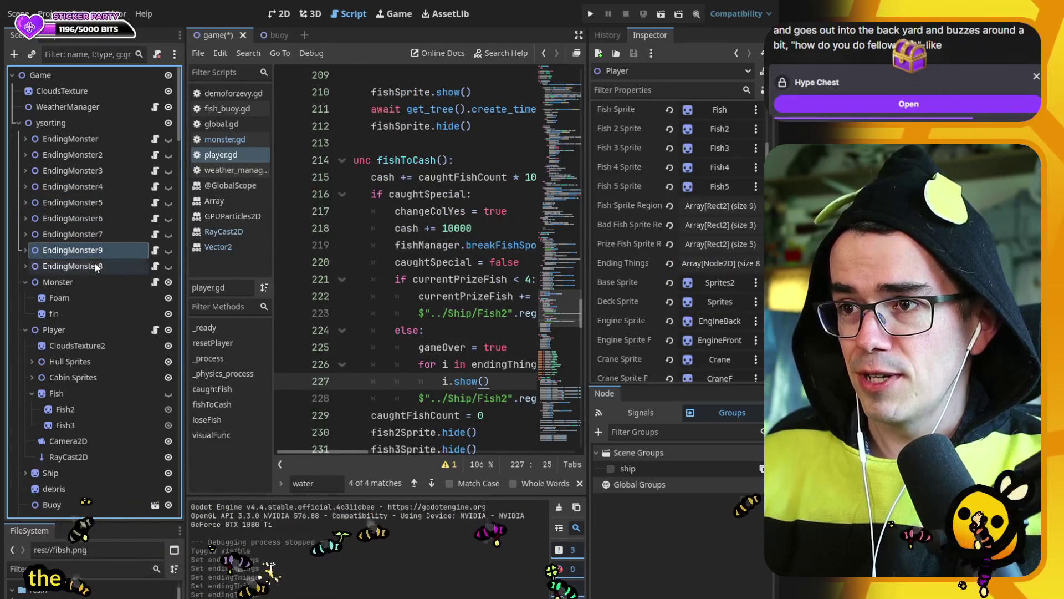
drag(97, 267, 689, 294)
key(ctrl+s)
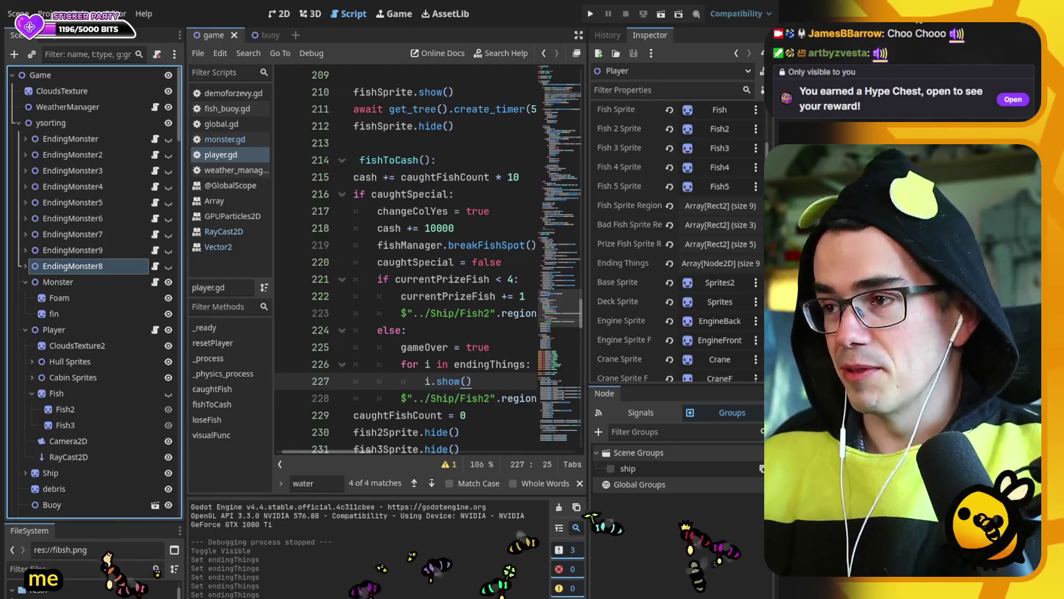
click(432, 245)
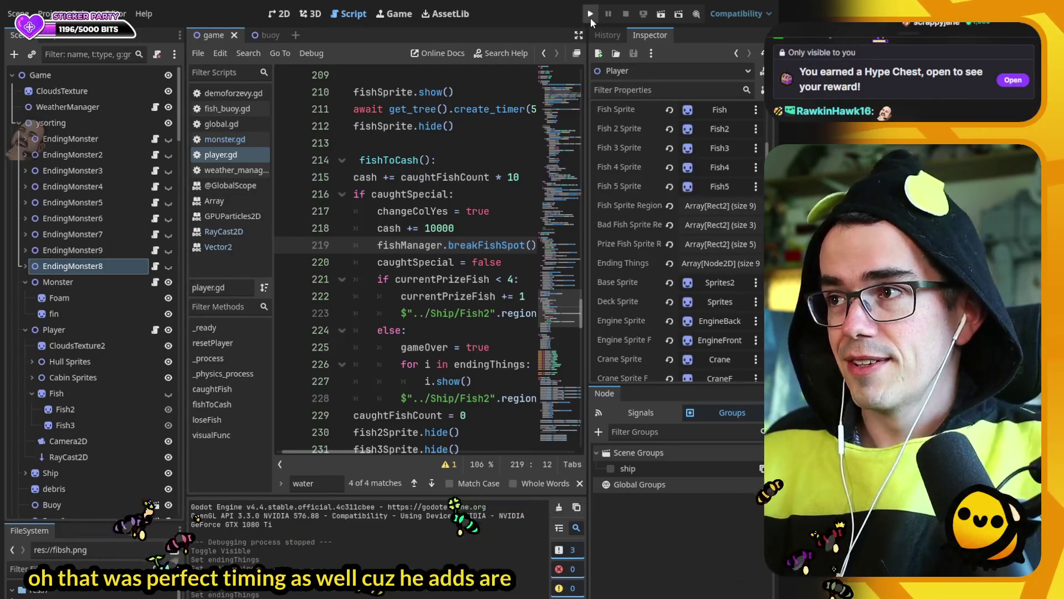
click(590, 17)
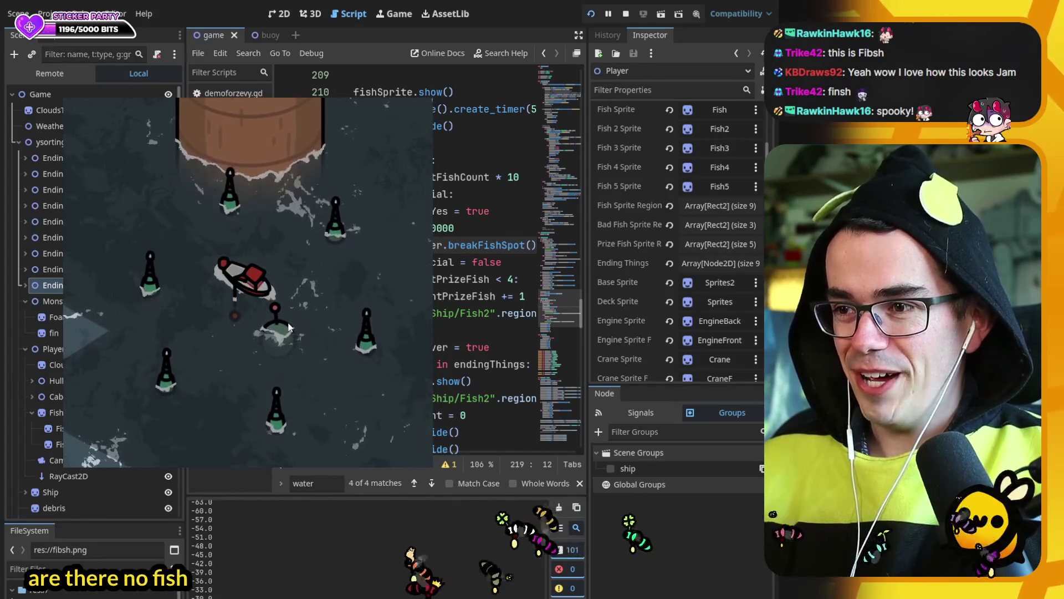
key(F8)
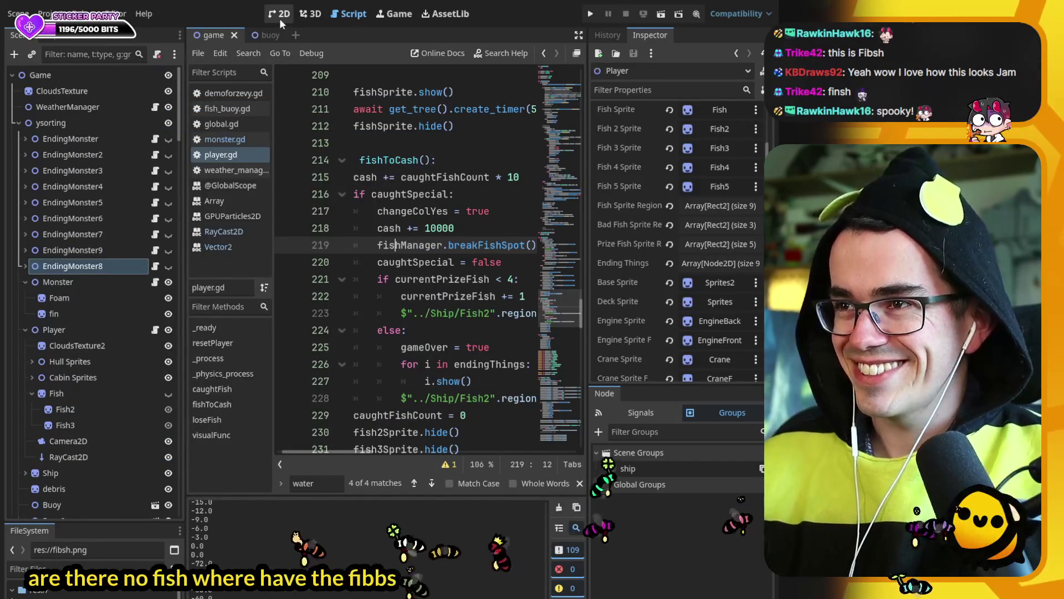
- In the 2D view, select all five GPUParticles2D emitters and set Amount to 30
click(280, 17)
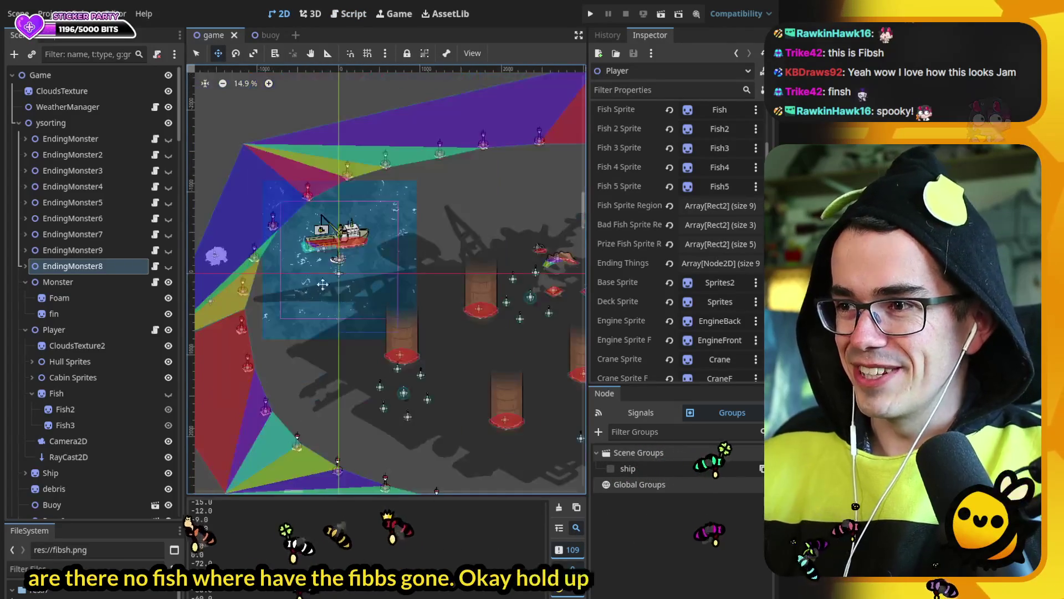
scroll(417, 396, up, 5)
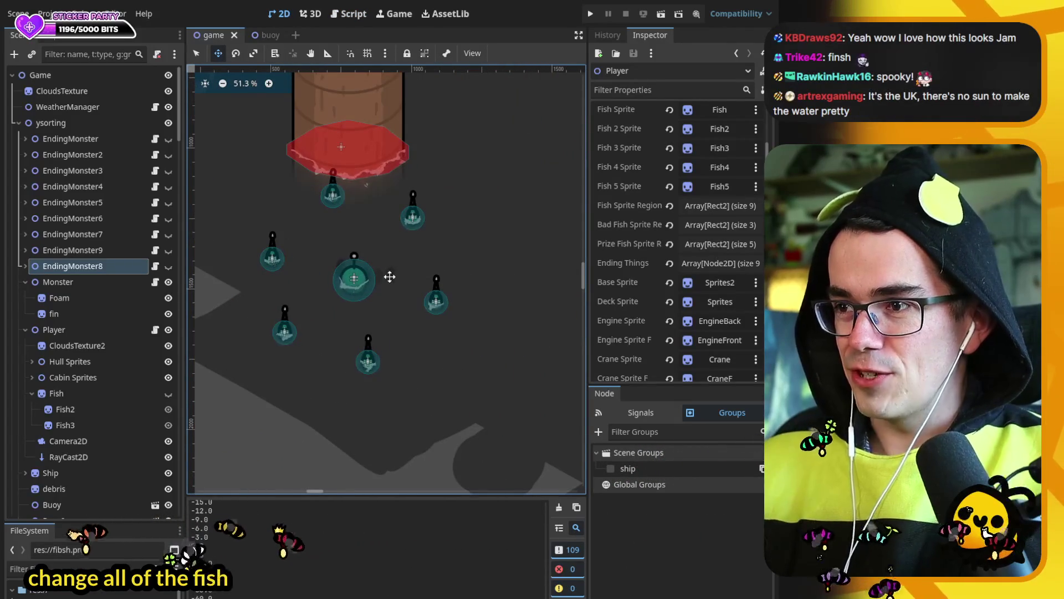
click(384, 245)
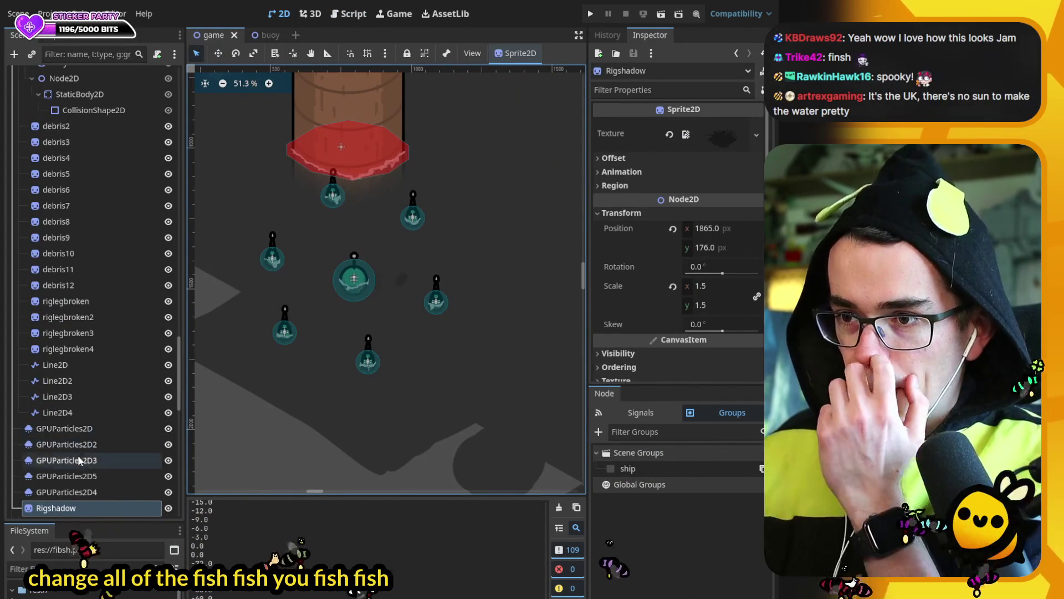
click(96, 489)
shift+click(114, 428)
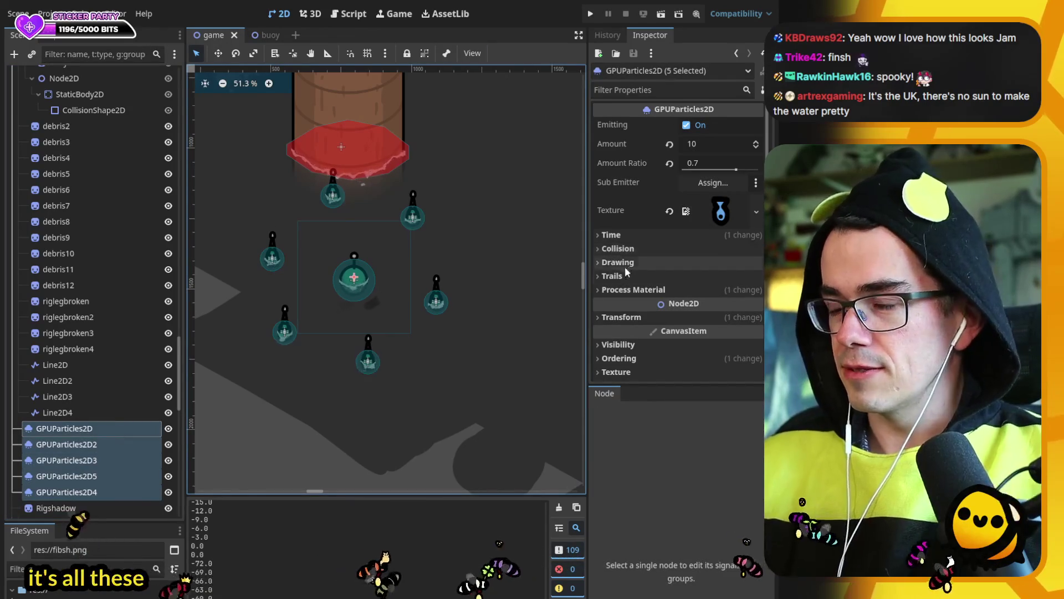
text(30)
key(Return)
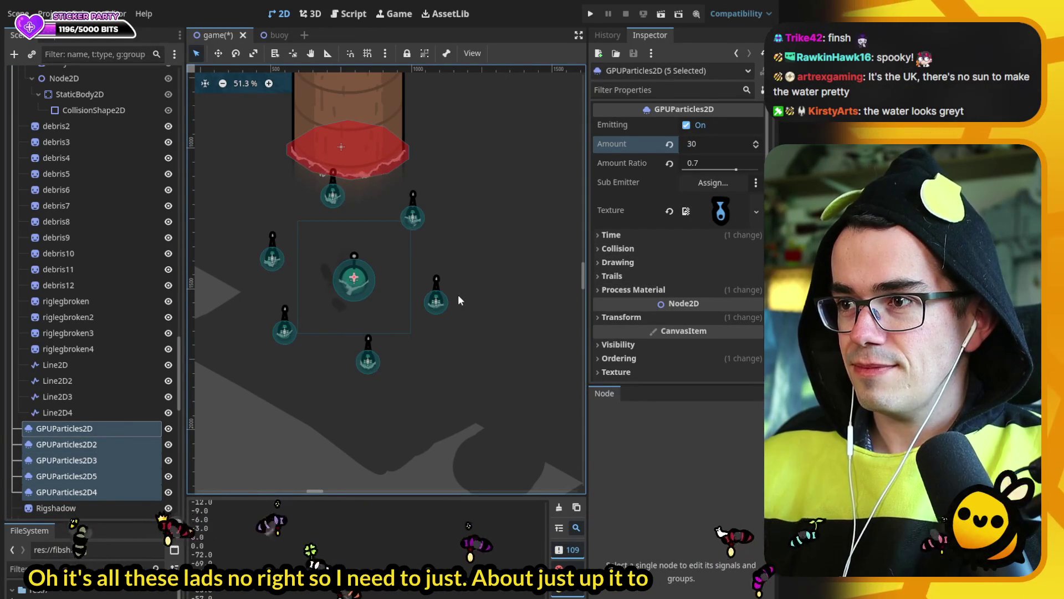
- Narrow the Process Material tangential acceleration to a -38.13 to 40.29 range
scroll(377, 303, up, 4)
scroll(360, 301, down, 3)
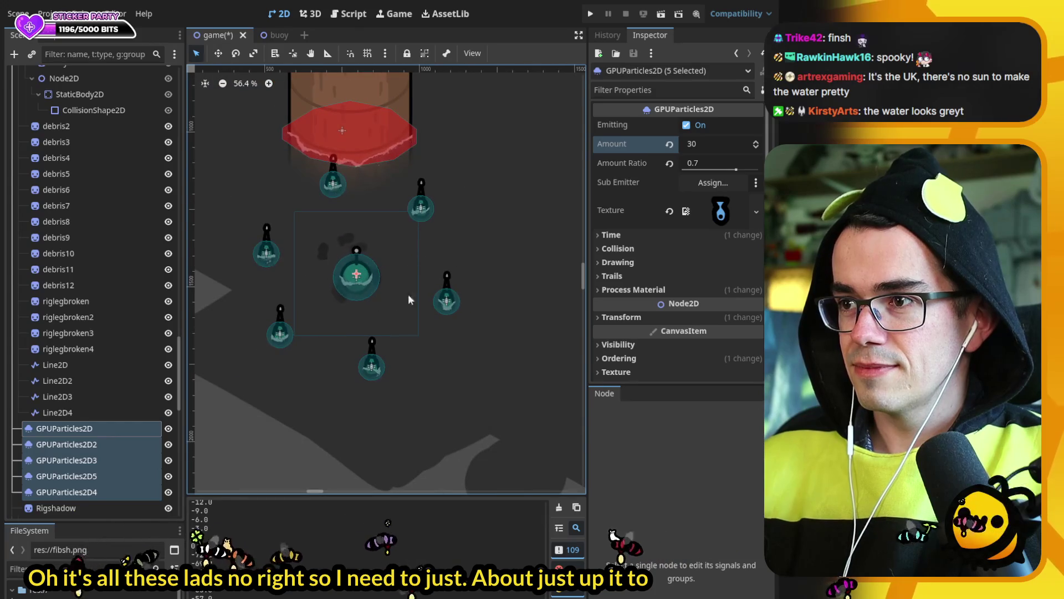
click(625, 290)
click(716, 304)
scroll(646, 309, down, 2)
scroll(647, 308, down, 10)
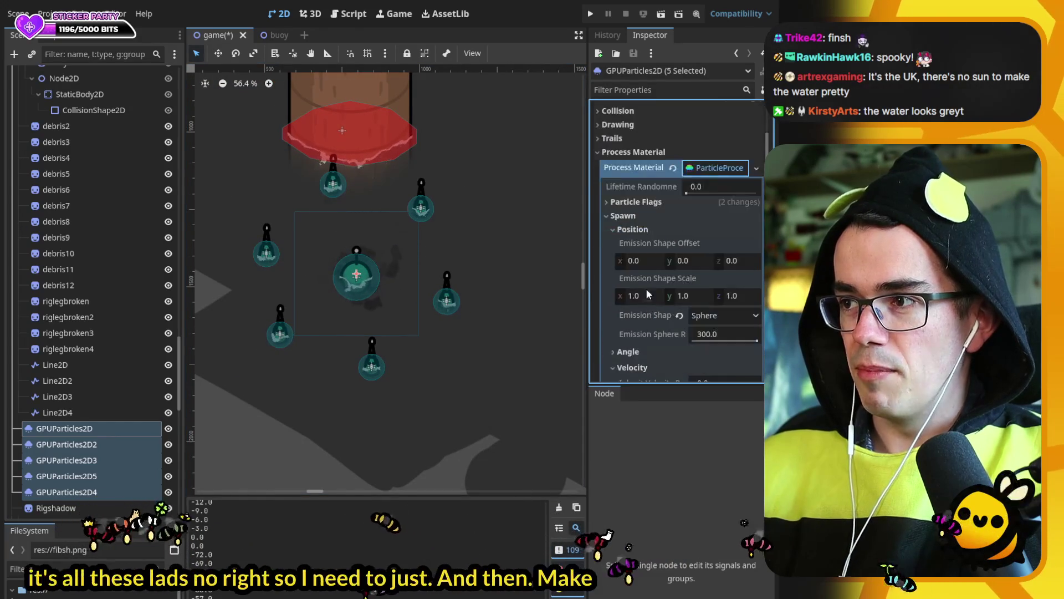
scroll(650, 286, down, 5)
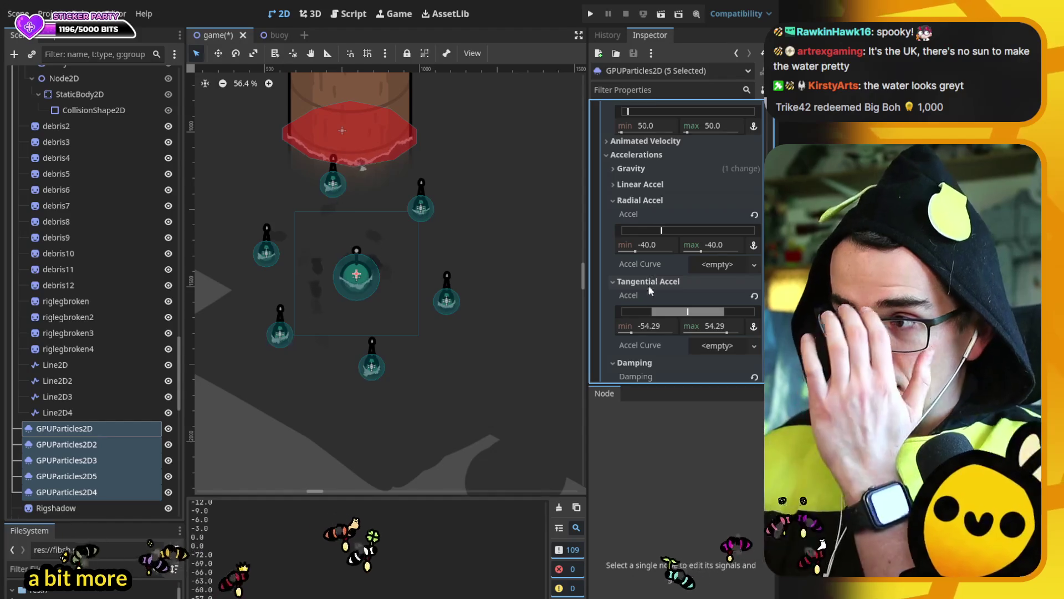
scroll(649, 283, down, 3)
scroll(657, 293, up, 2)
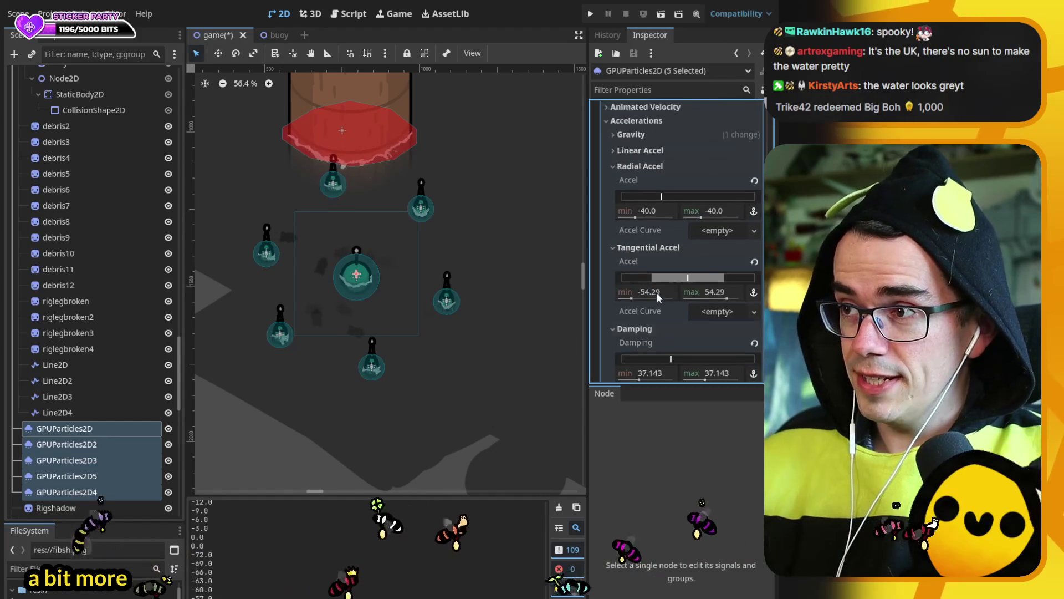
drag(726, 298, 693, 299)
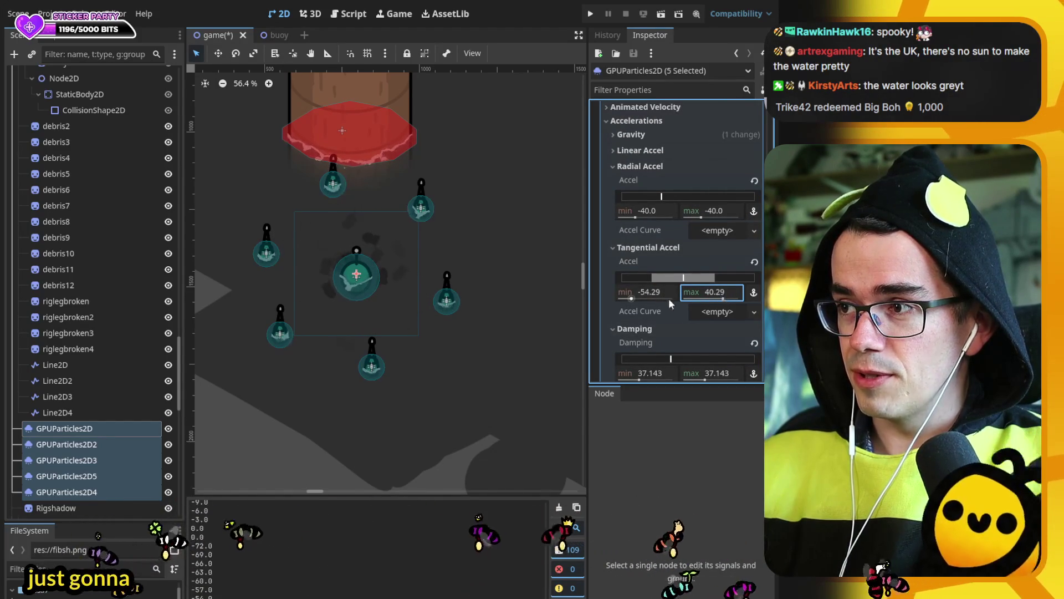
drag(631, 298, 637, 299)
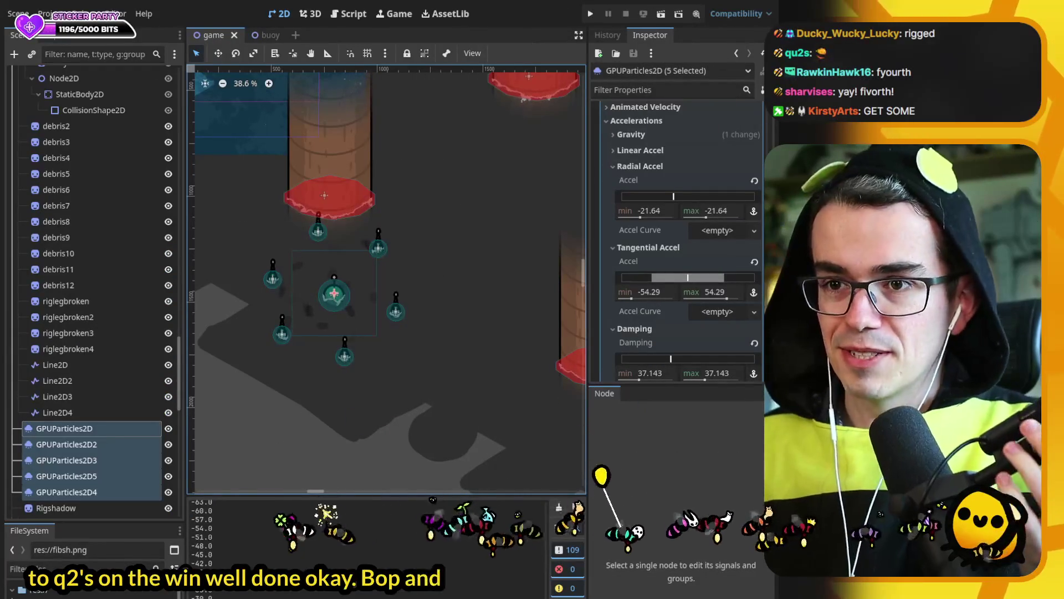
- Pan and zoom the 2D viewport toward the buoys around the boat
mouse_move(261, 260)
mouse_down()
mouse_move(285, 301)
mouse_move(359, 329)
mouse_move(371, 380)
mouse_move(334, 411)
mouse_move(356, 439)
mouse_up()
scroll(372, 380, down, 6)
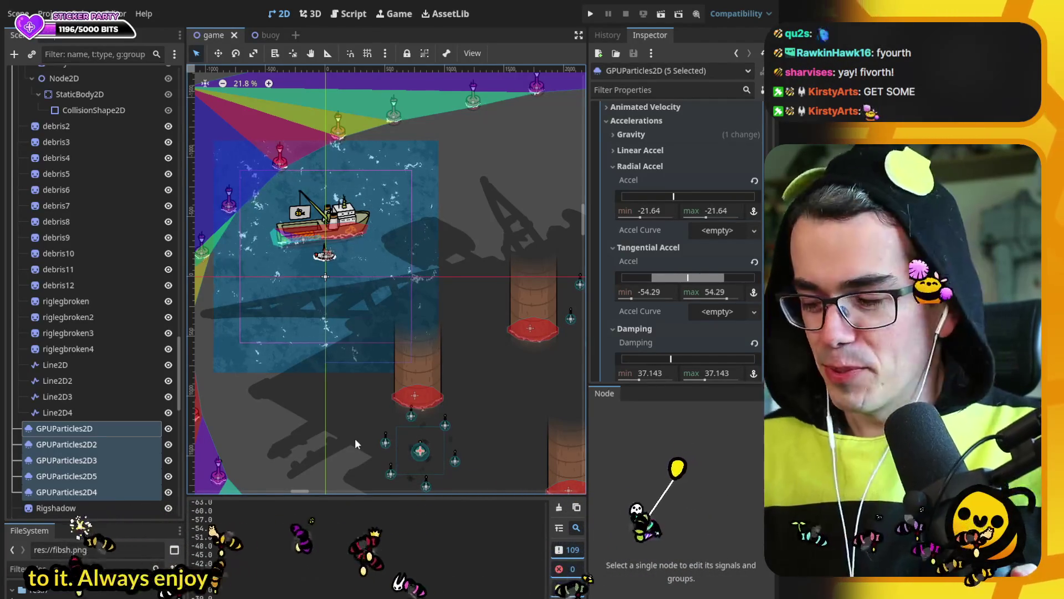
drag(337, 361, 367, 388)
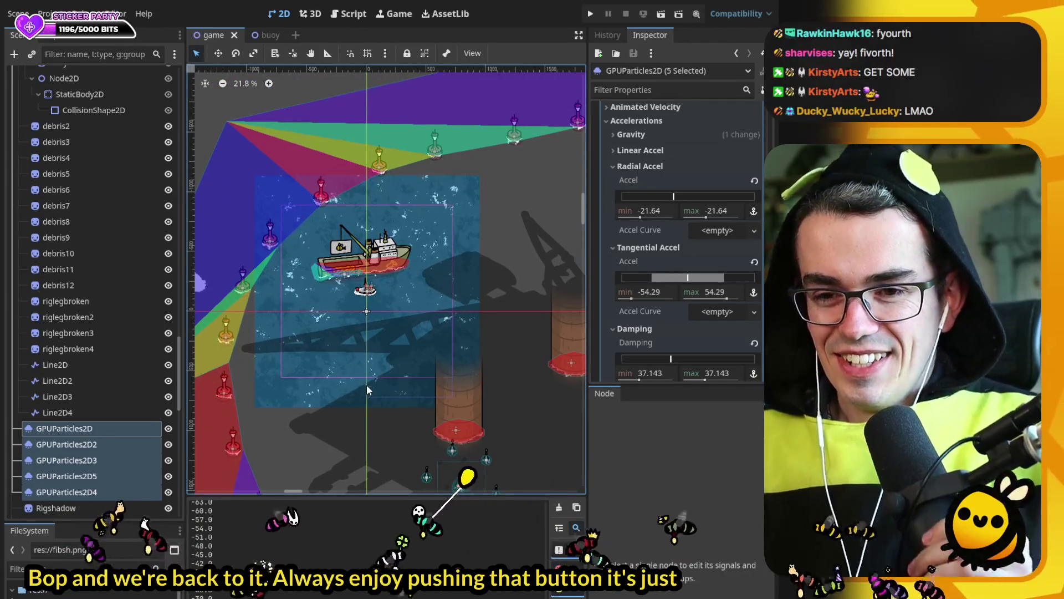
scroll(367, 388, right, 2)
drag(372, 380, 364, 351)
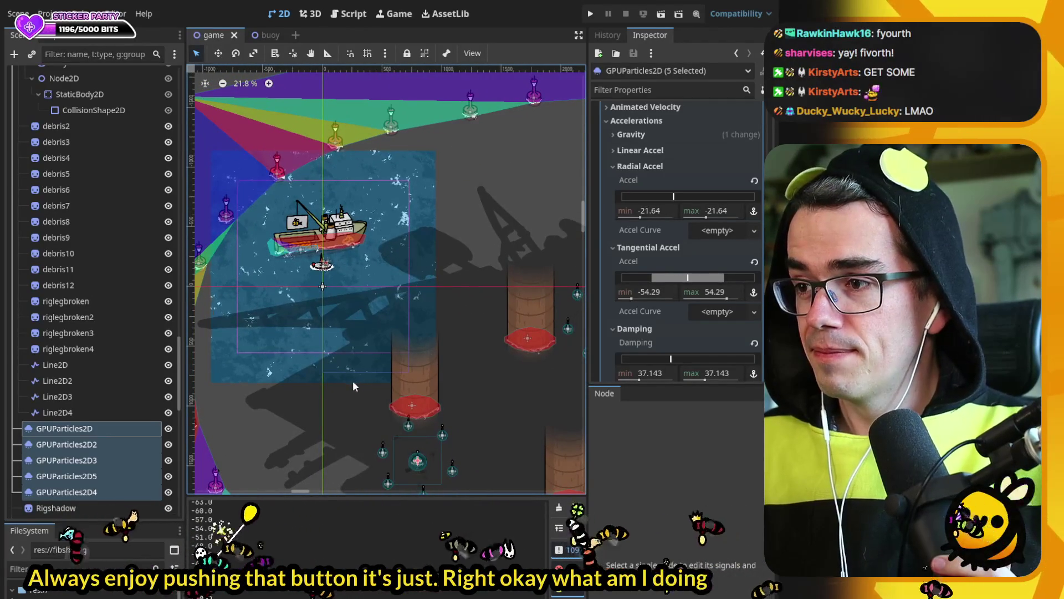
scroll(352, 380, up, 3)
- Survey several pillars and buoy clusters, then run the game
drag(355, 398, 593, 394)
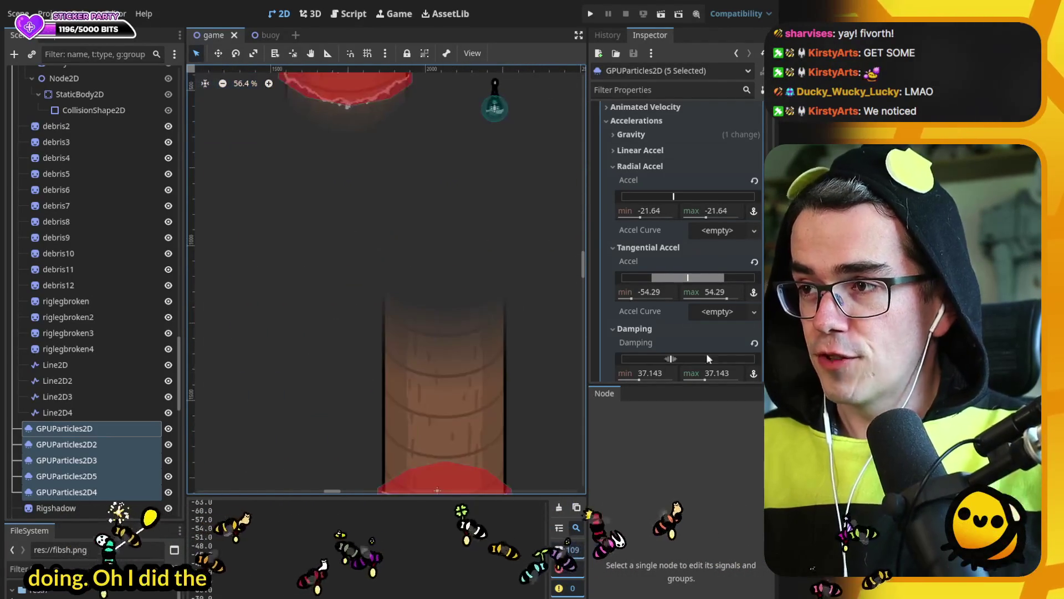
scroll(347, 228, up, 1)
drag(347, 228, 539, 442)
scroll(477, 397, down, 4)
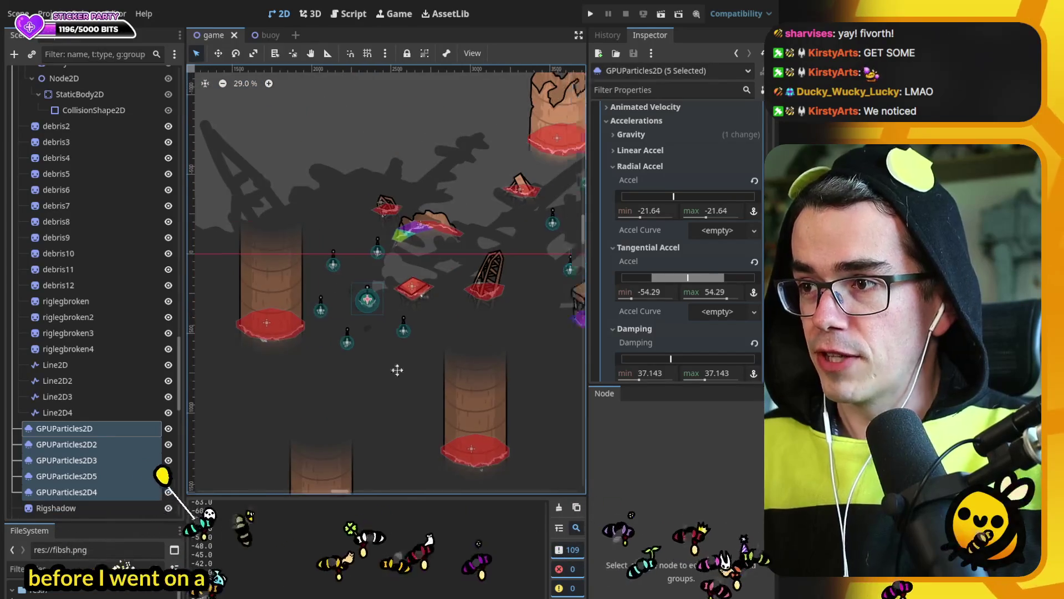
drag(434, 370, 195, 373)
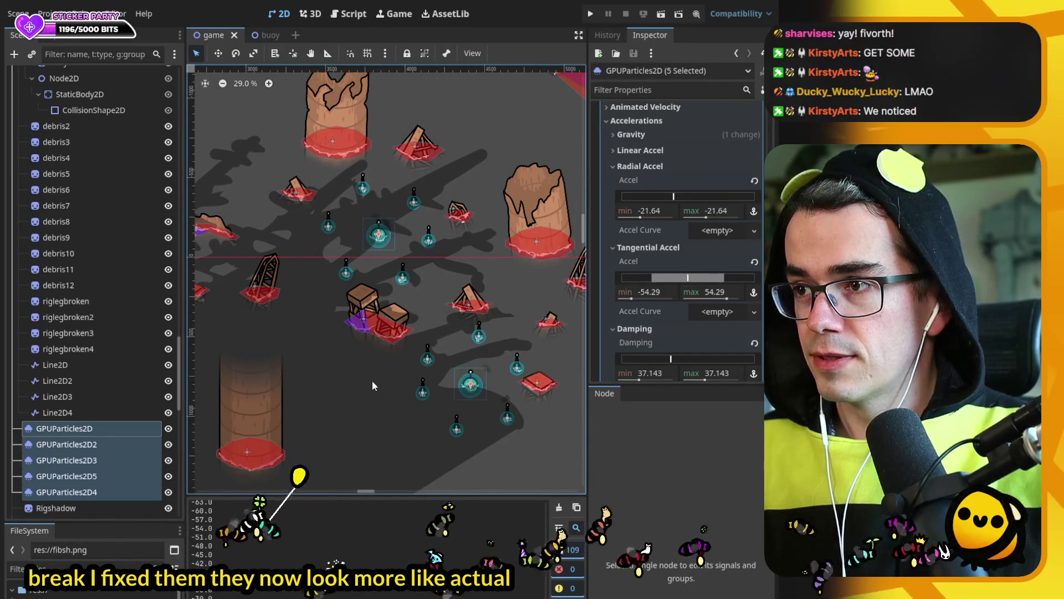
click(591, 15)
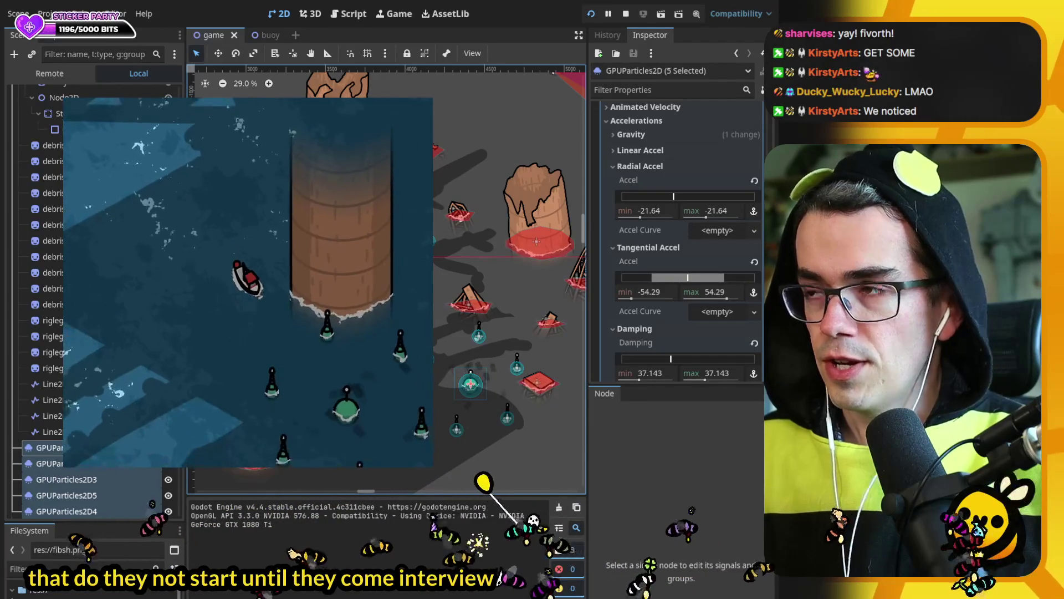
- Stop the test run and go to _process in player.gd
key(F8)
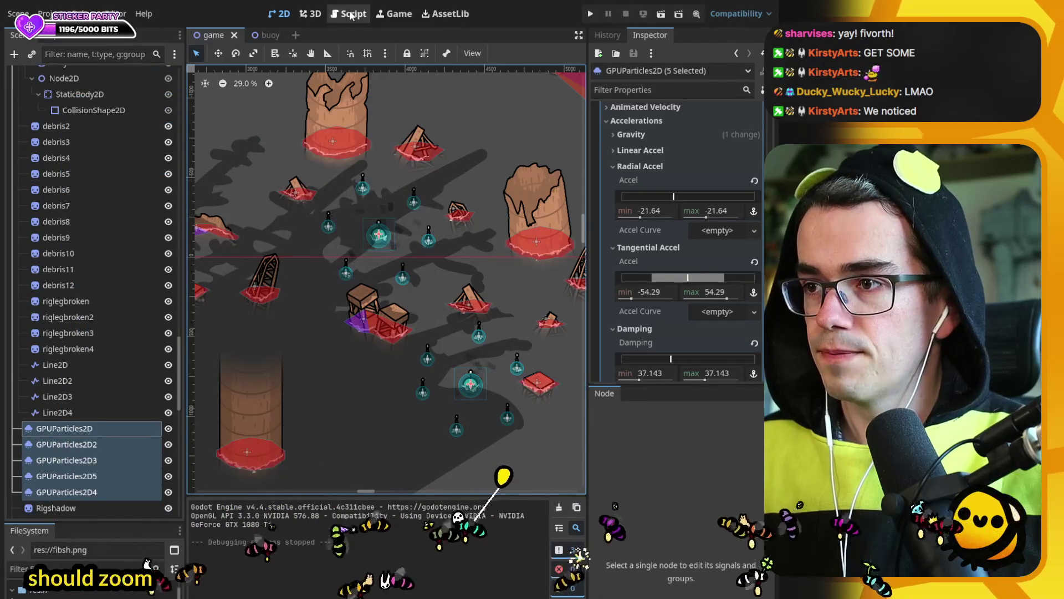
click(351, 15)
scroll(433, 292, up, 5)
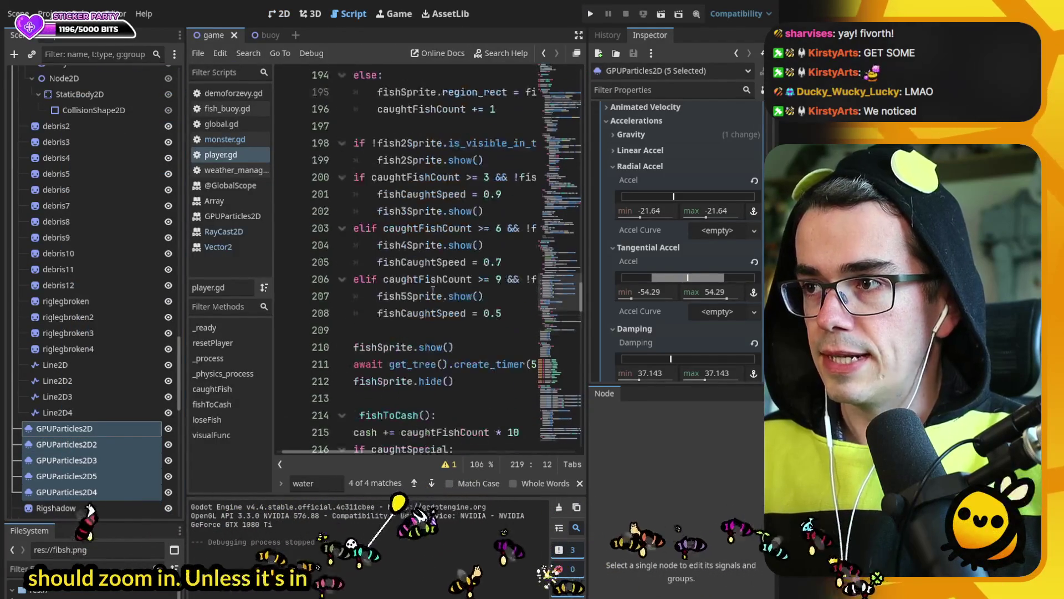
click(225, 358)
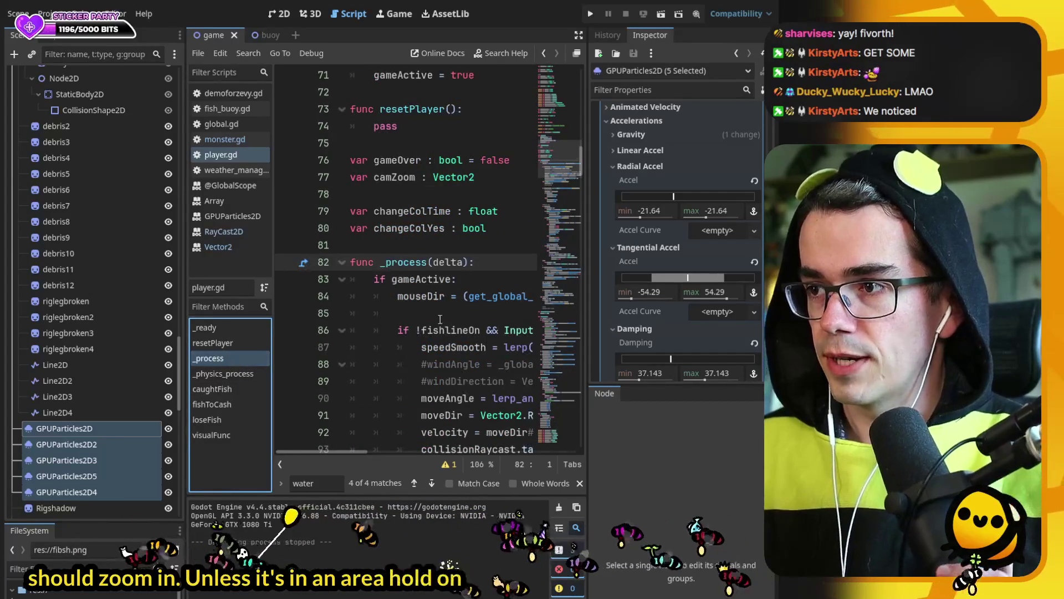
scroll(440, 319, down, 15)
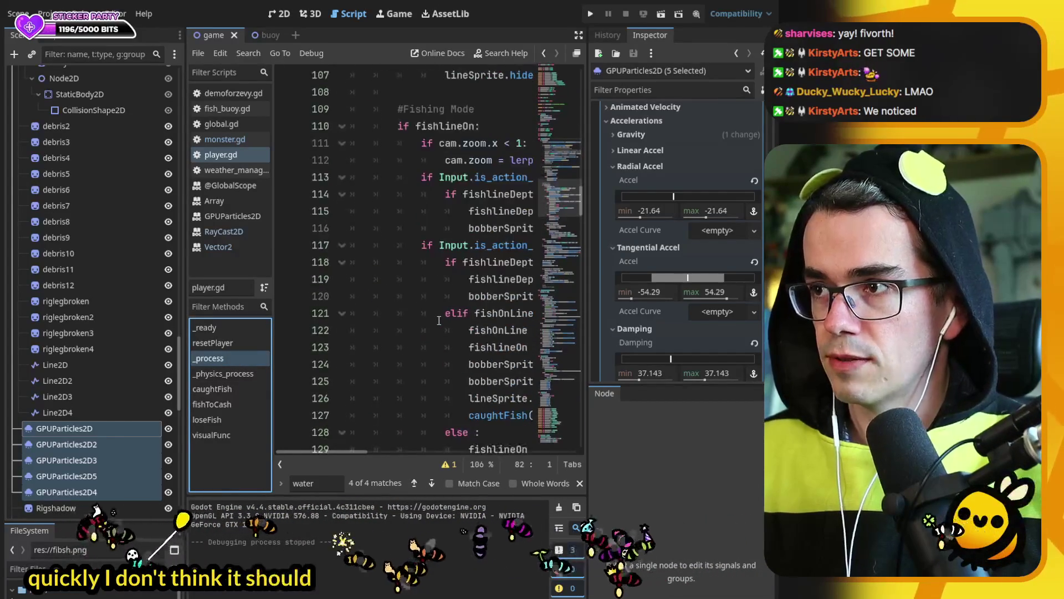
- Change line 111 to 'if canFish && cam.zoom.x < 1:' and run the game
scroll(439, 320, down, 2)
scroll(439, 320, up, 2)
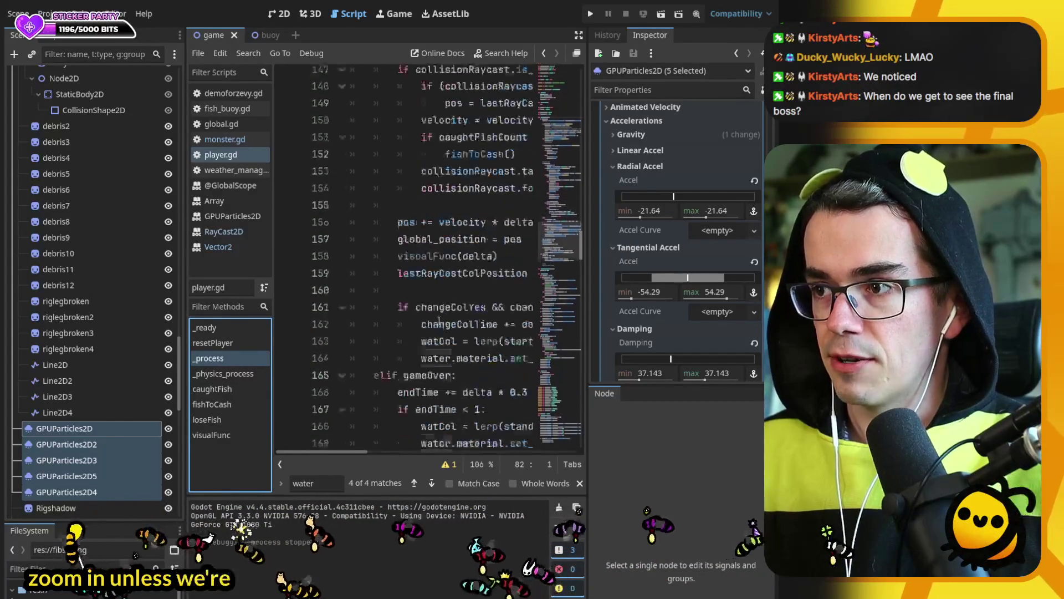
scroll(465, 348, up, 5)
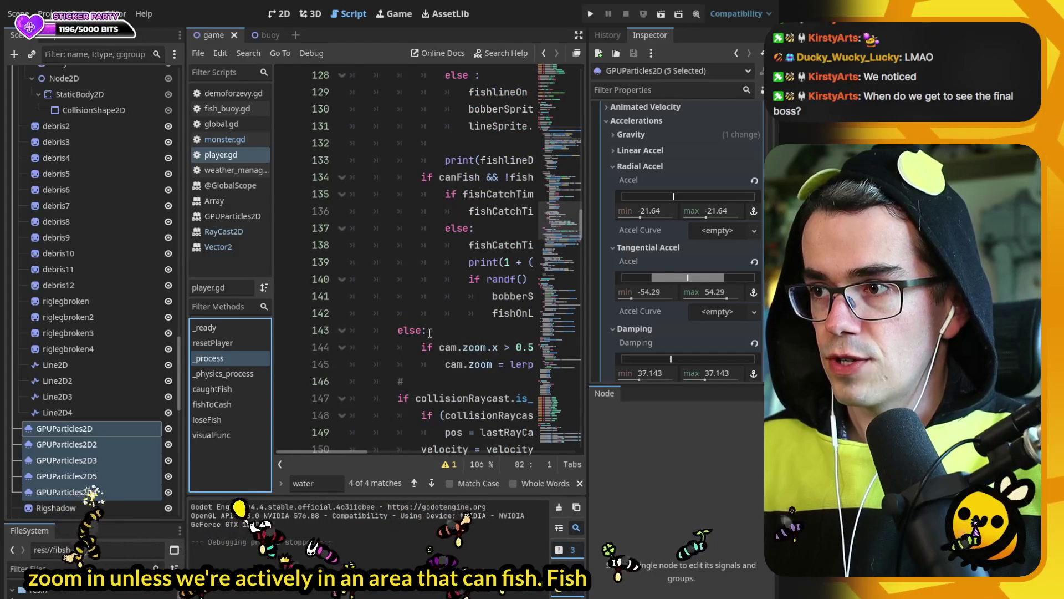
scroll(470, 345, up, 8)
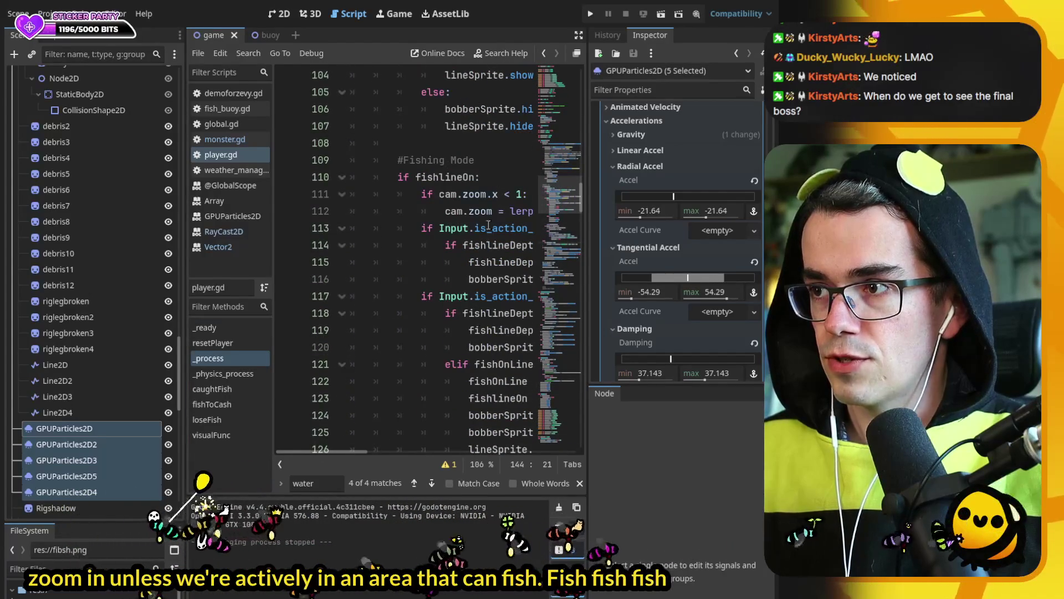
click(480, 199)
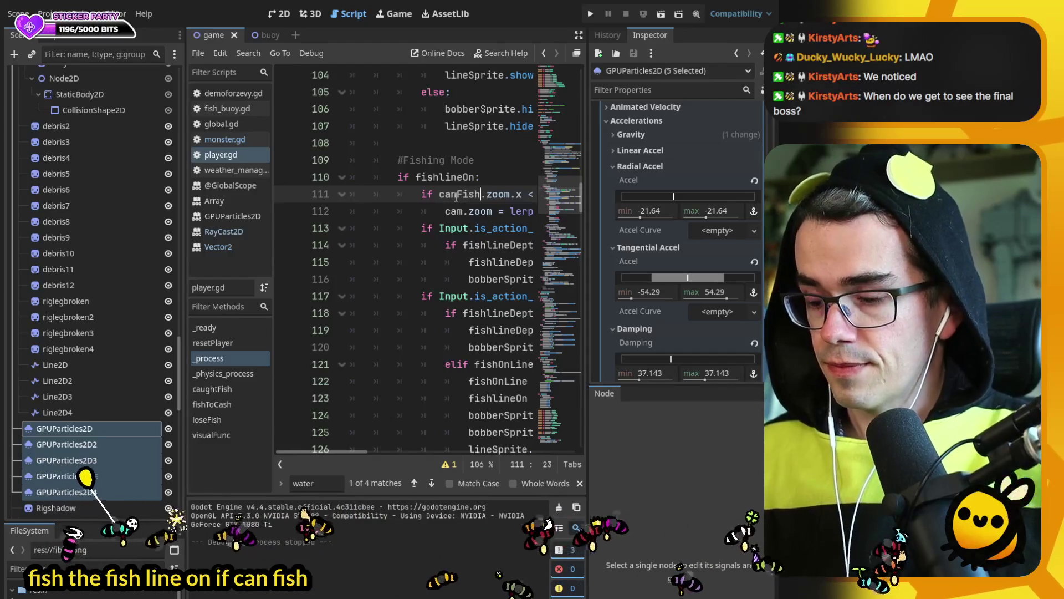
text(am)
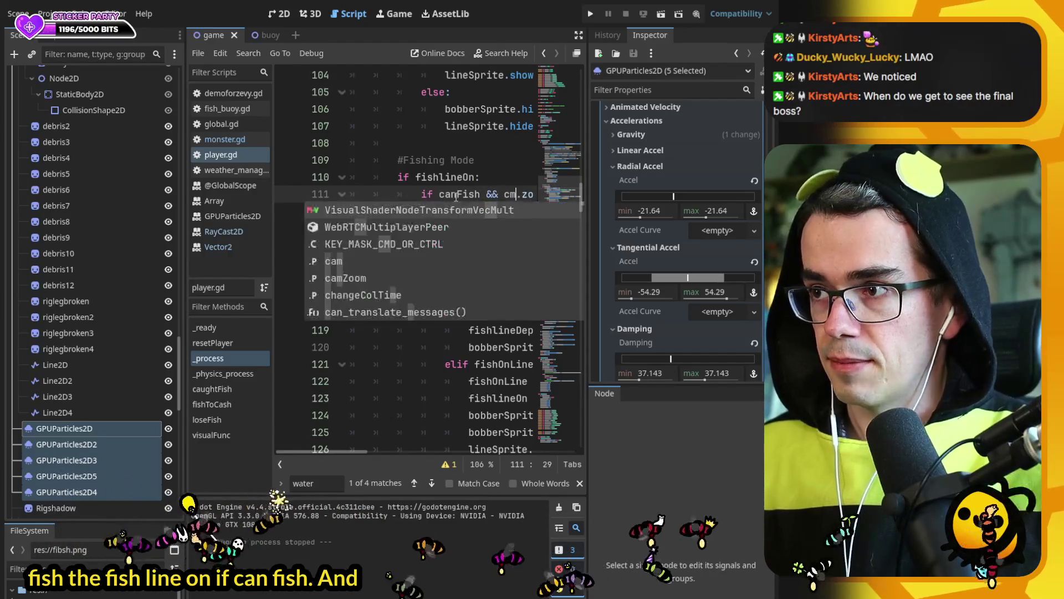
click(591, 12)
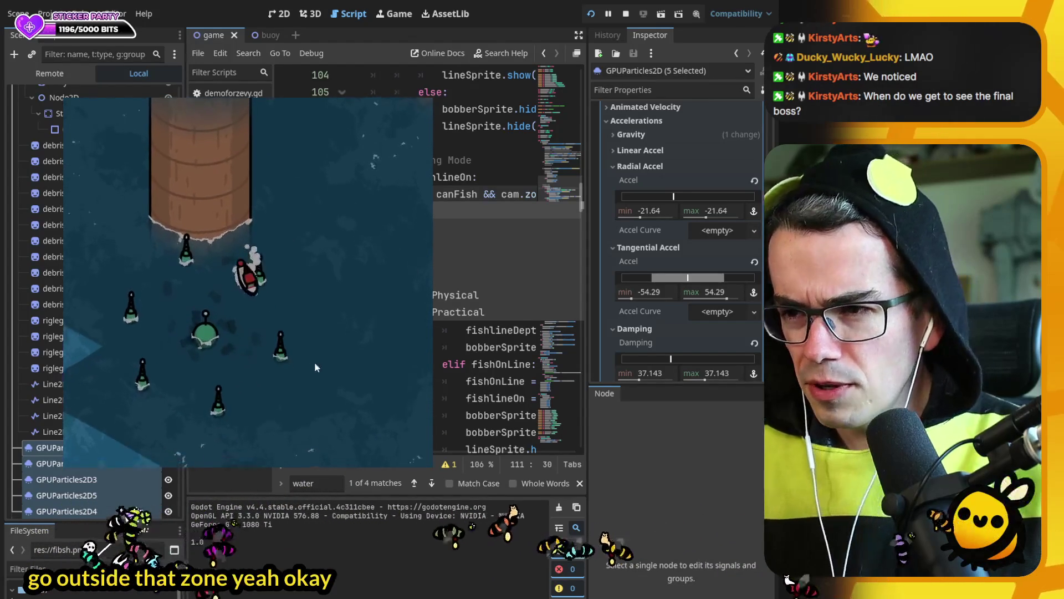
- Stop the game, go to visualFunc, and search player.gd for 'bobbe'
key(F8)
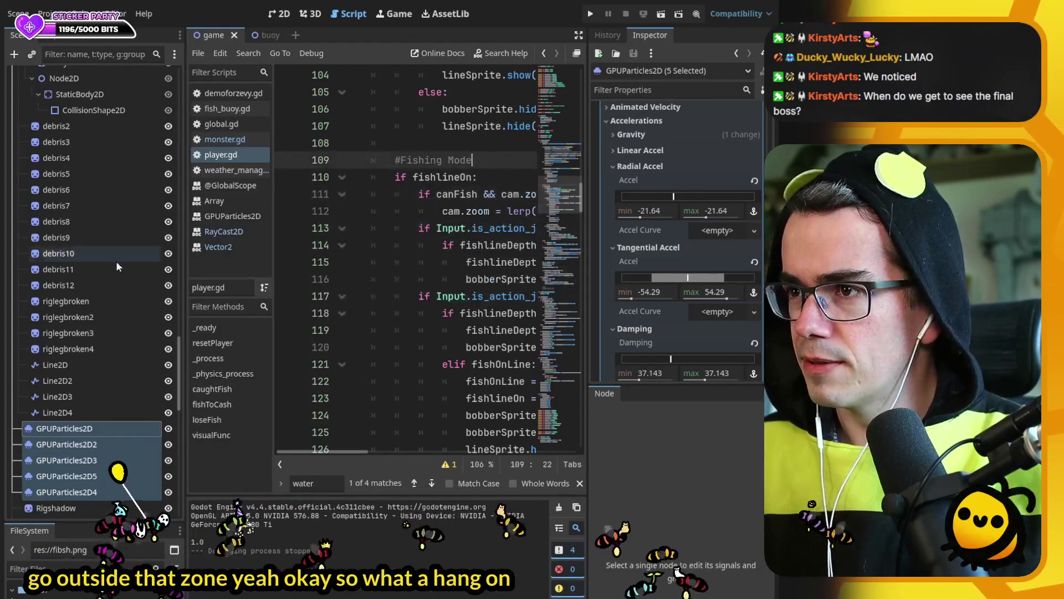
click(211, 434)
scroll(423, 279, down, 8)
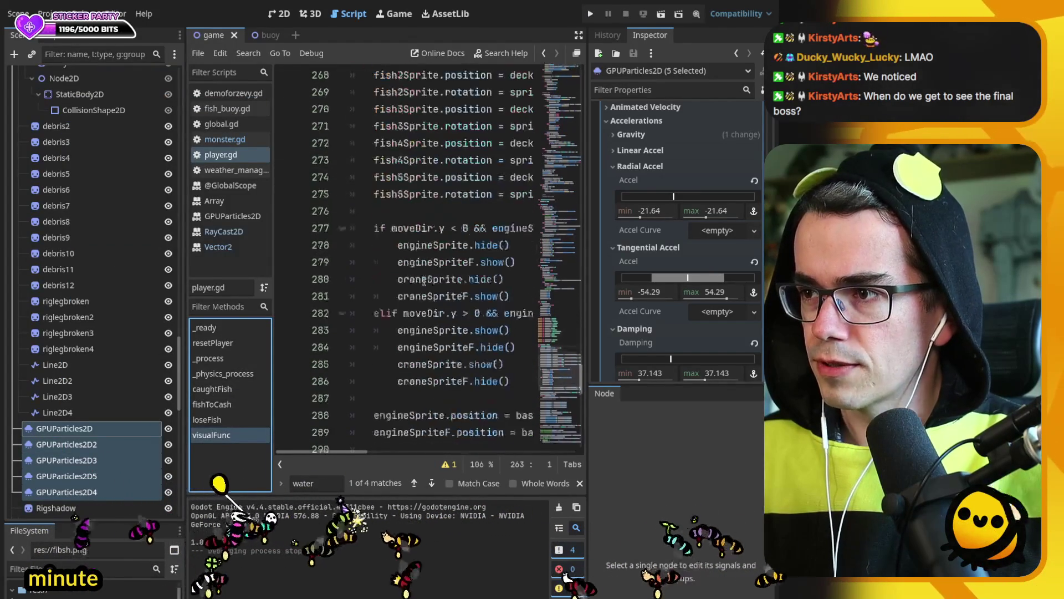
key(ctrl+f)
text(b)
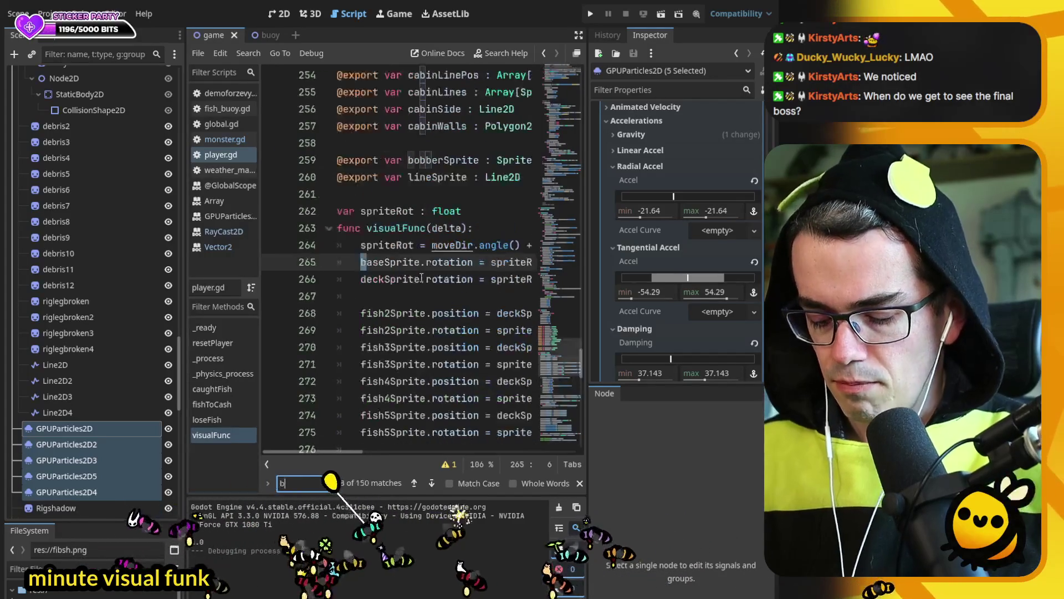
text(obbe)
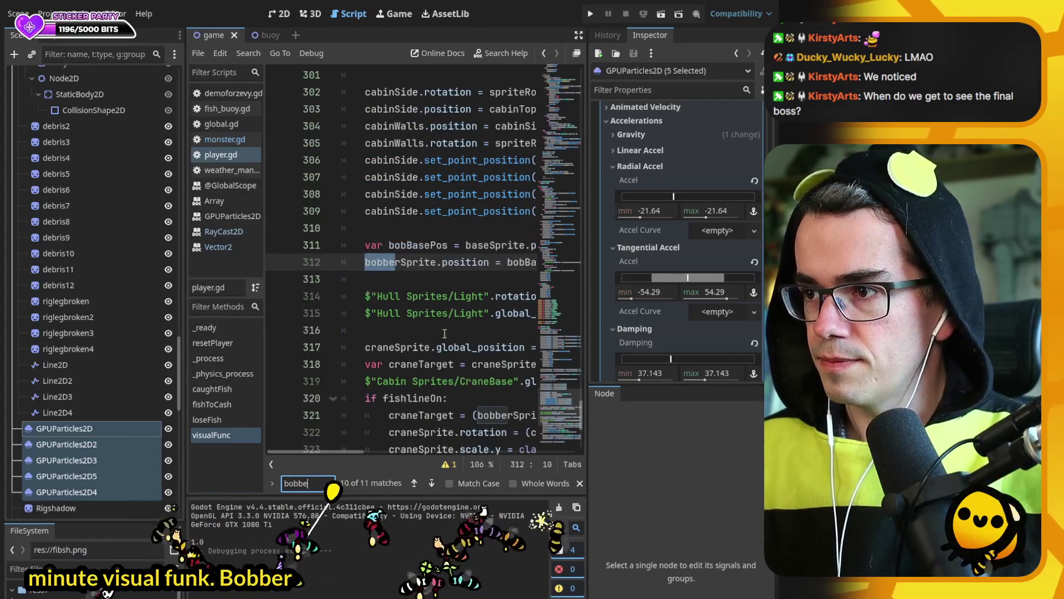
- Step back through the bobber matches to the bobberSprite lines near line 125
scroll(447, 366, down, 3)
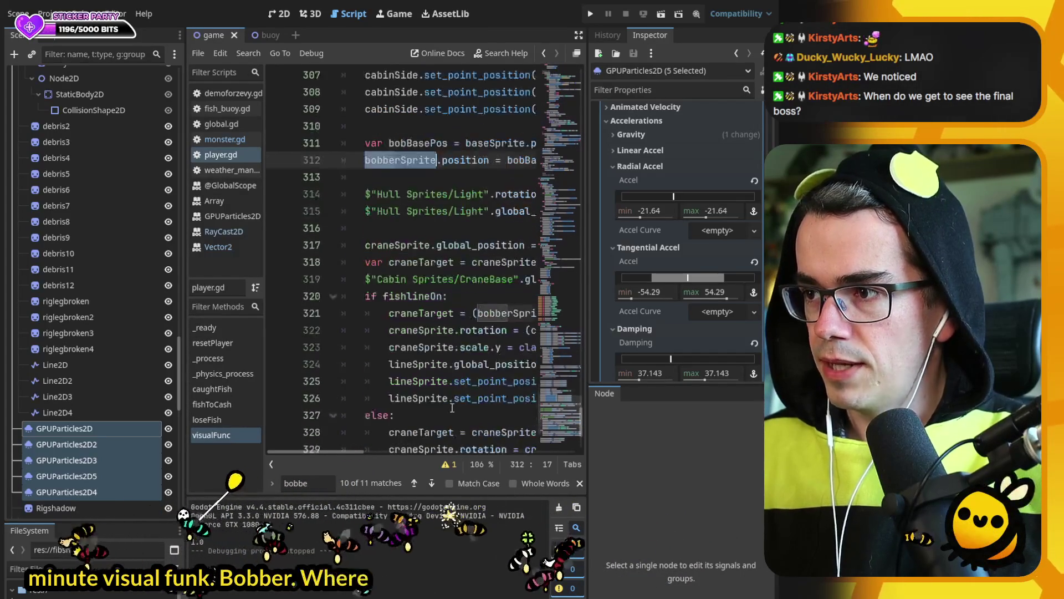
mouse_move(342, 450)
mouse_down()
mouse_move(384, 448)
mouse_move(350, 451)
mouse_up()
scroll(407, 405, down, 2)
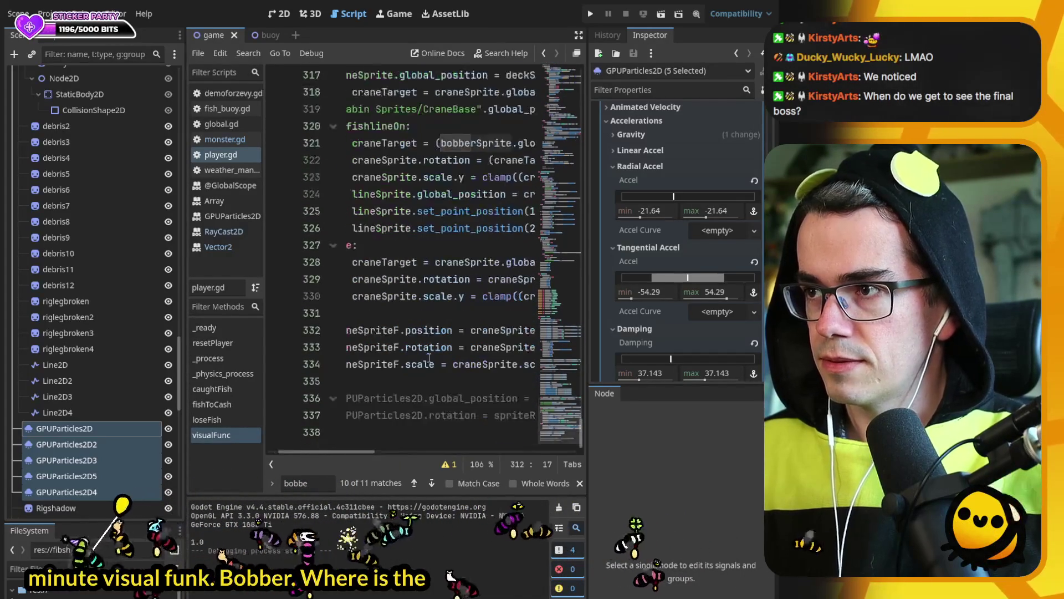
click(412, 482)
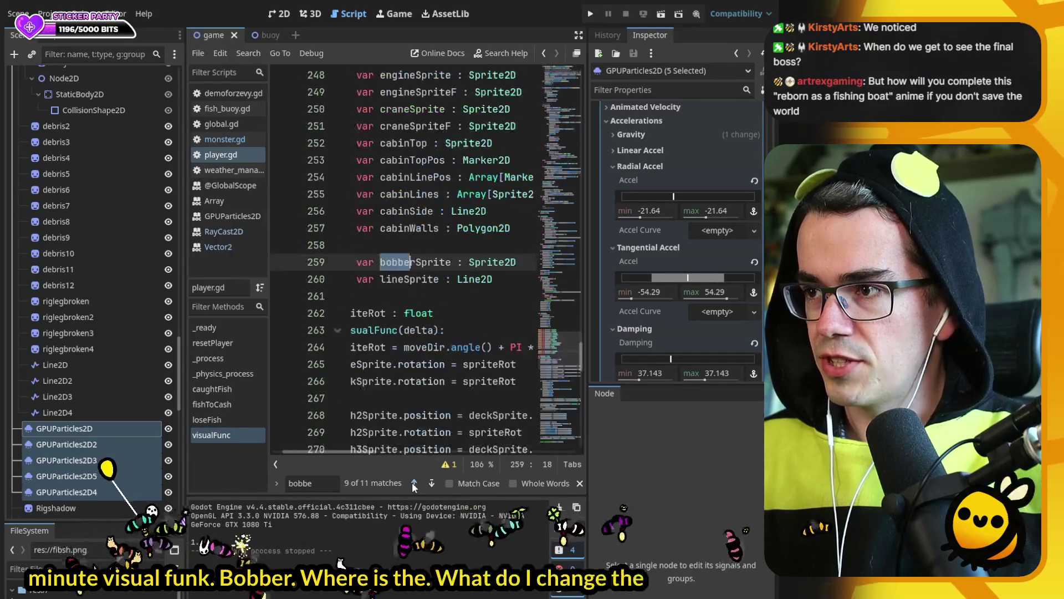
click(412, 482)
mouse_move(340, 451)
mouse_down()
mouse_move(424, 451)
mouse_move(362, 449)
mouse_up()
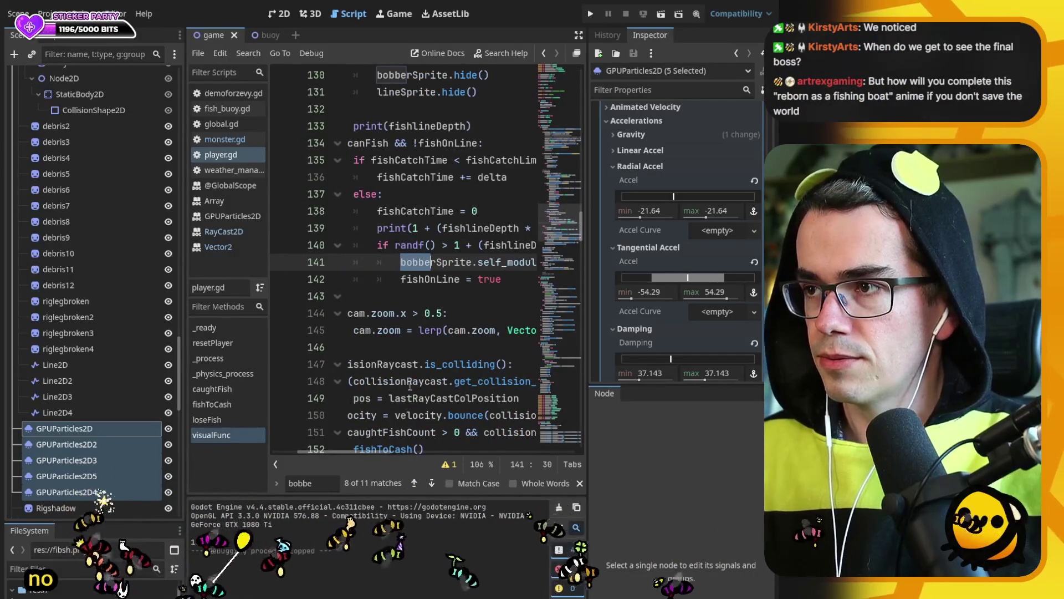
scroll(422, 336, up, 2)
click(415, 482)
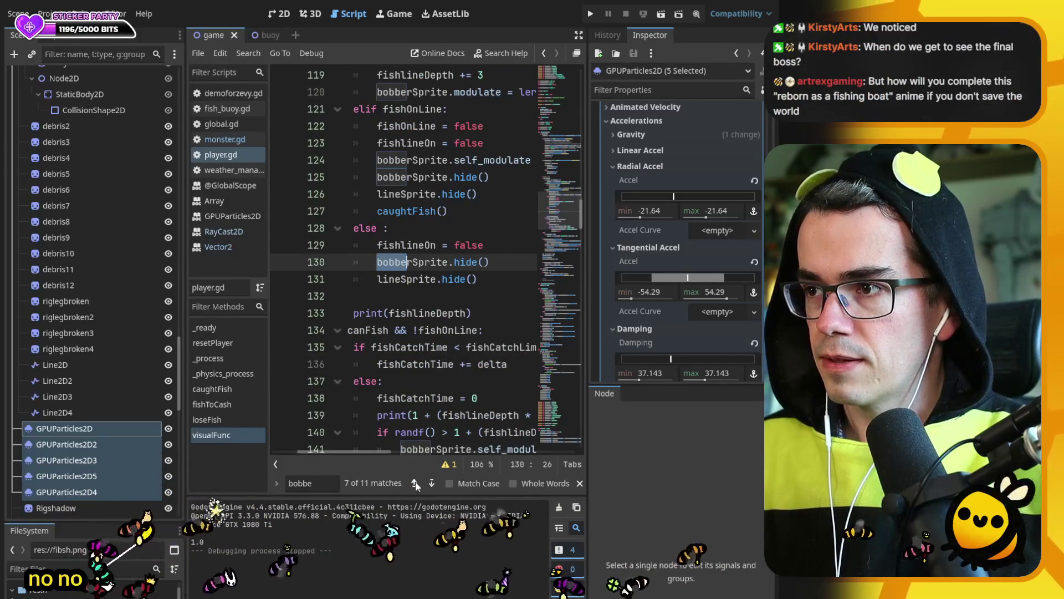
click(414, 482)
mouse_move(348, 451)
mouse_down()
mouse_move(391, 449)
mouse_move(316, 451)
mouse_up()
scroll(87, 195, up, 15)
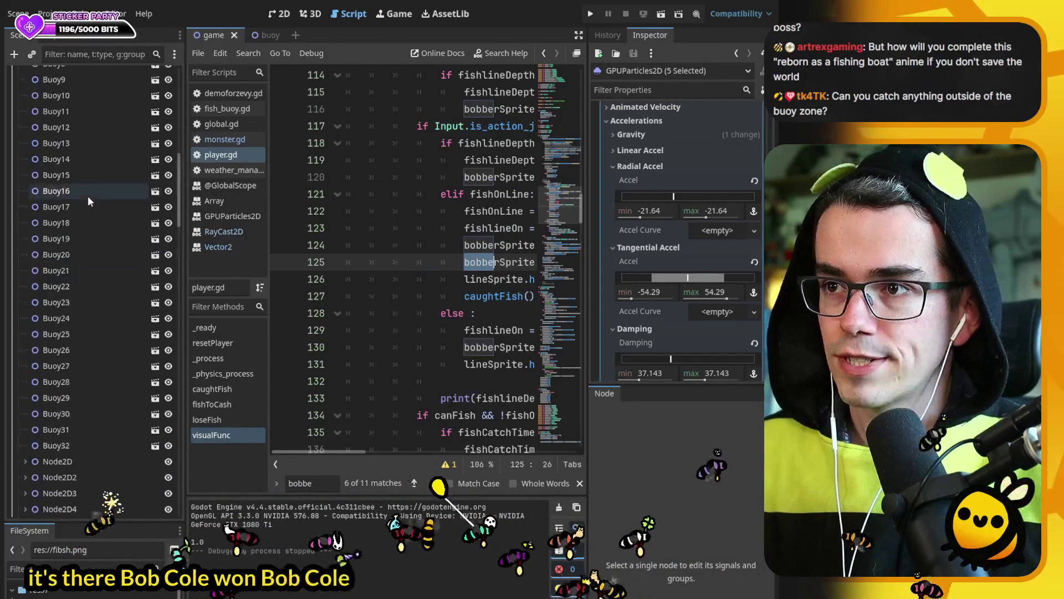
- Copy the Player's Bob Col 1 colour and paste it into the Bobber sprite's Modulate
click(55, 330)
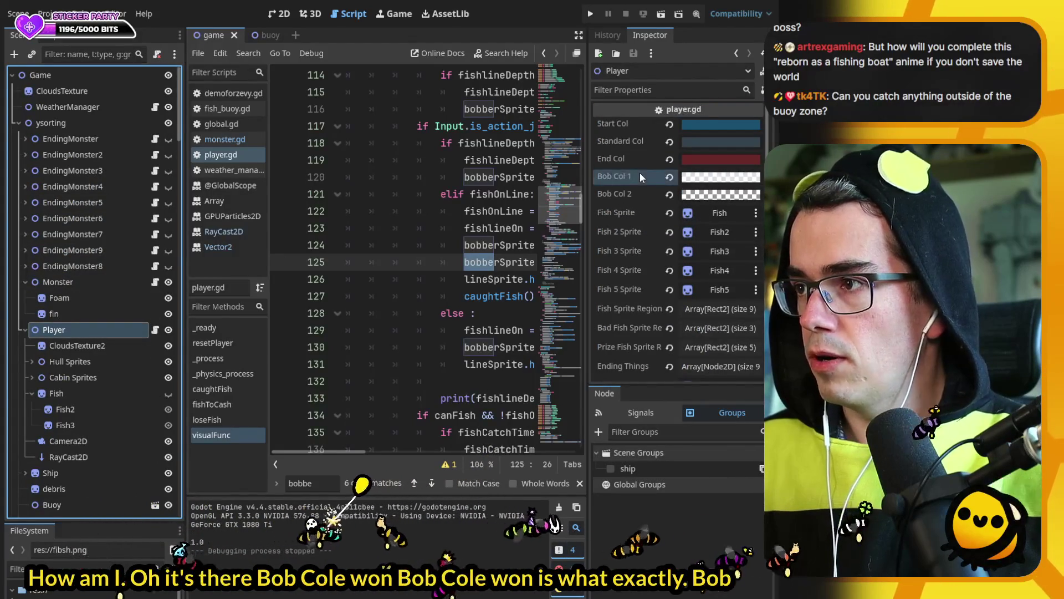
click(640, 174)
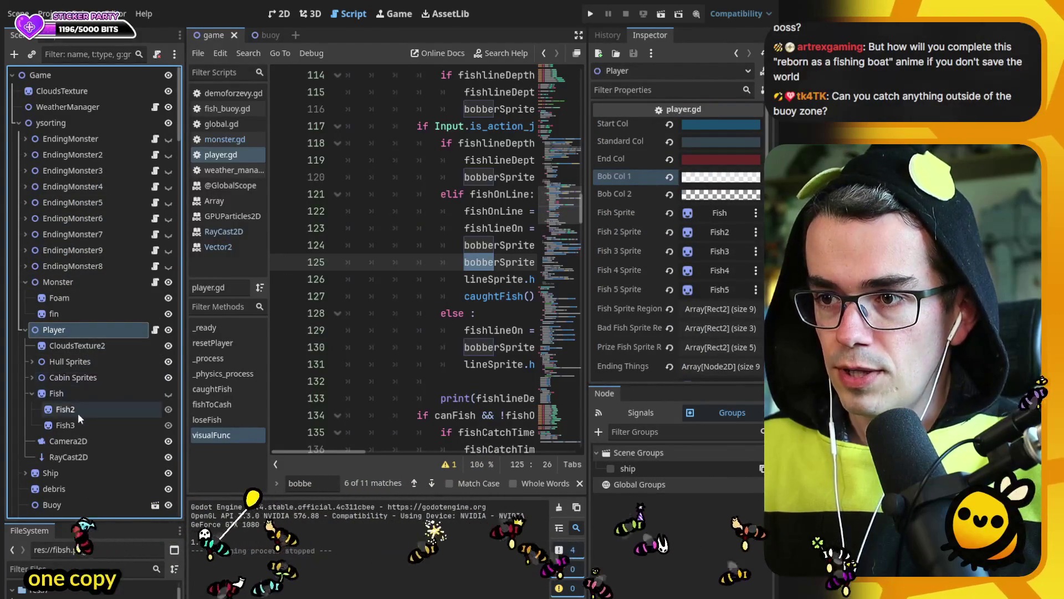
scroll(90, 333, down, 4)
click(31, 209)
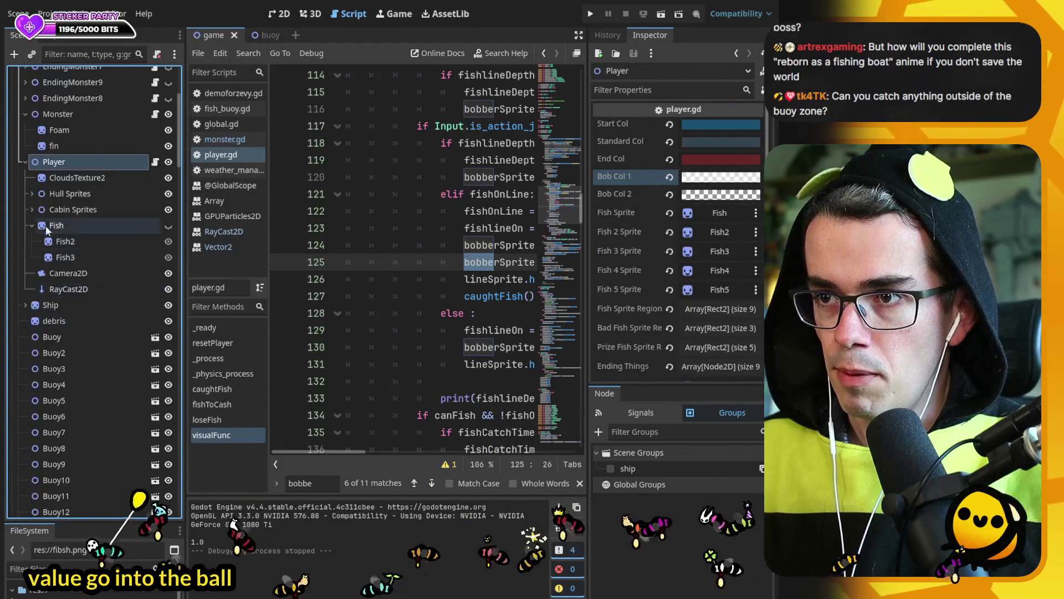
click(32, 193)
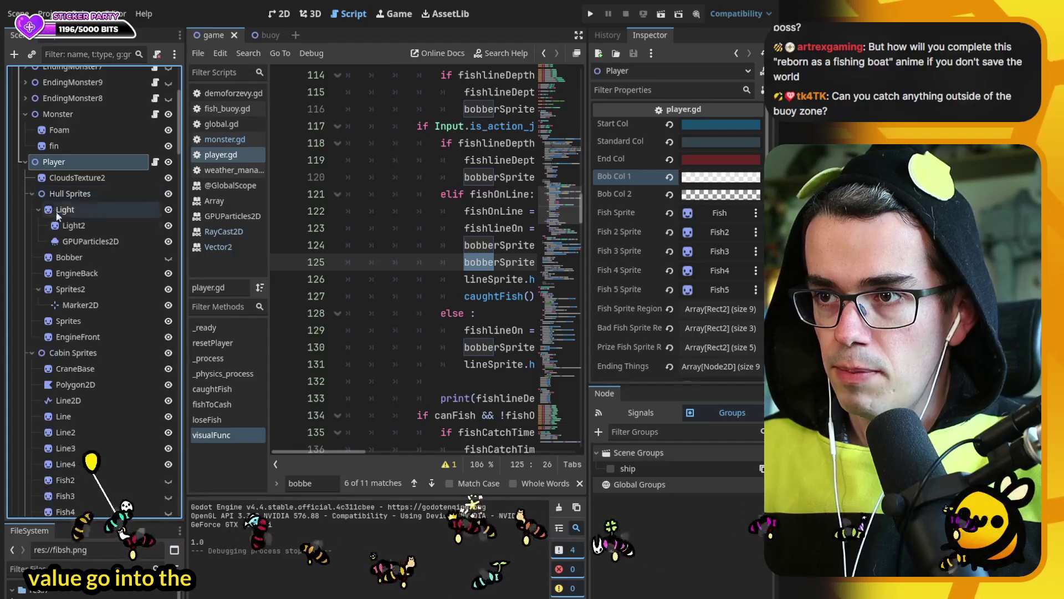
click(69, 257)
scroll(628, 272, down, 5)
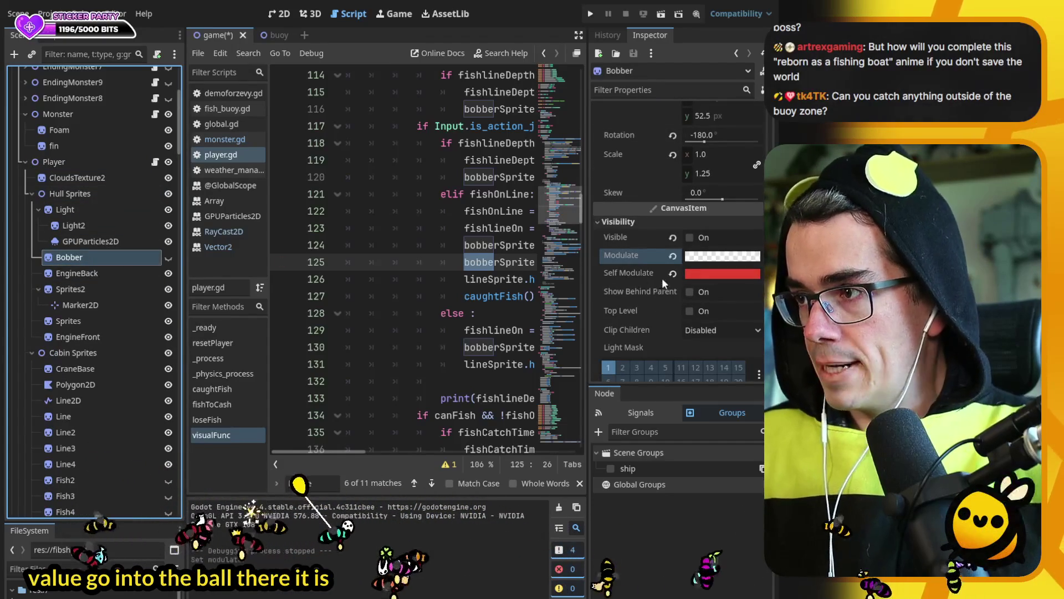
key(ctrl+v)
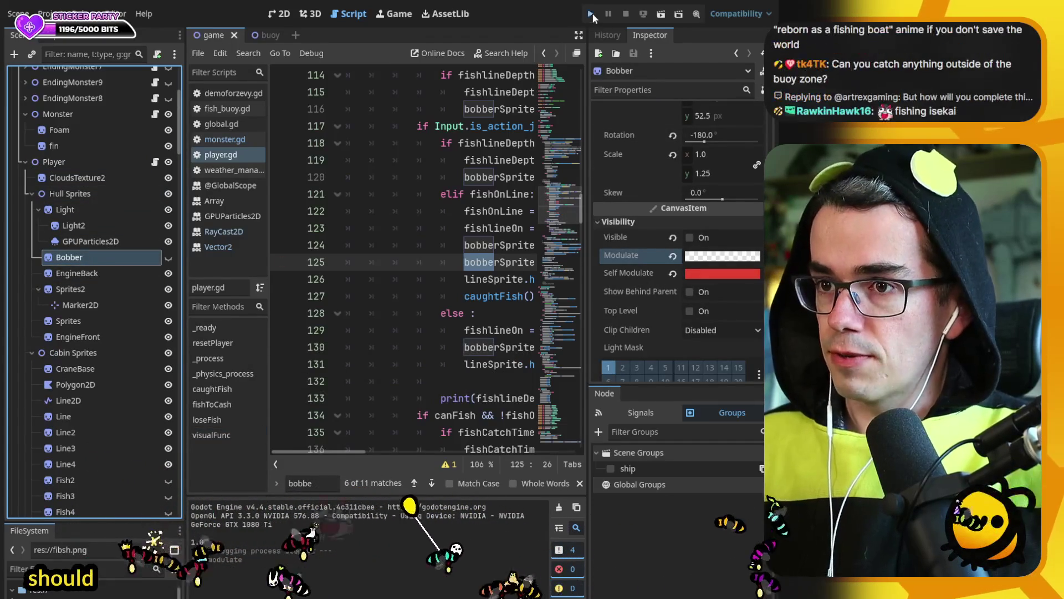
- Run the game and cast the fishing line with Space among the buoys
click(591, 14)
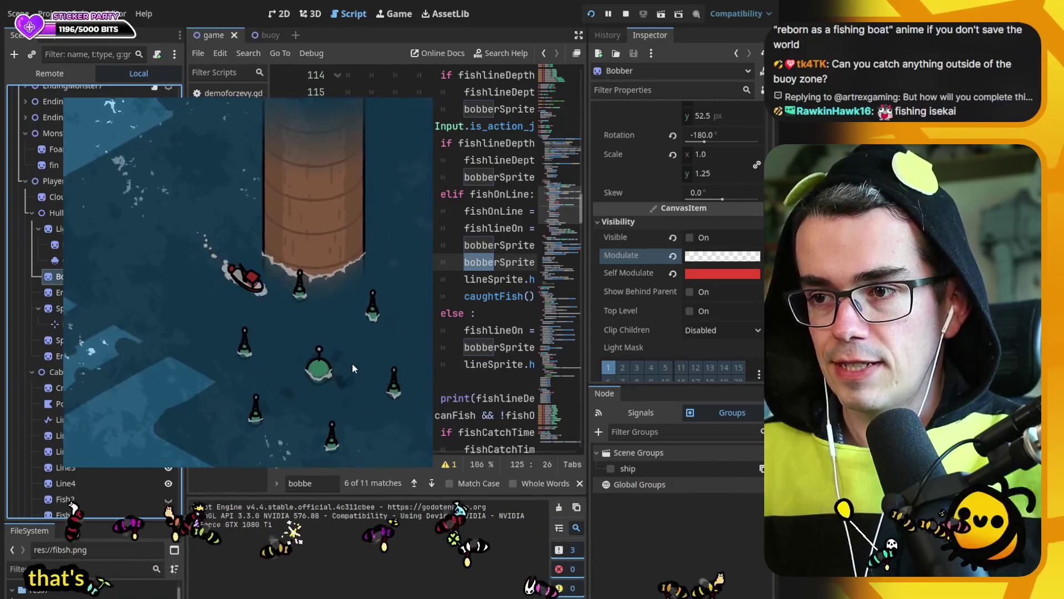
key(space)
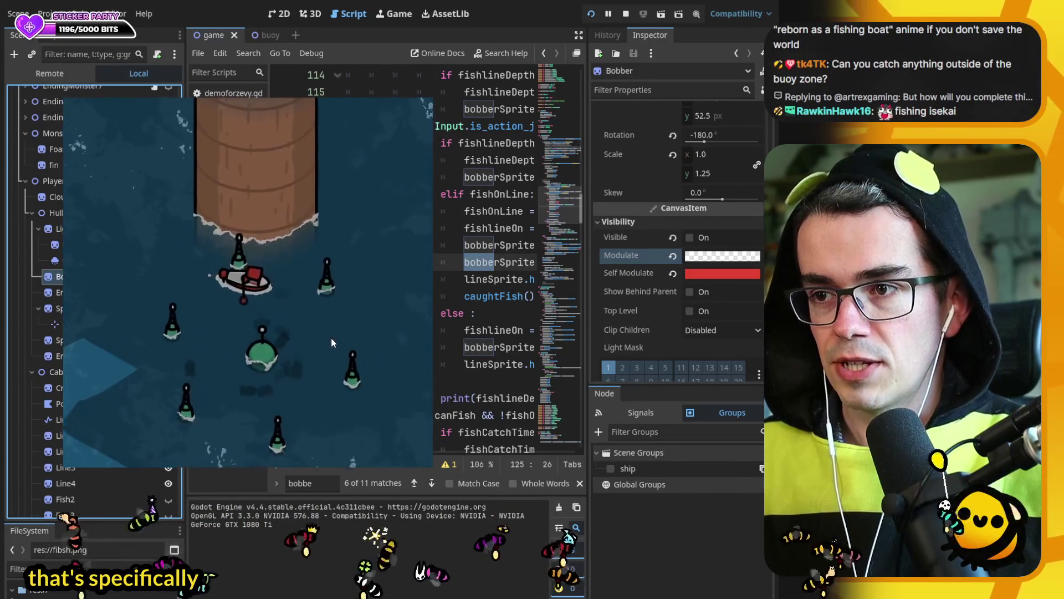
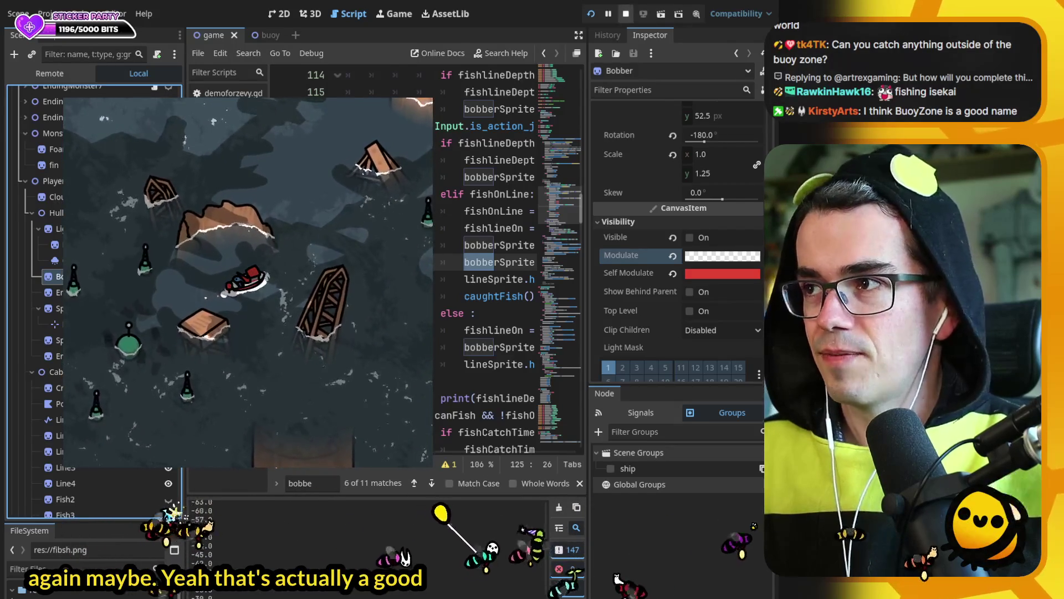
- Stop the game and bring up the watCol colour code in _process
key(F8)
scroll(388, 277, down, 1)
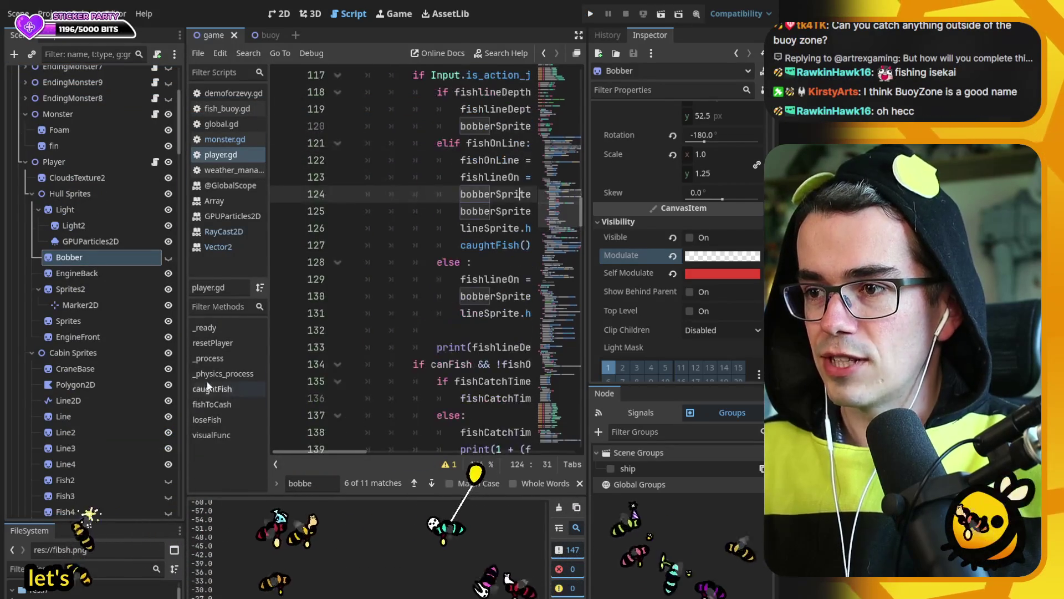
click(231, 359)
click(434, 260)
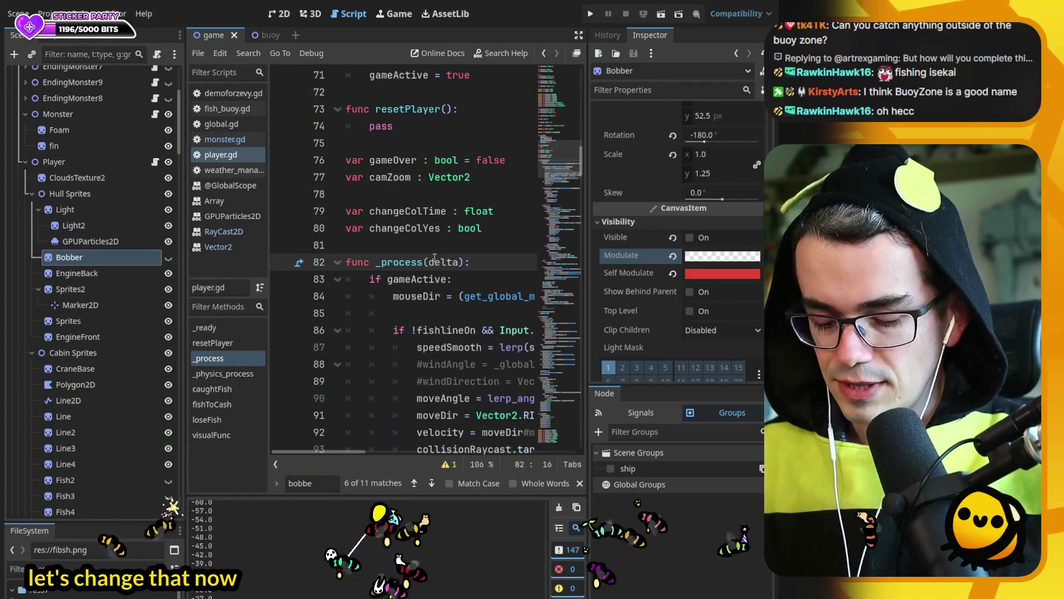
text(watcol)
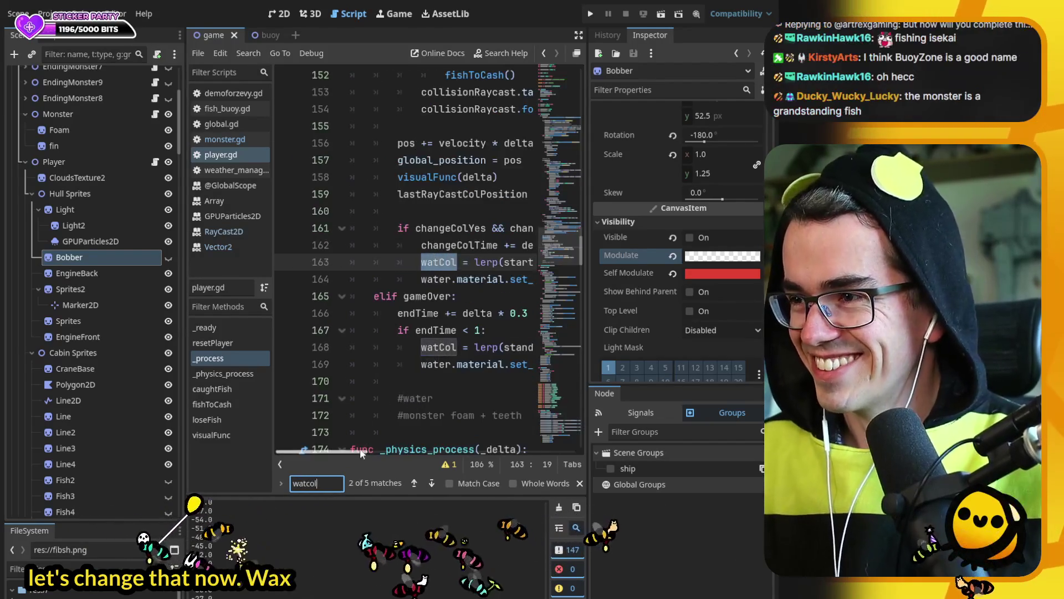
mouse_move(360, 449)
mouse_down()
mouse_move(389, 447)
mouse_move(333, 448)
mouse_up()
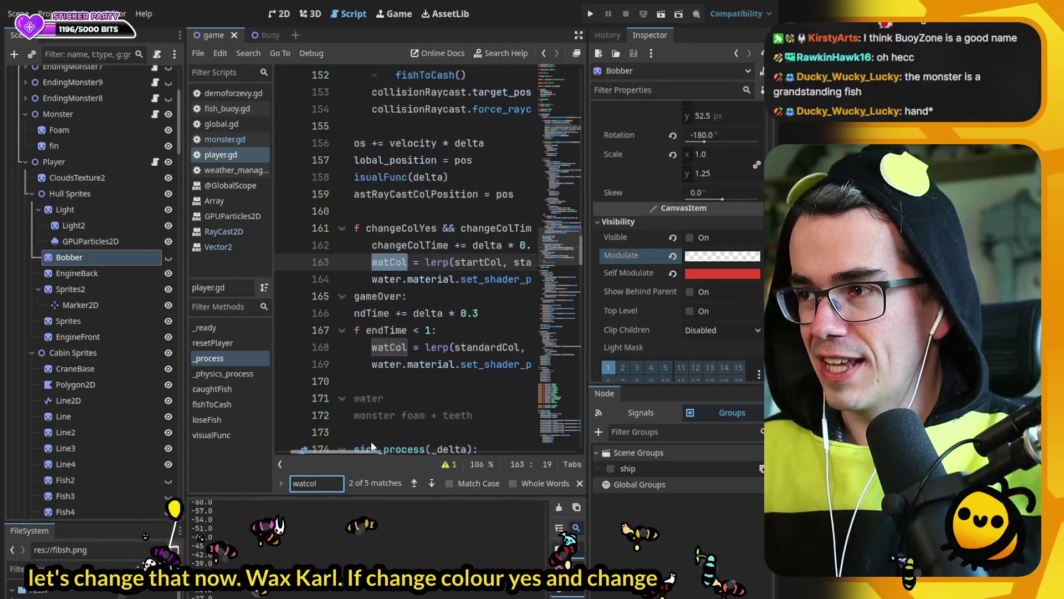
- Add an 'elif changeColTime < 1:' branch below the shader parameter line
double_click(410, 227)
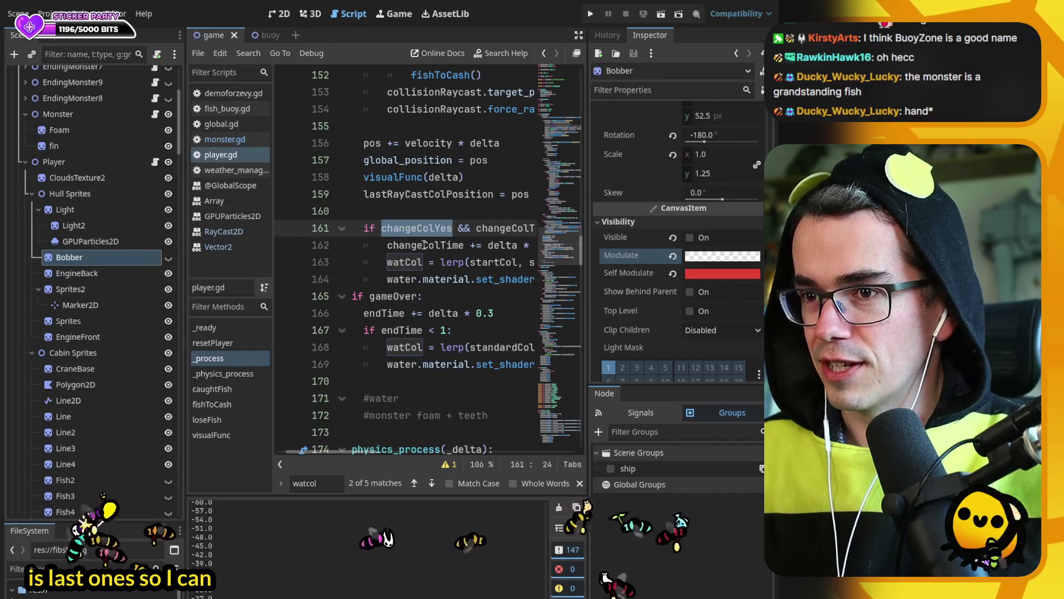
click(396, 273)
key(End)
key(Return)
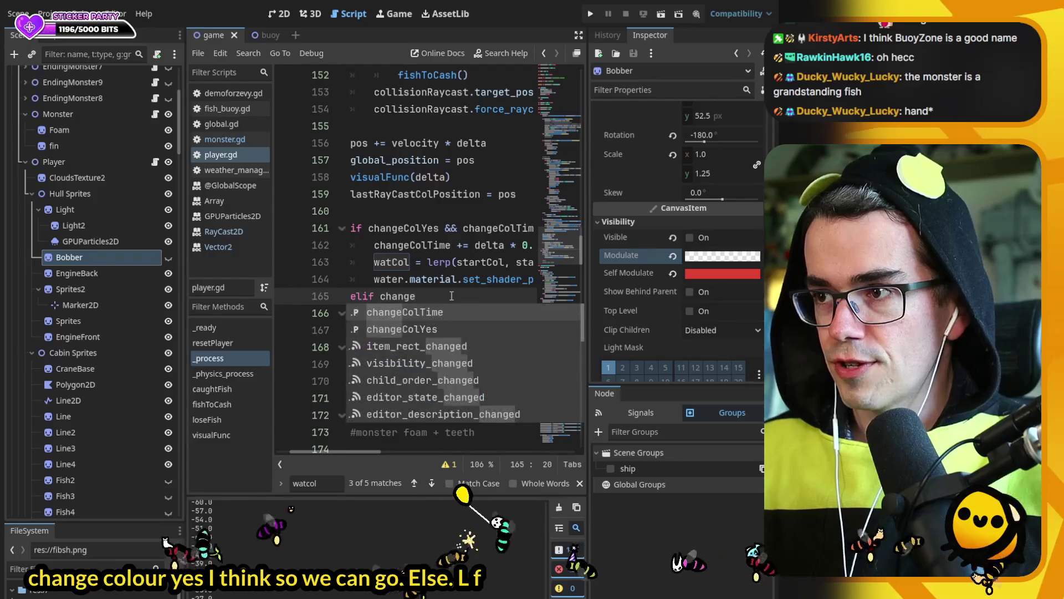
key(Return)
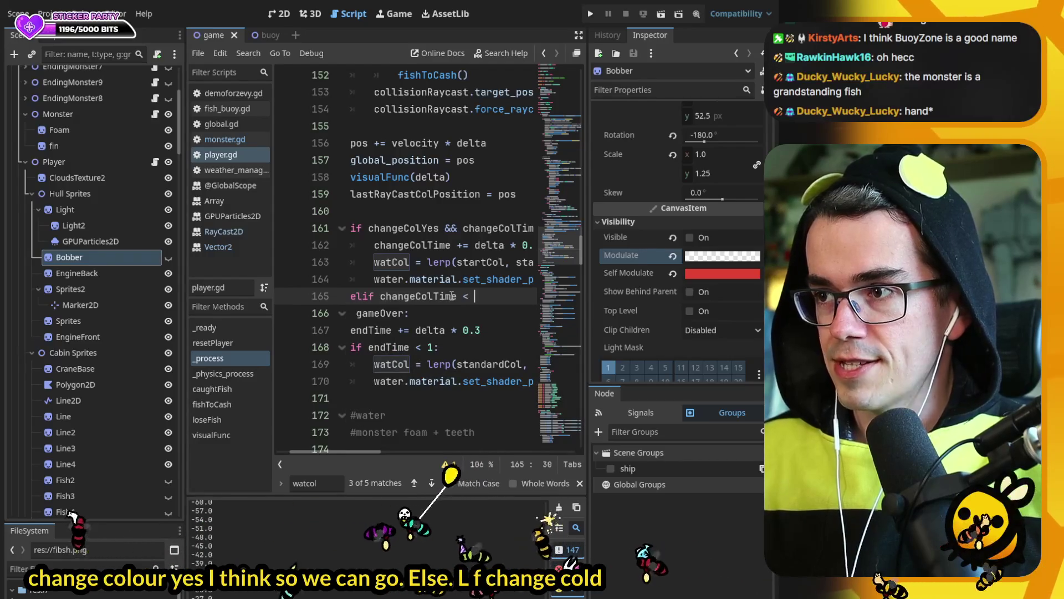
drag(374, 245, 530, 252)
click(491, 296)
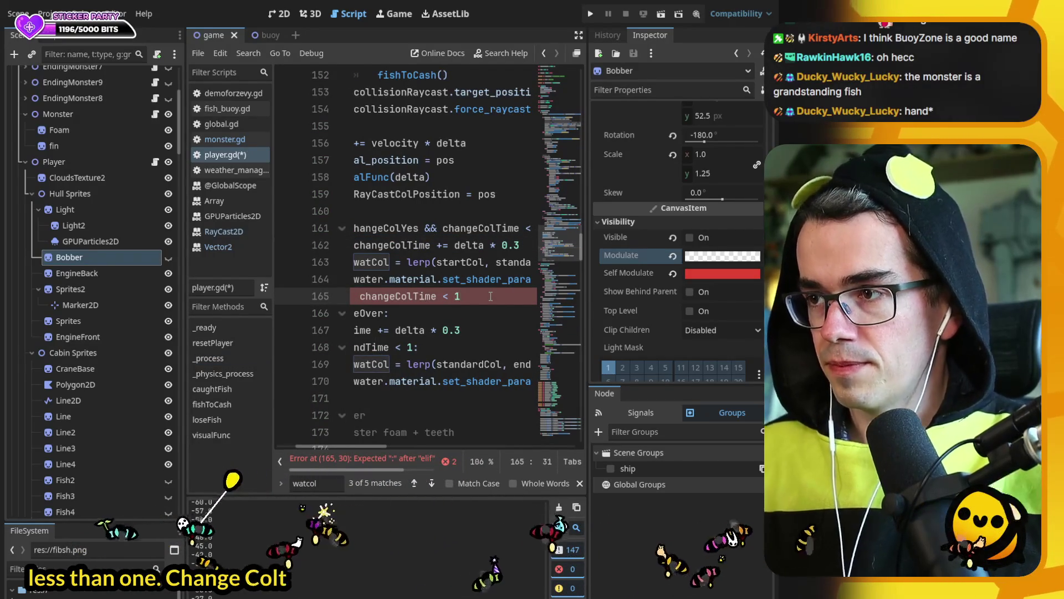
text(:)
key(Return)
text(changeColTime += delta * 0.3)
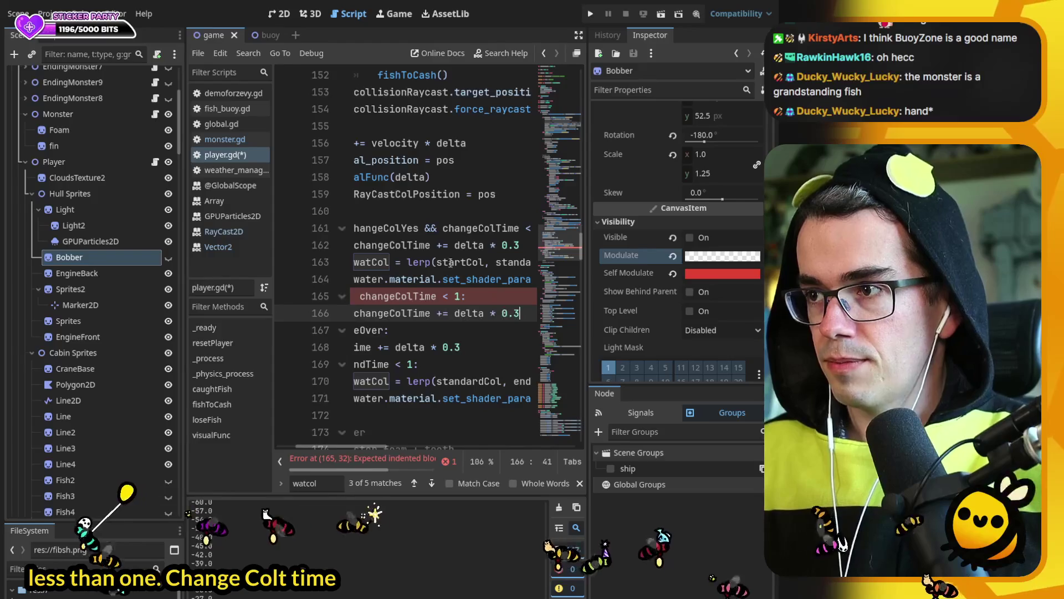
- Duplicate the watCol lerp line into the elif, lerping from standardCol to startCol
click(393, 266)
key(ctrl+shift+d)
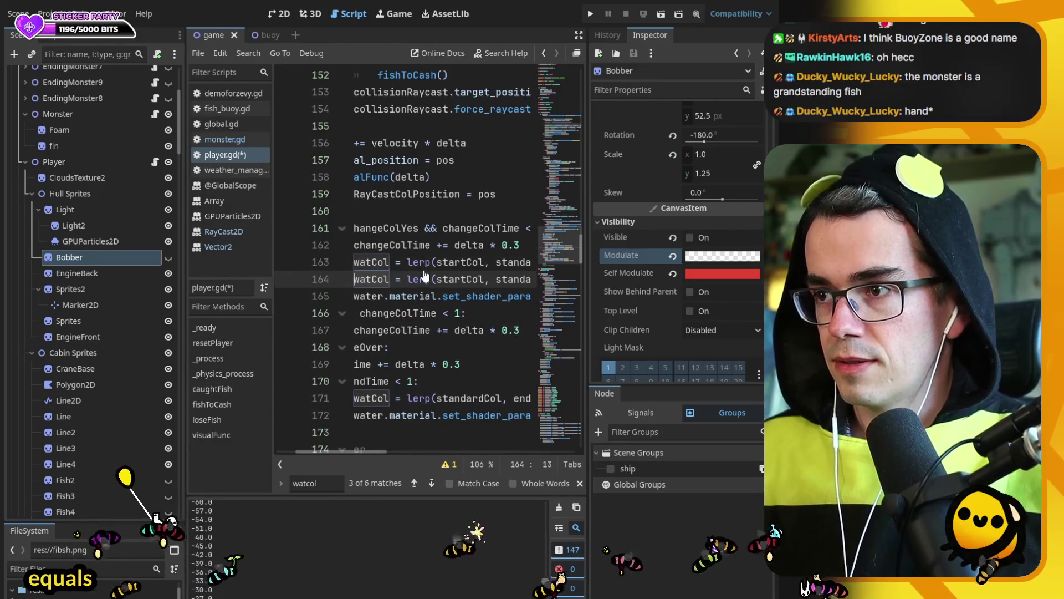
key(alt+Down)
key(alt+Down)
key(alt+Down)
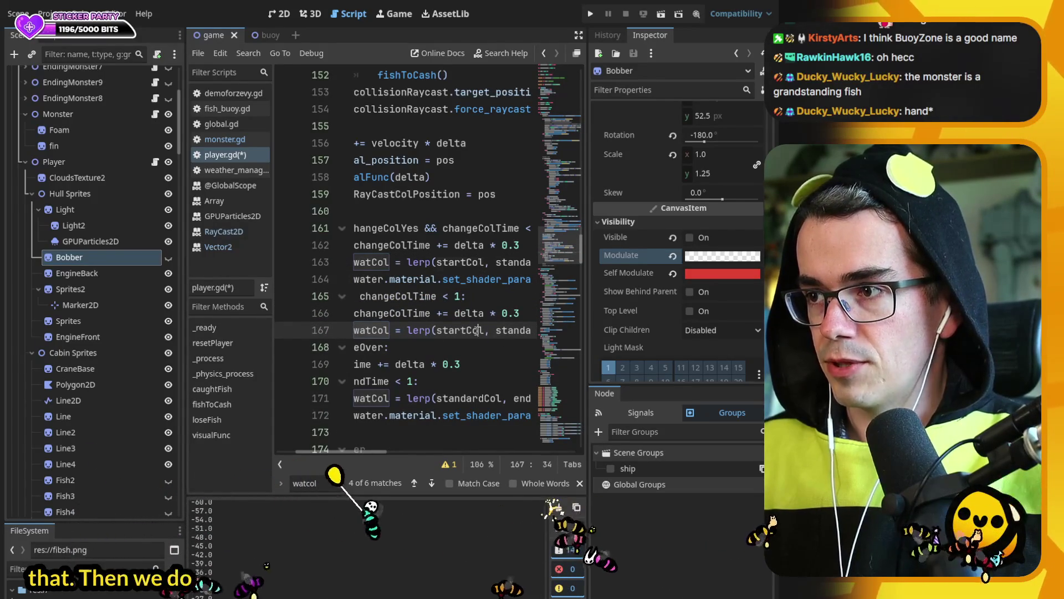
text(a)
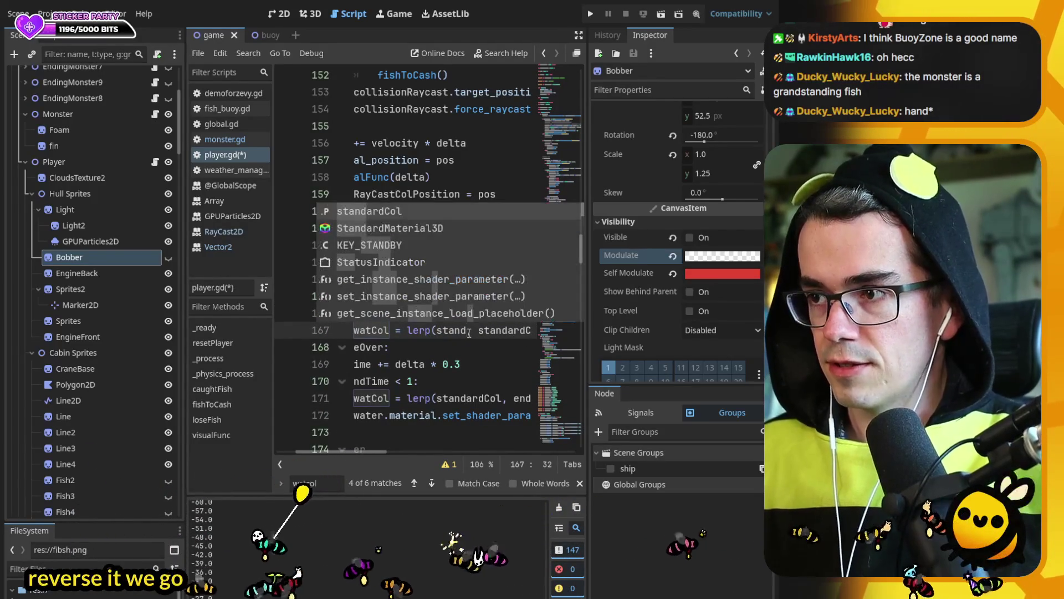
key(Return)
double_click(526, 330)
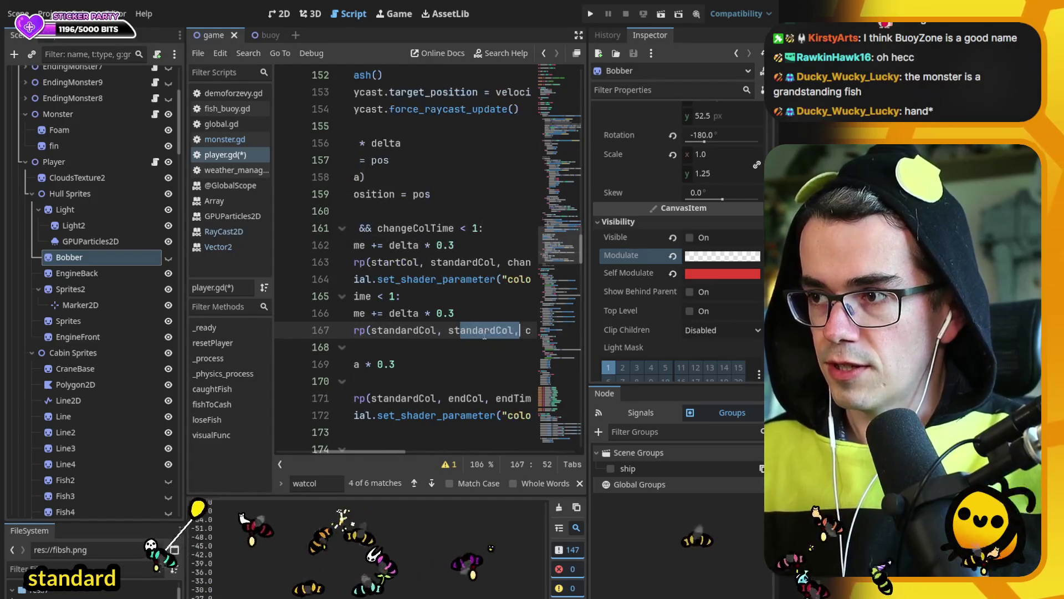
text(sta)
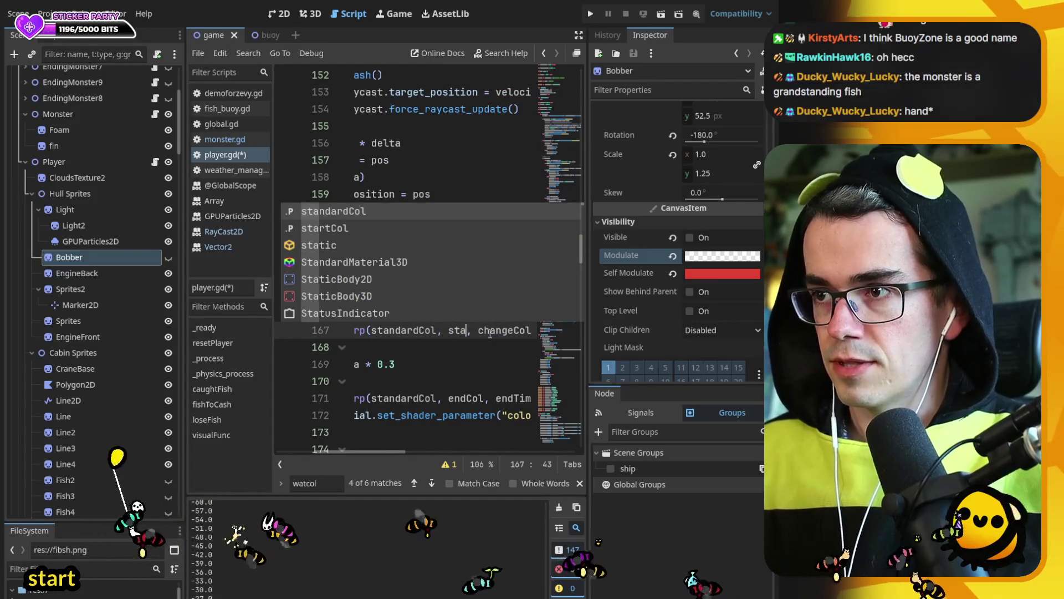
text(r)
key(Return)
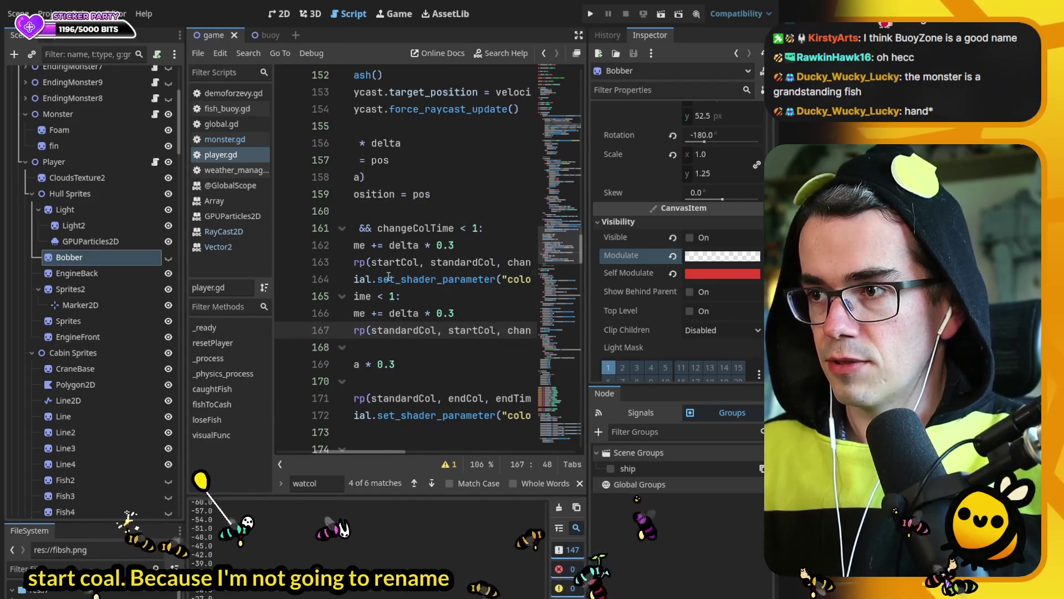
- Duplicate the set_shader_parameter line into the elif branch to apply watCol
click(389, 275)
key(ctrl+shift+d)
key(alt+Down)
key(alt+Down)
key(alt+Down)
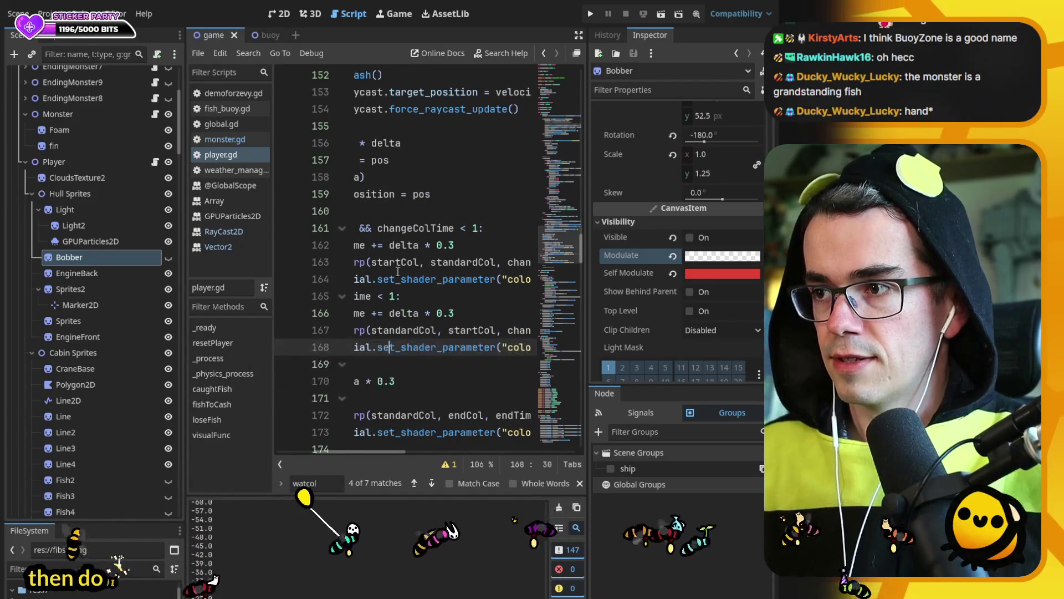
drag(351, 448, 324, 451)
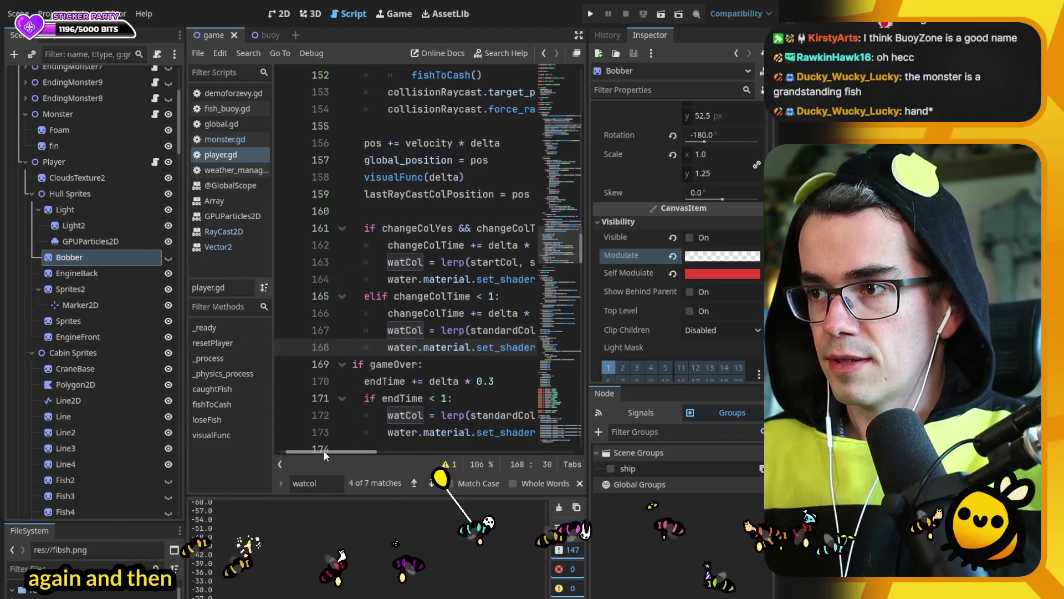
ctrl+click(453, 310)
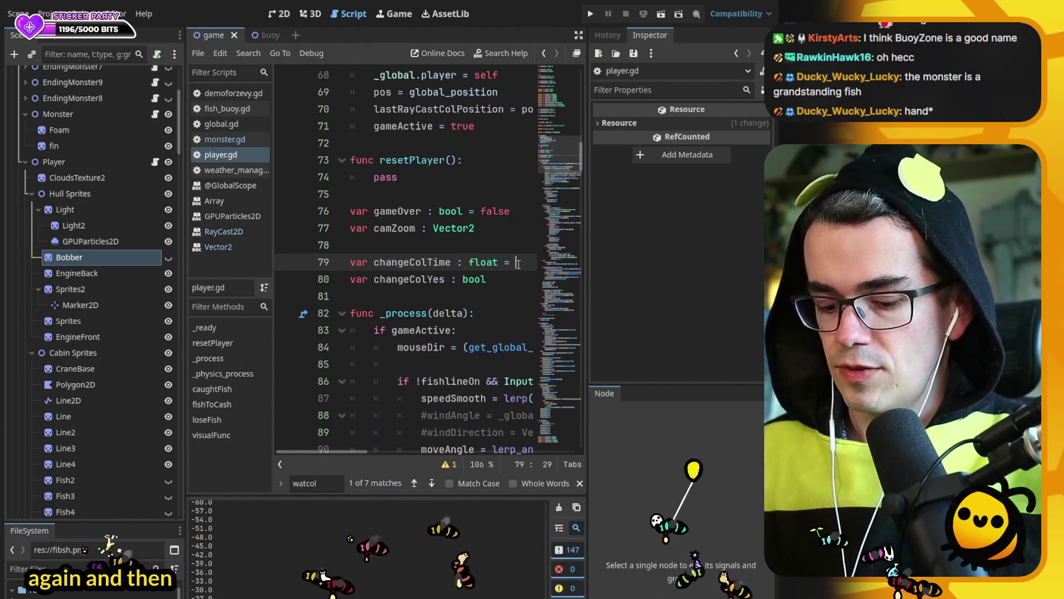
- Initialise changeColTime to 1 and look up the uses of changeColYes and activate
text(1)
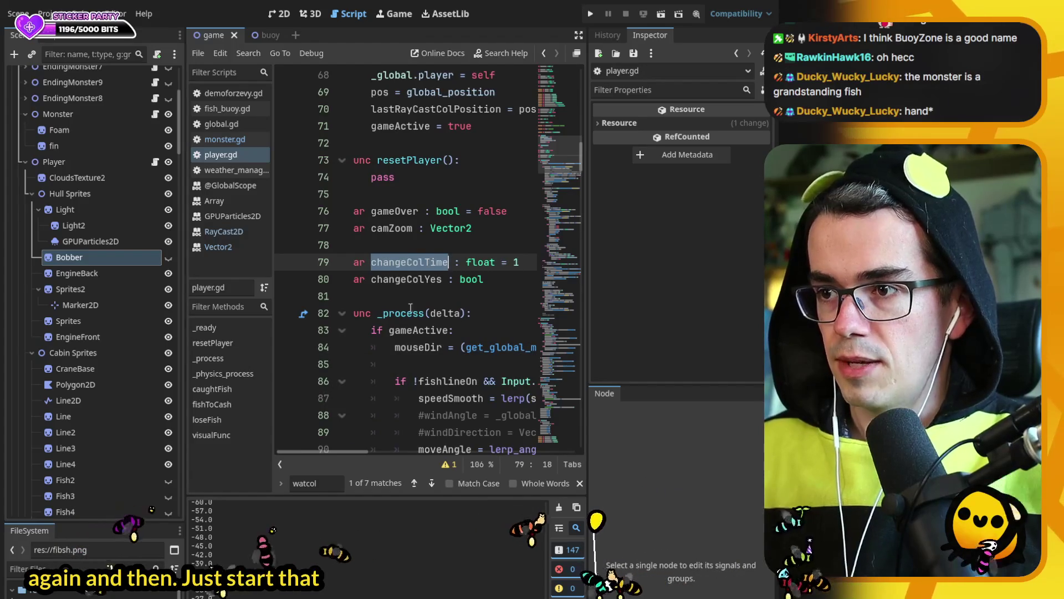
double_click(406, 279)
key(ctrl+f)
click(432, 483)
click(432, 483)
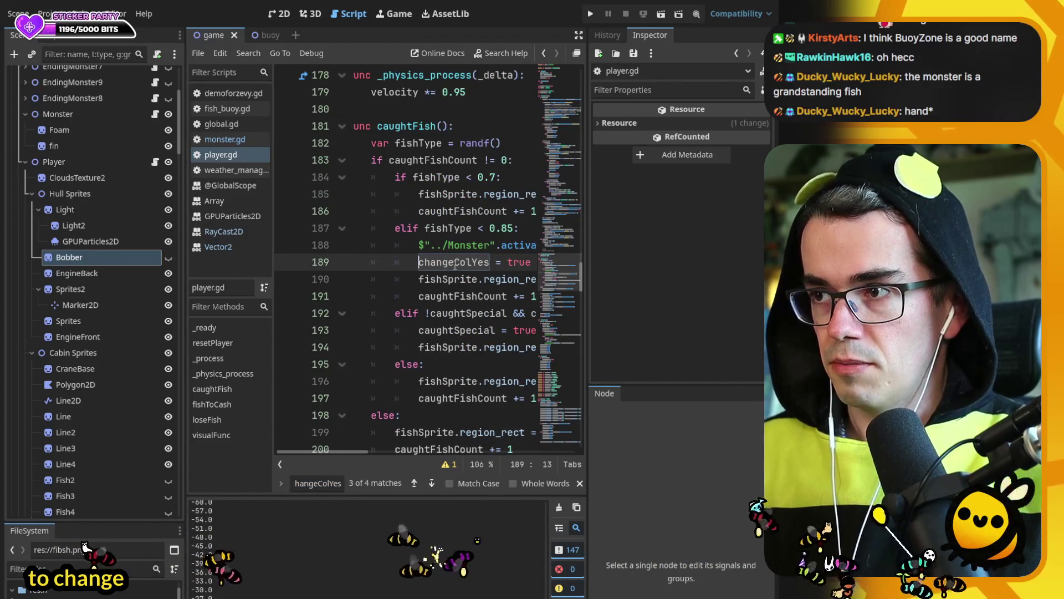
double_click(516, 246)
key(ctrl+f)
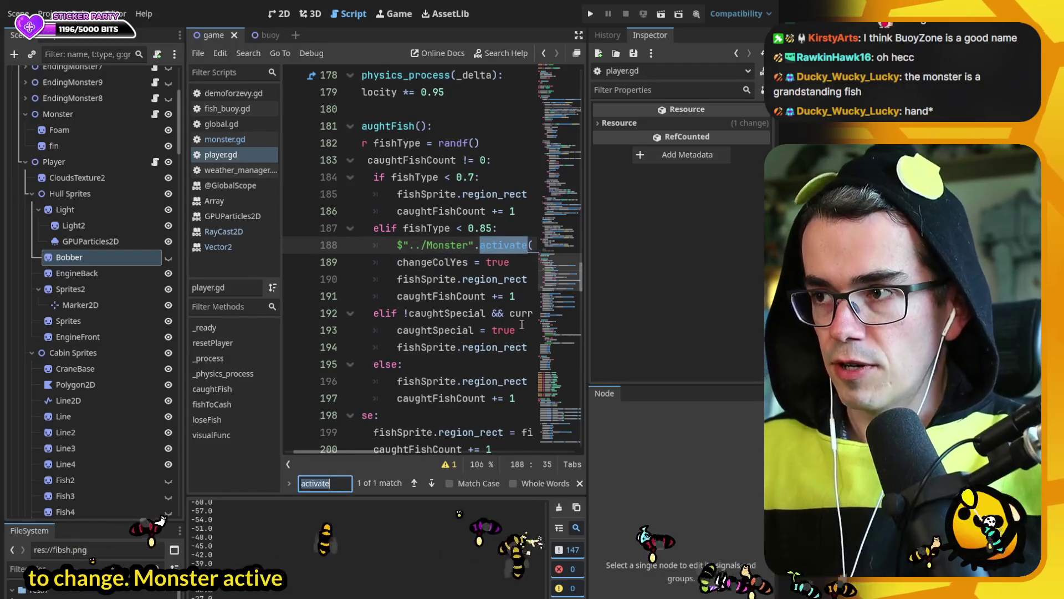
click(432, 484)
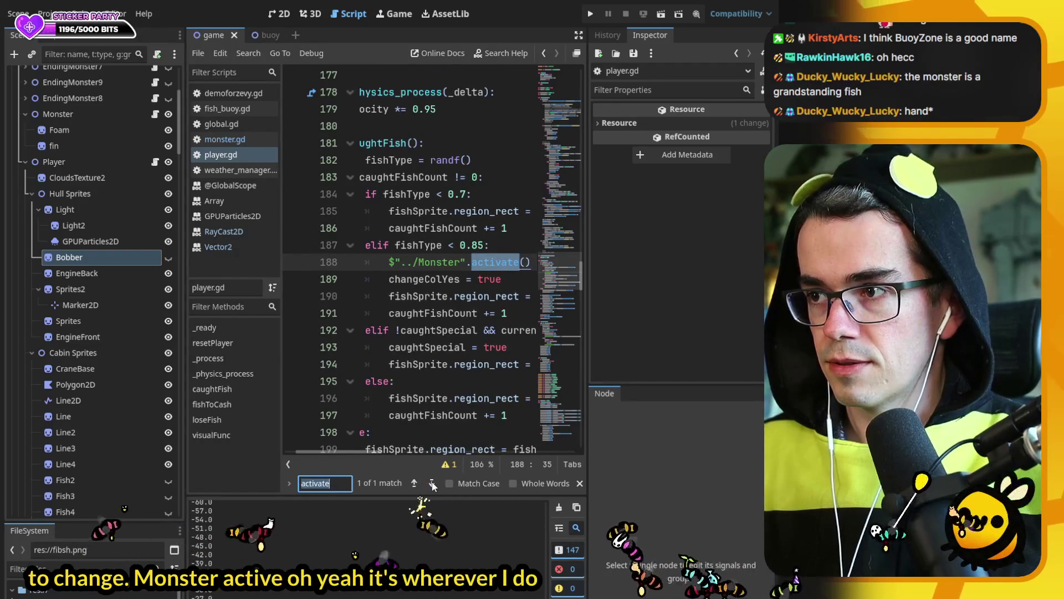
- Comment out the changeColYes = true line 221 in fishToCash and save player.gd
double_click(447, 275)
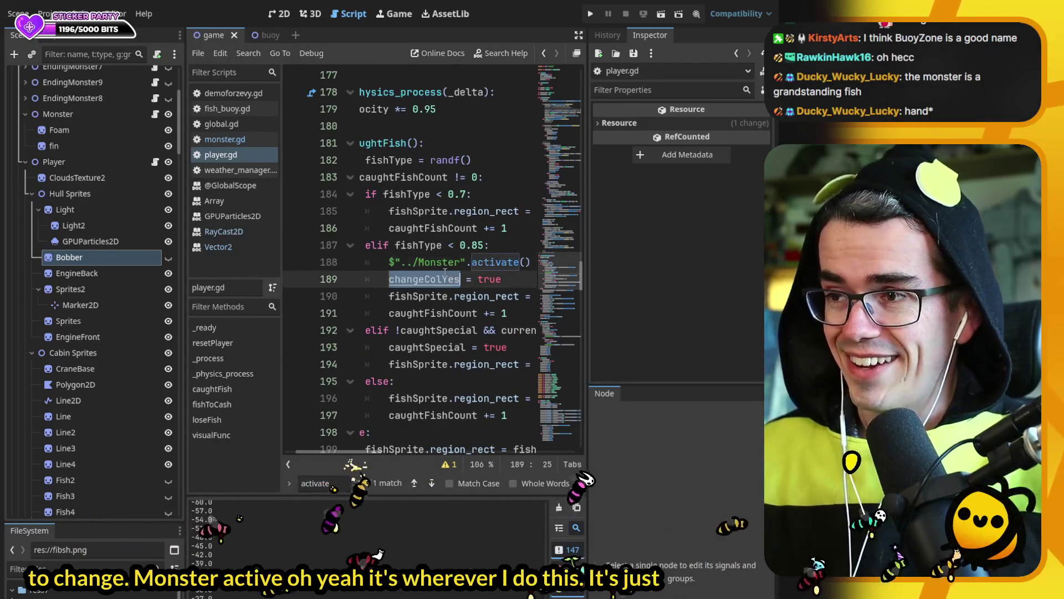
key(ctrl+f)
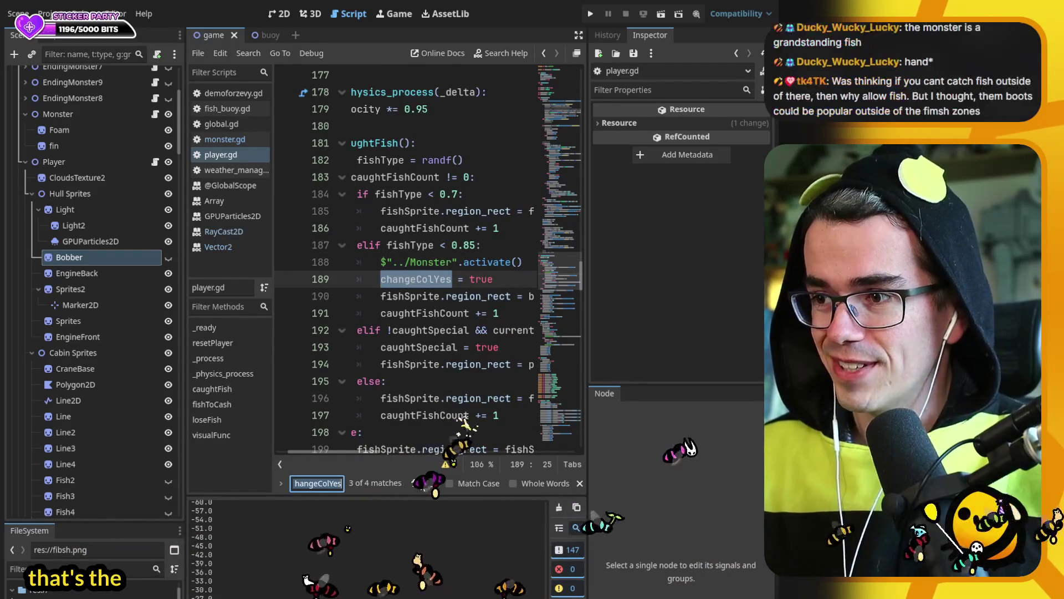
click(431, 483)
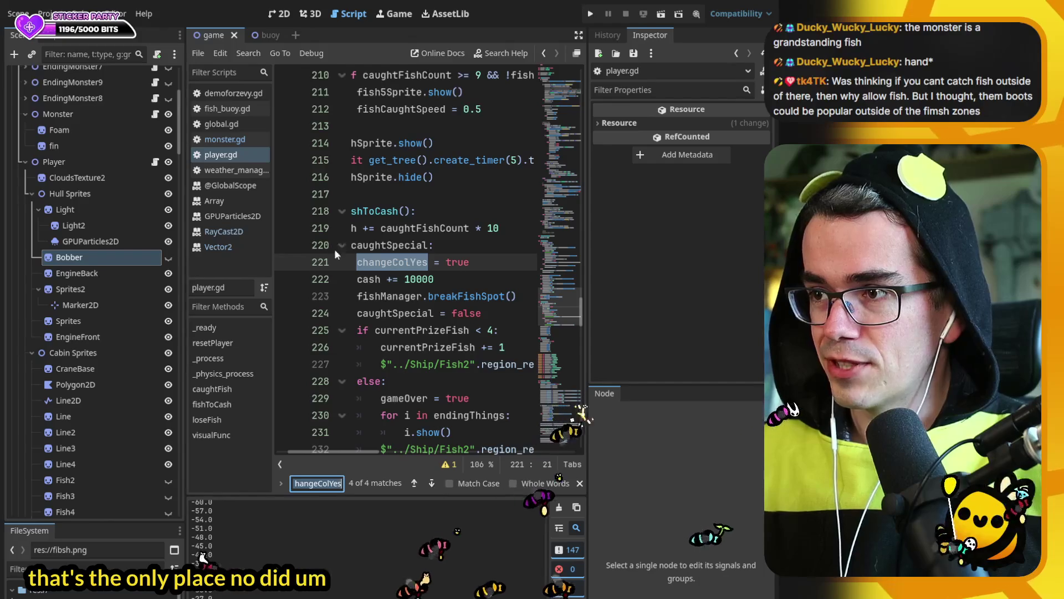
click(358, 263)
text(#)
key(ctrl+s)
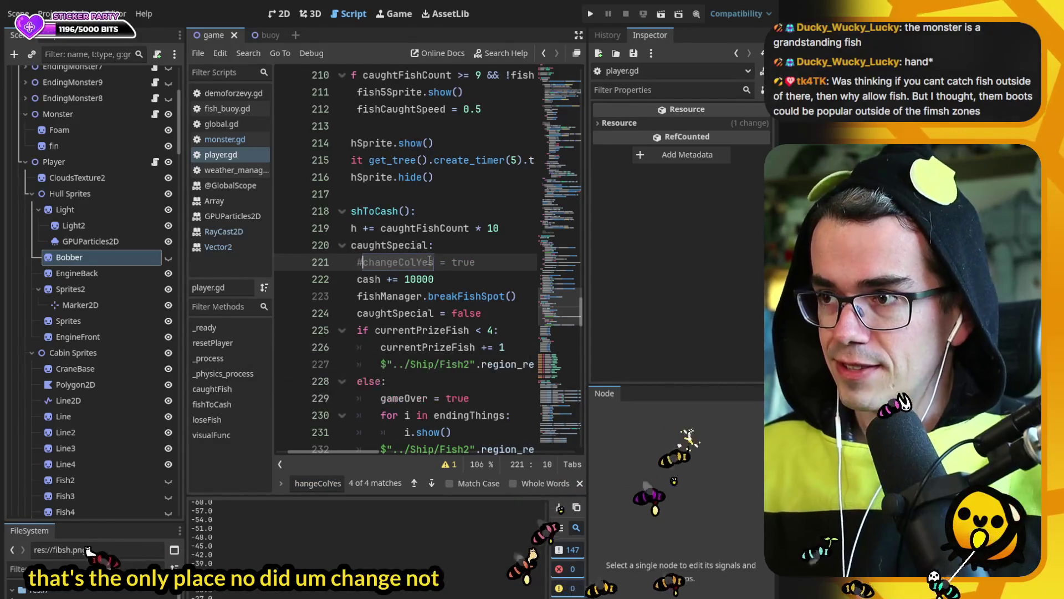
click(430, 483)
click(431, 483)
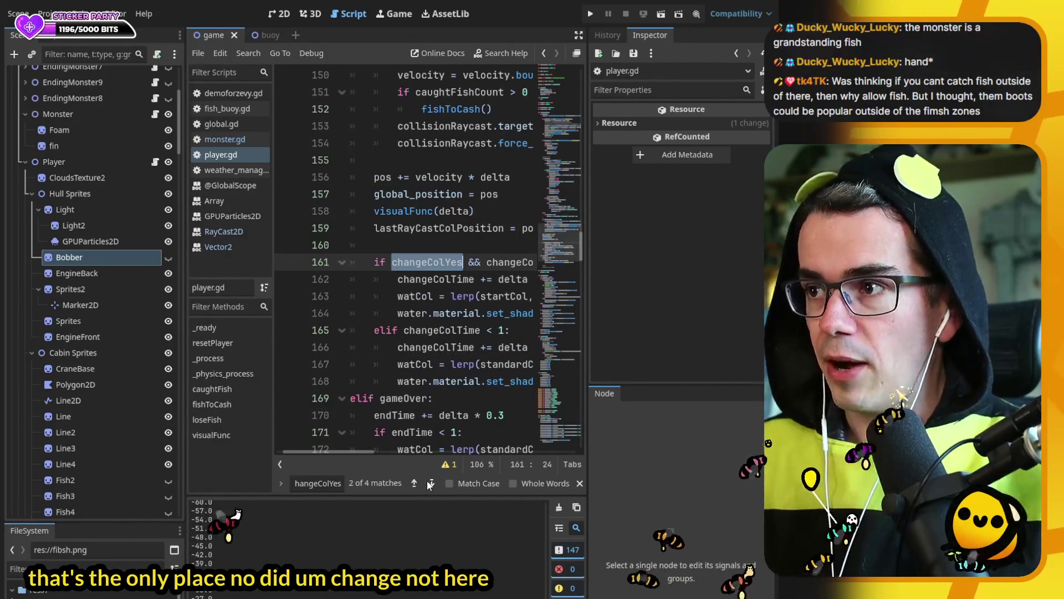
click(224, 139)
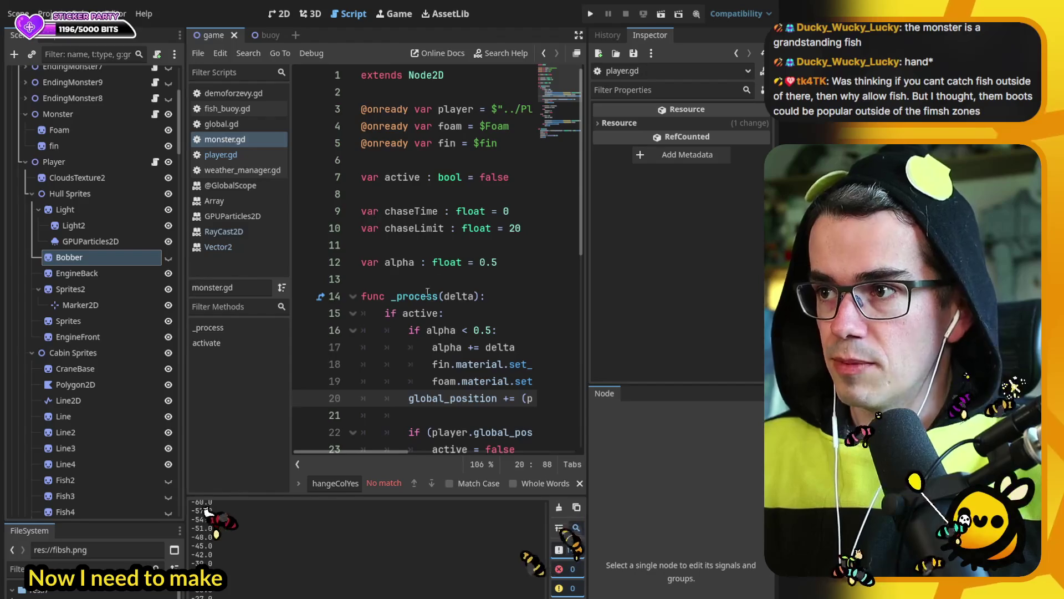
- Add 'player.changeColYes = false' below 'active = false' in monster.gd's else branch
scroll(446, 321, down, 5)
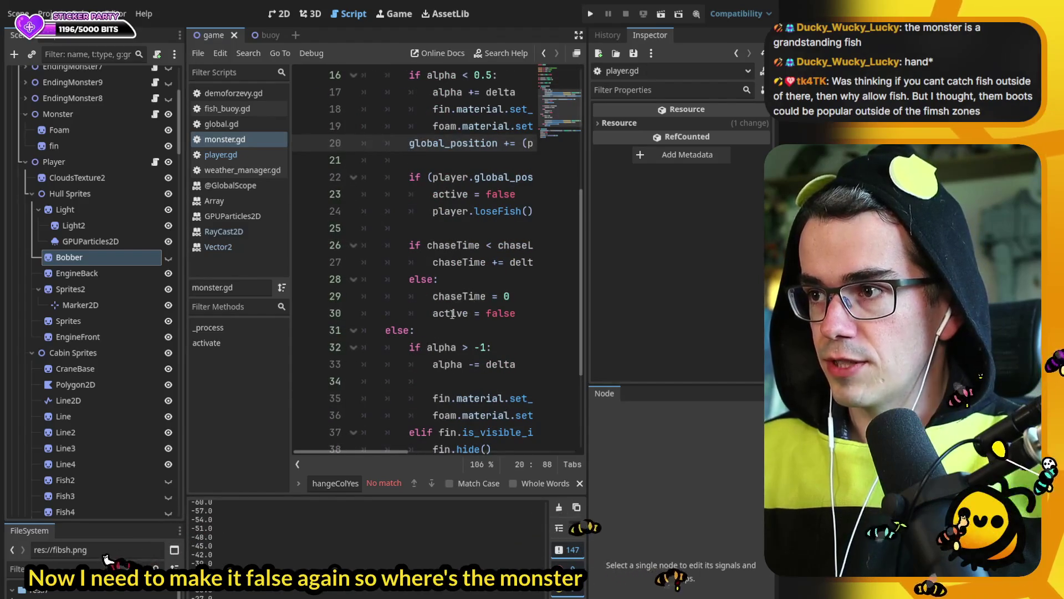
click(508, 314)
key(Return)
text(player./)
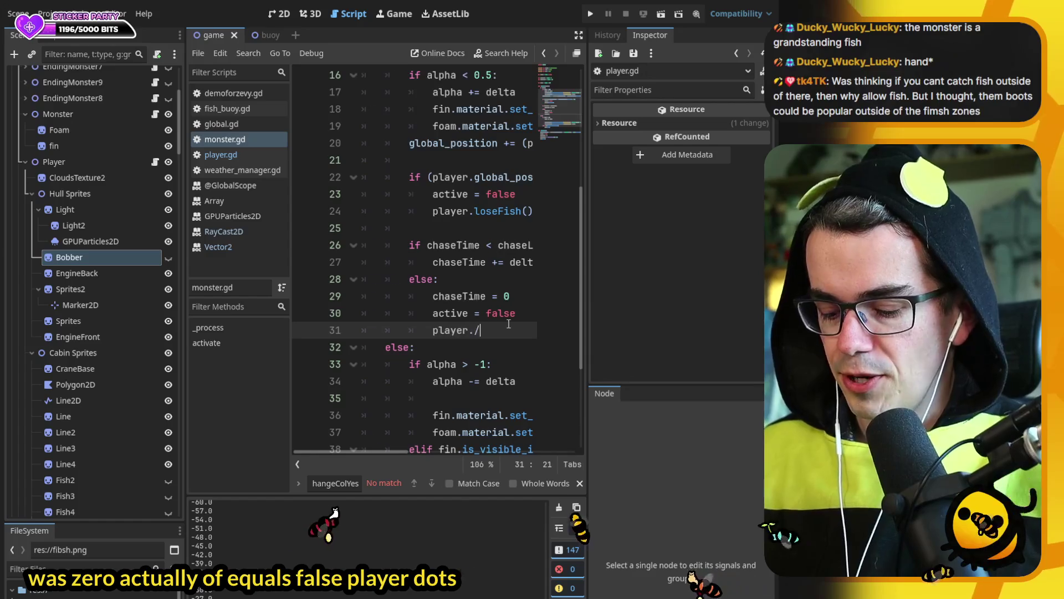
text(changeColTime)
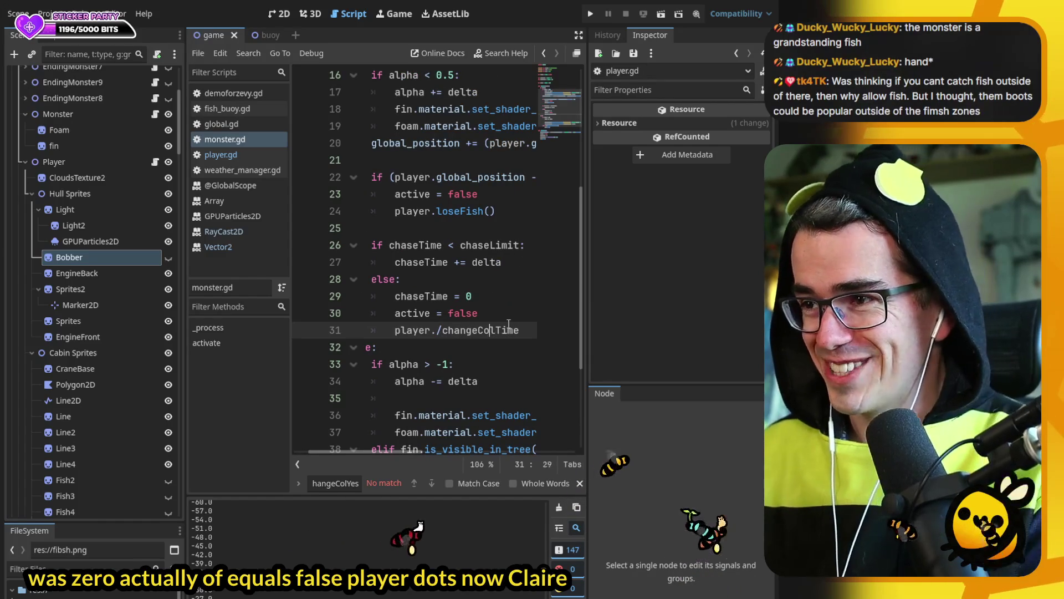
key(Delete)
key(Delete)
key(Delete)
text(Y)
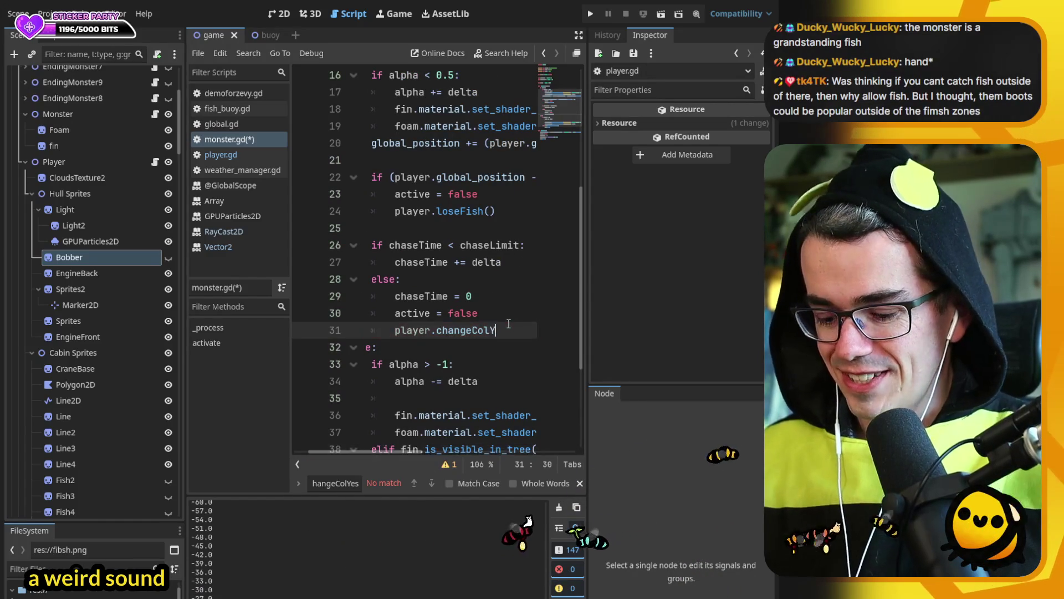
text(es = false)
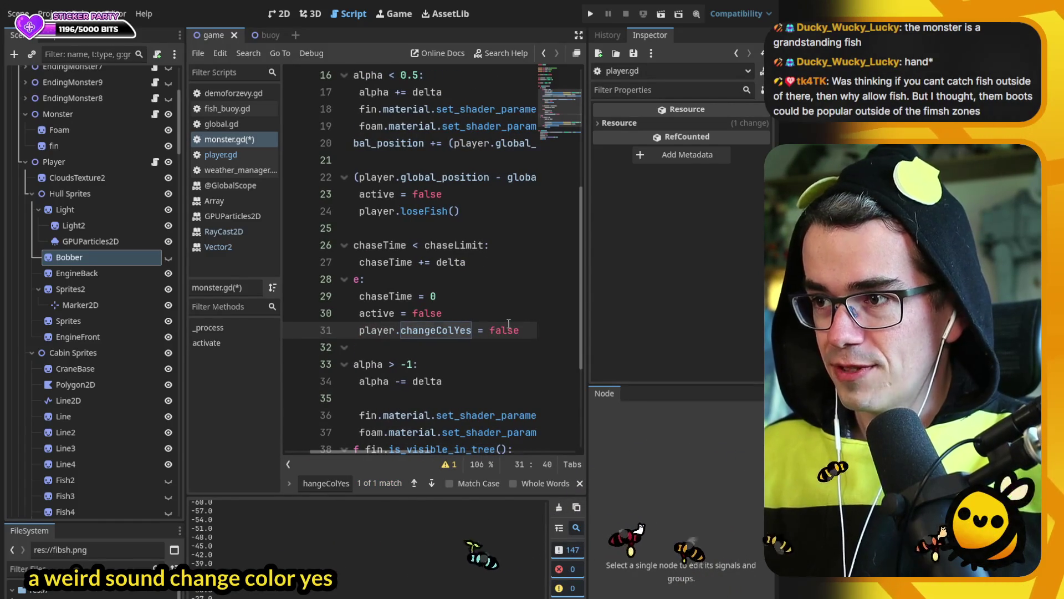
key(Return)
- Copy that line into a player.changeColTime reset line and save monster.gd
text(changeColTime)
key(Up)
key(ctrl+c)
key(Down)
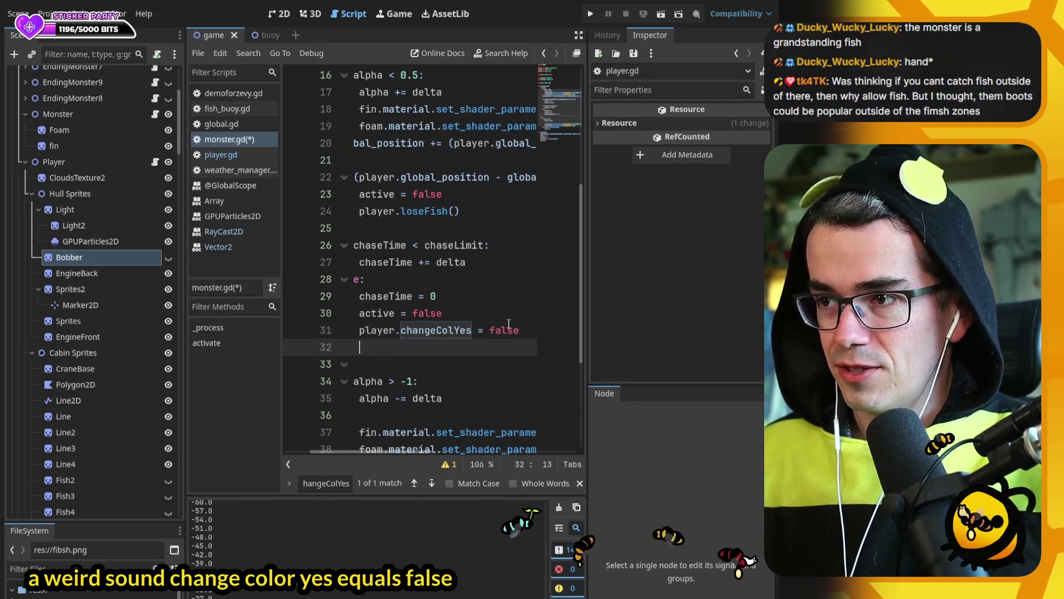
key(ctrl+v)
key(BackSpace)
key(BackSpace)
key(BackSpace)
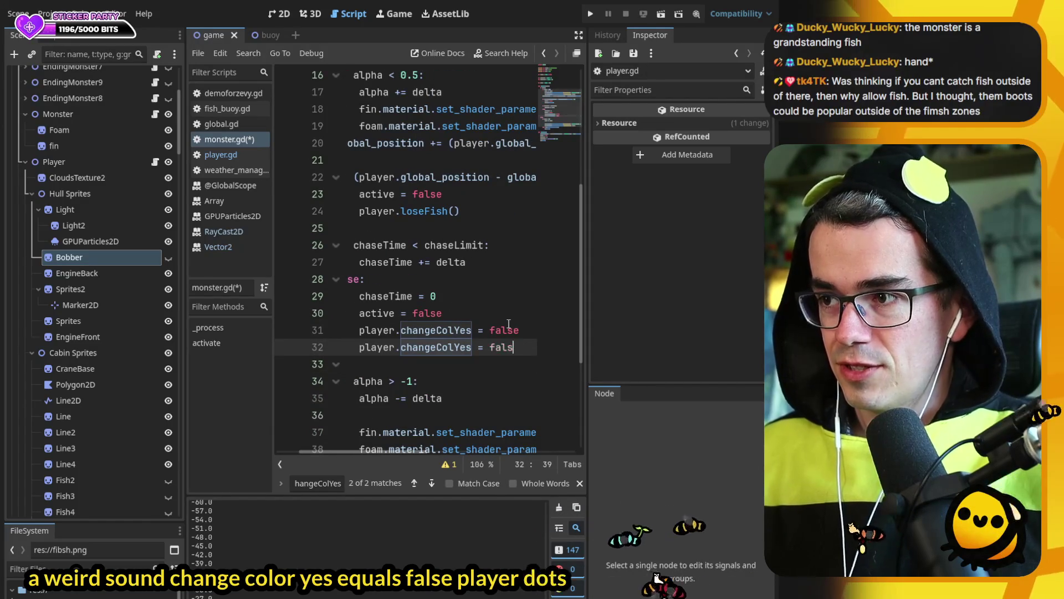
text(Time)
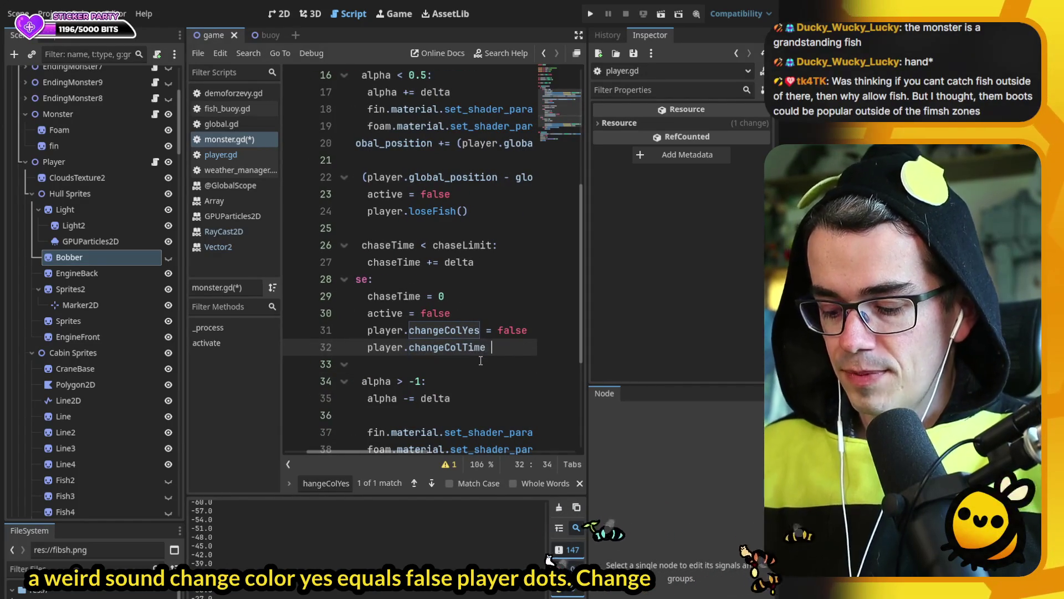
key(ctrl+s)
click(590, 14)
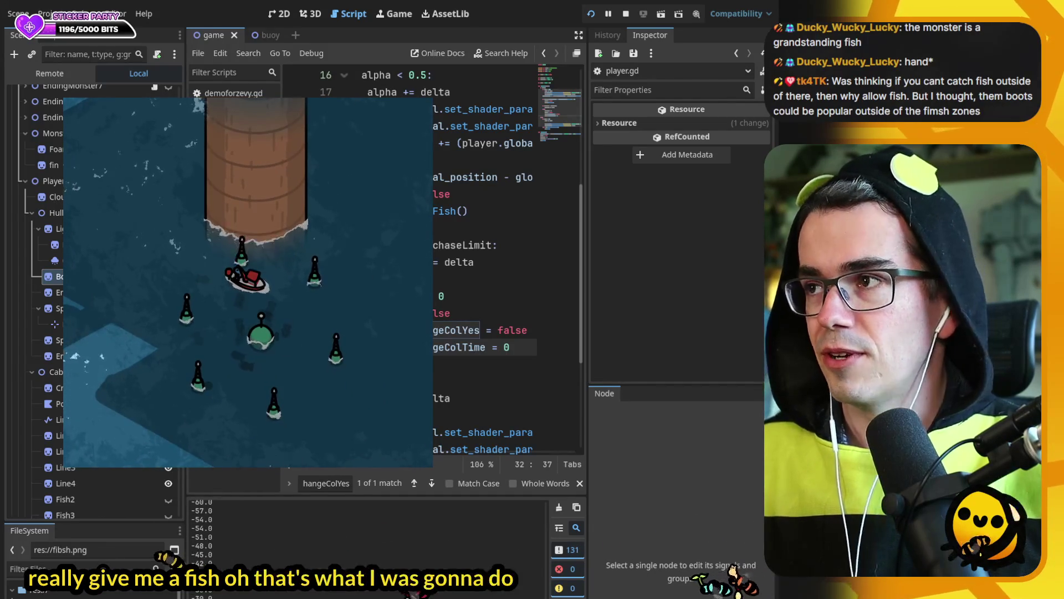
- Stop the test run and select caughtFish's five-second await timer line in player.gd
key(F8)
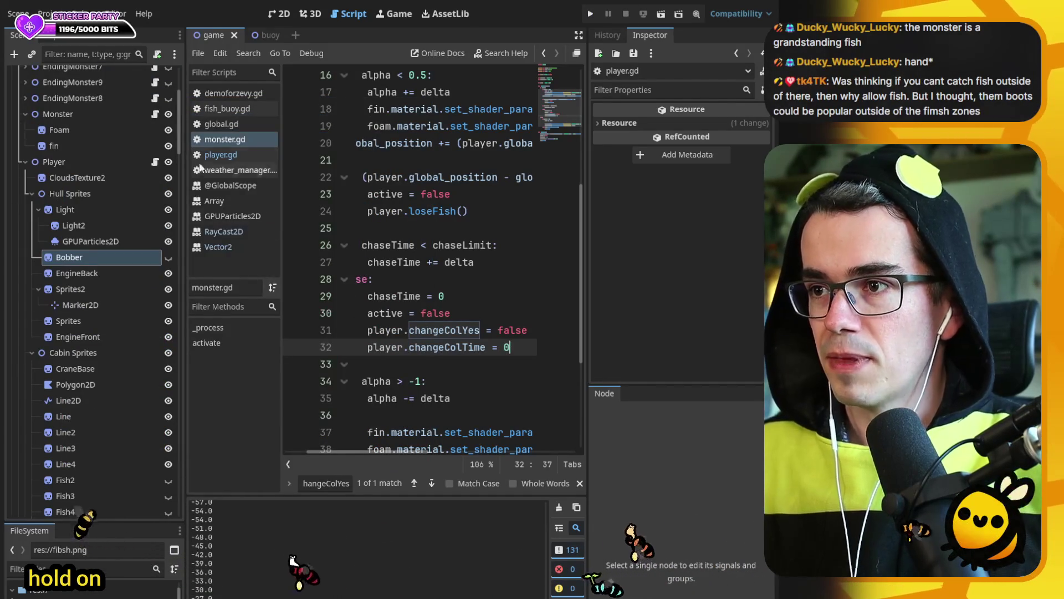
drag(349, 451, 327, 451)
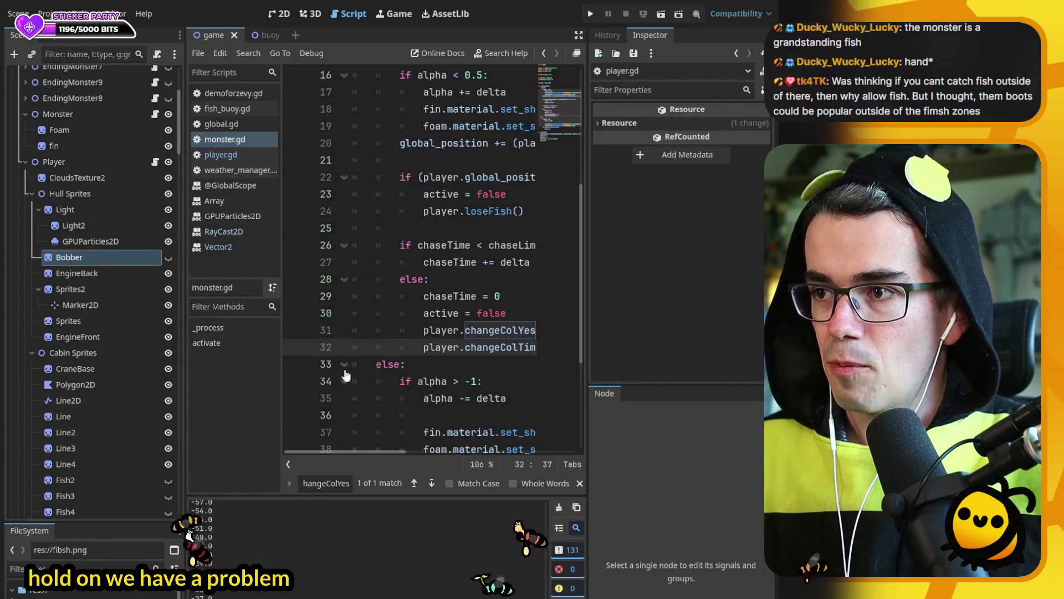
click(221, 155)
click(224, 389)
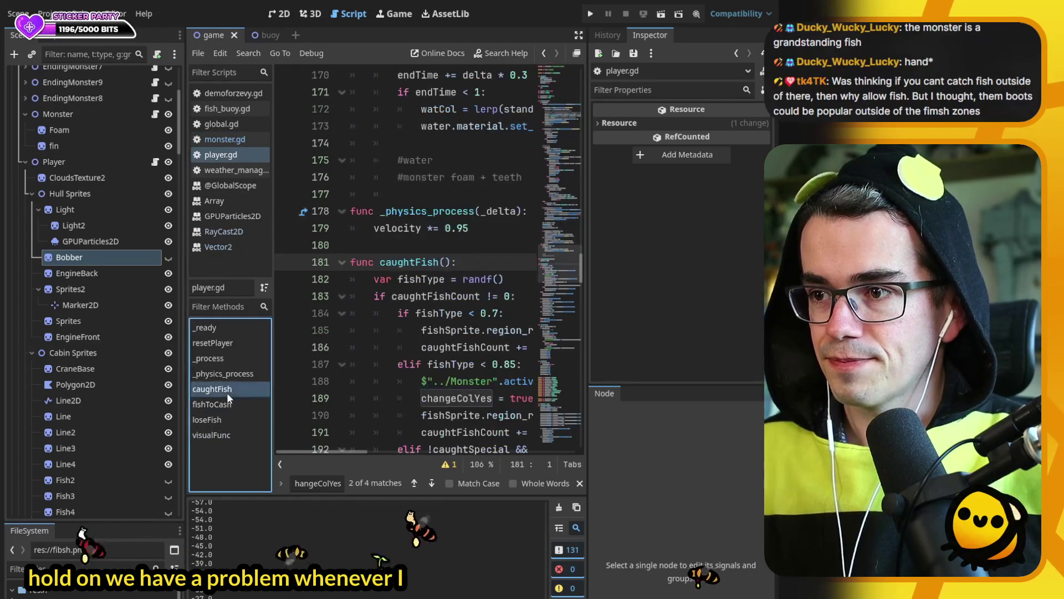
scroll(482, 284, down, 1)
scroll(449, 320, down, 10)
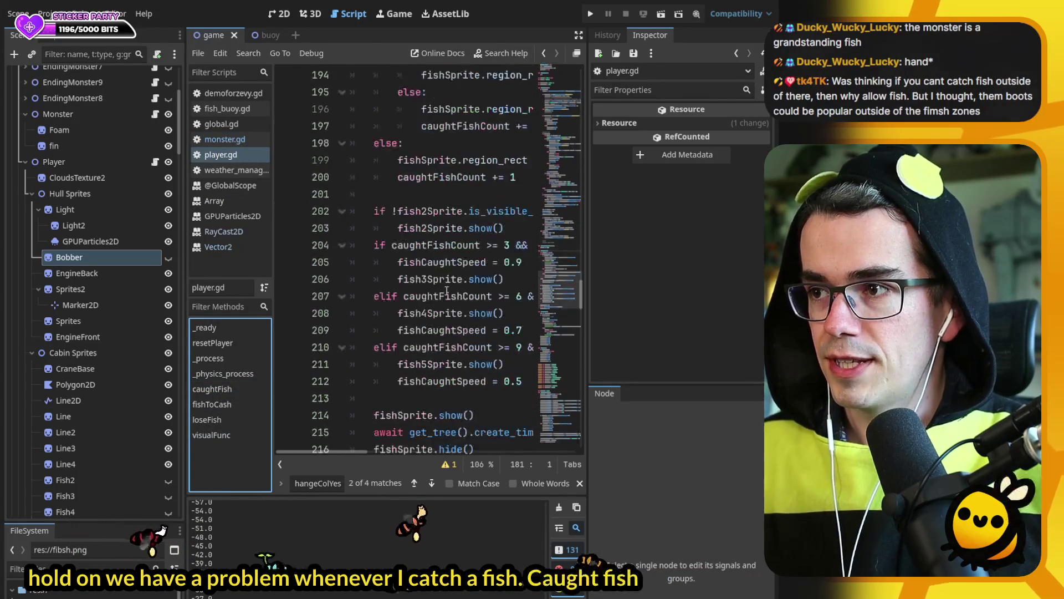
click(371, 279)
triple_click(371, 279)
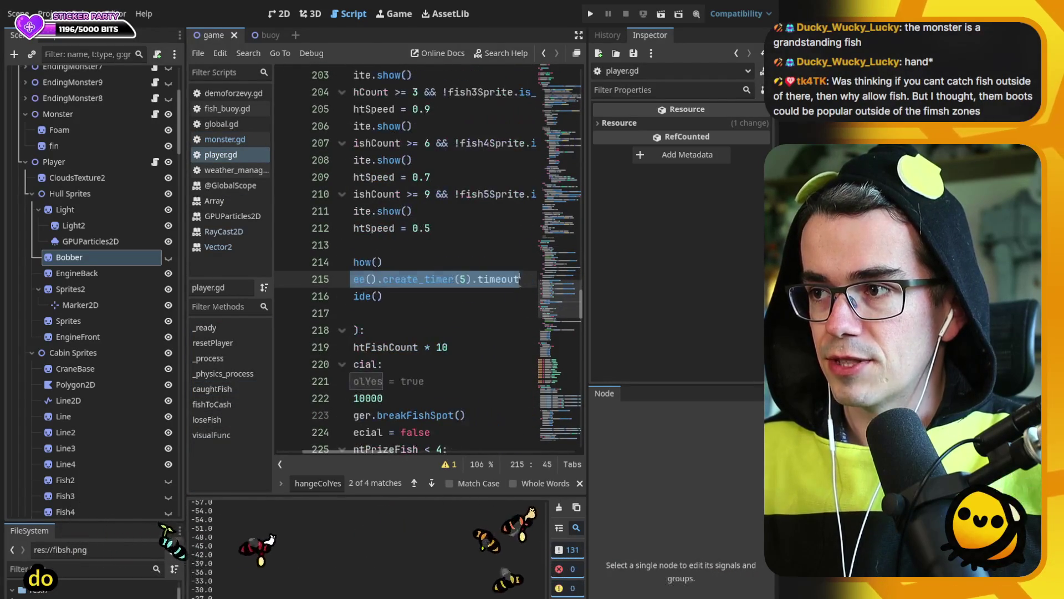
- Insert 'fishShowTime = 0' above the await line in caughtFish
click(375, 279)
key(shift+Right)
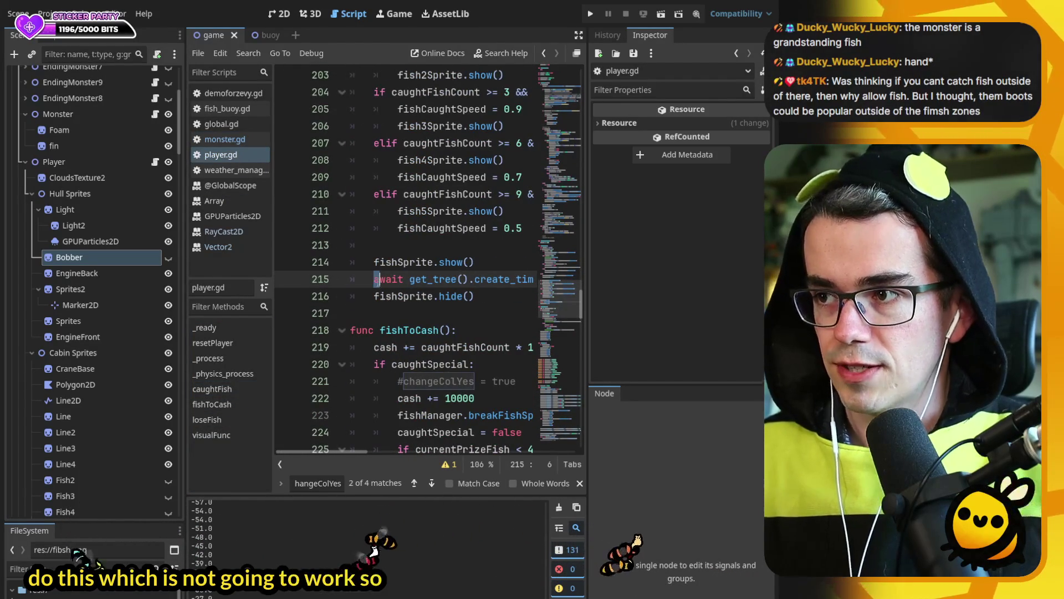
key(ctrl+shift+Return)
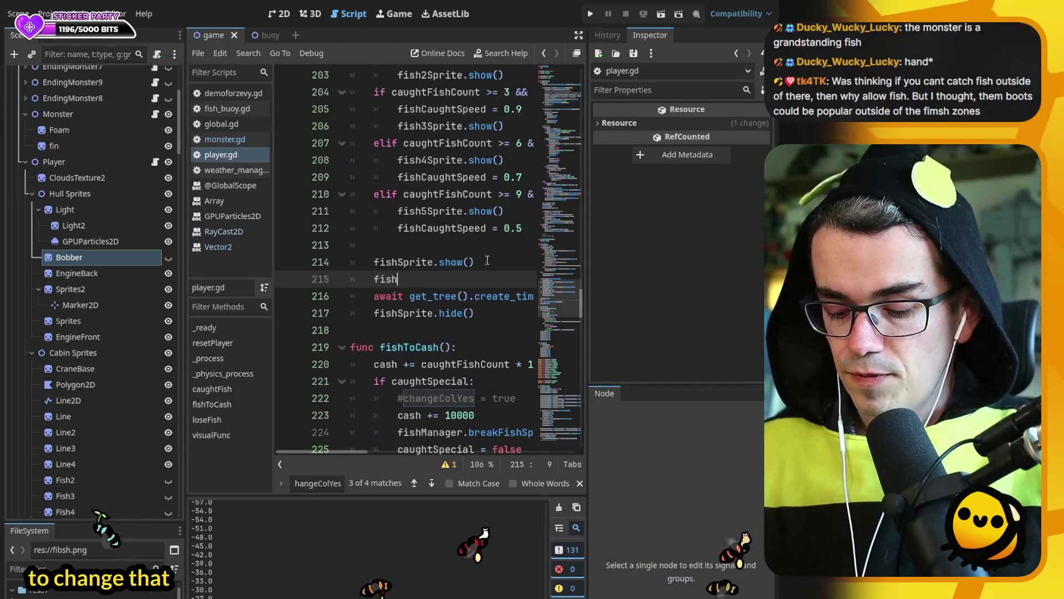
text(Shwo)
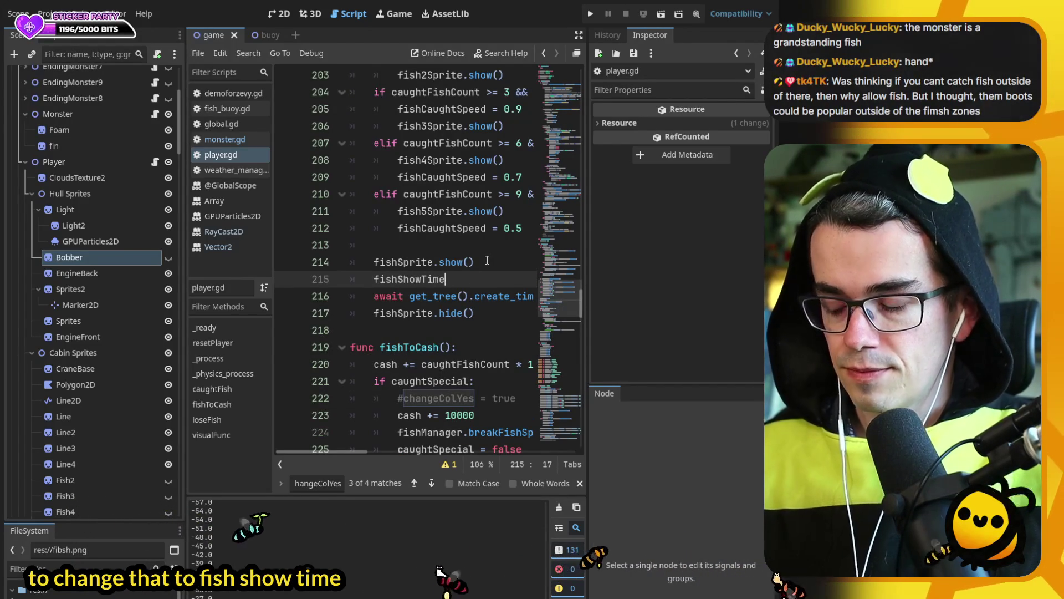
text(= 0)
double_click(429, 278)
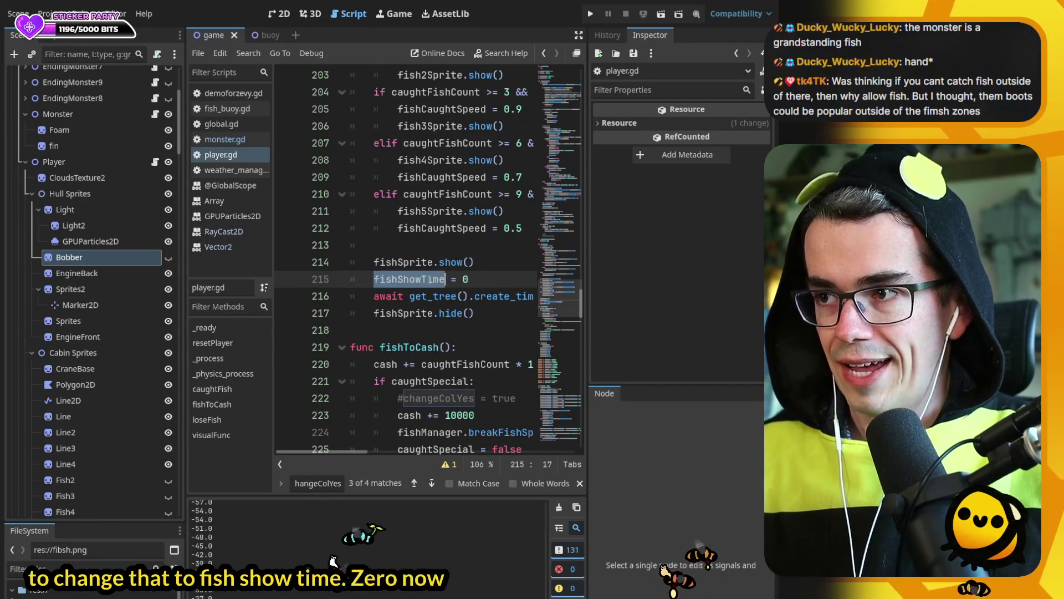
- Declare 'var fishShowTime : float = 0' and 'fishShowLimit : float = 5' at the top, then save
ctrl+click(418, 268)
click(413, 178)
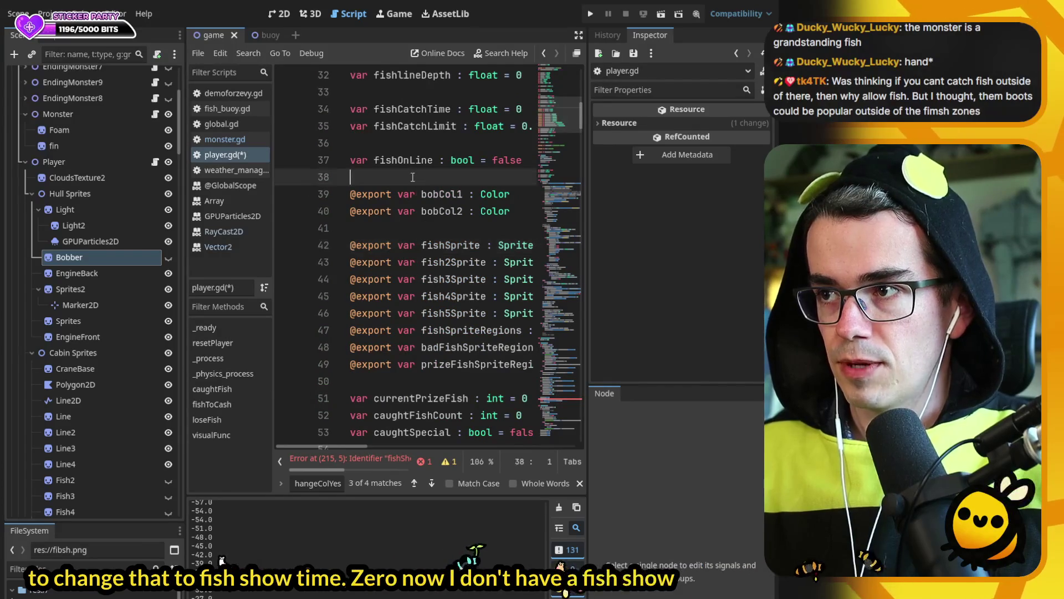
key(Return)
key(Return)
key(Up)
text(vas)
key(BackSpace)
text(r )
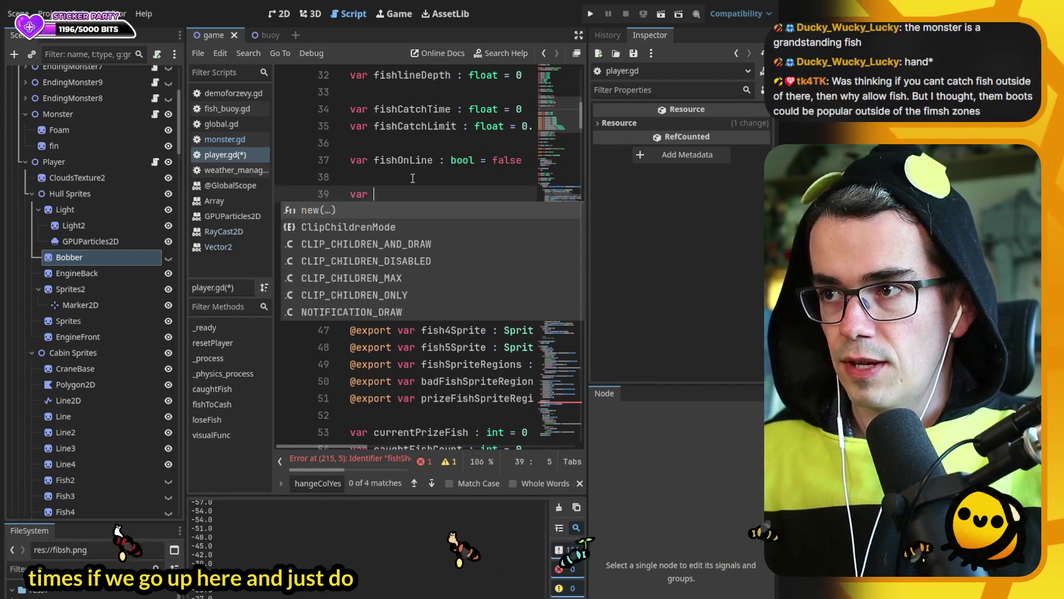
text(fishSTime : float)
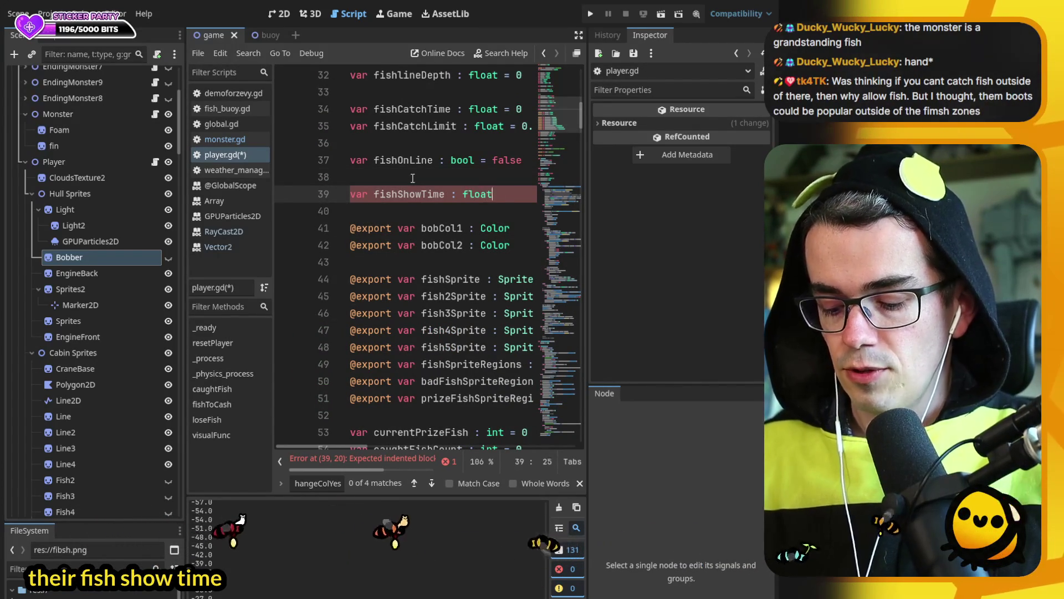
text(0)
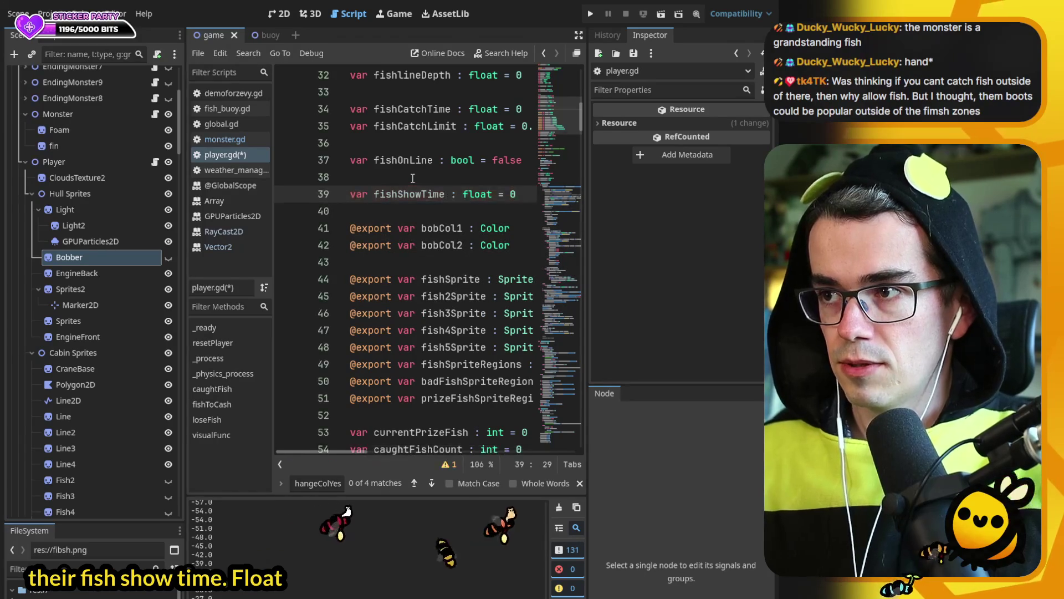
key(ctrl+shift+d)
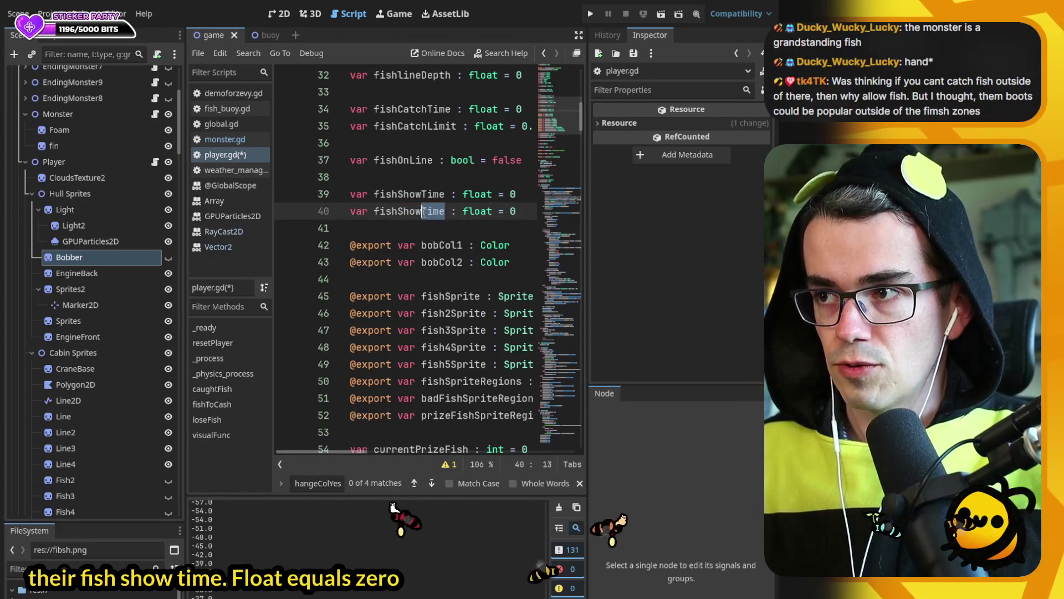
text(mit)
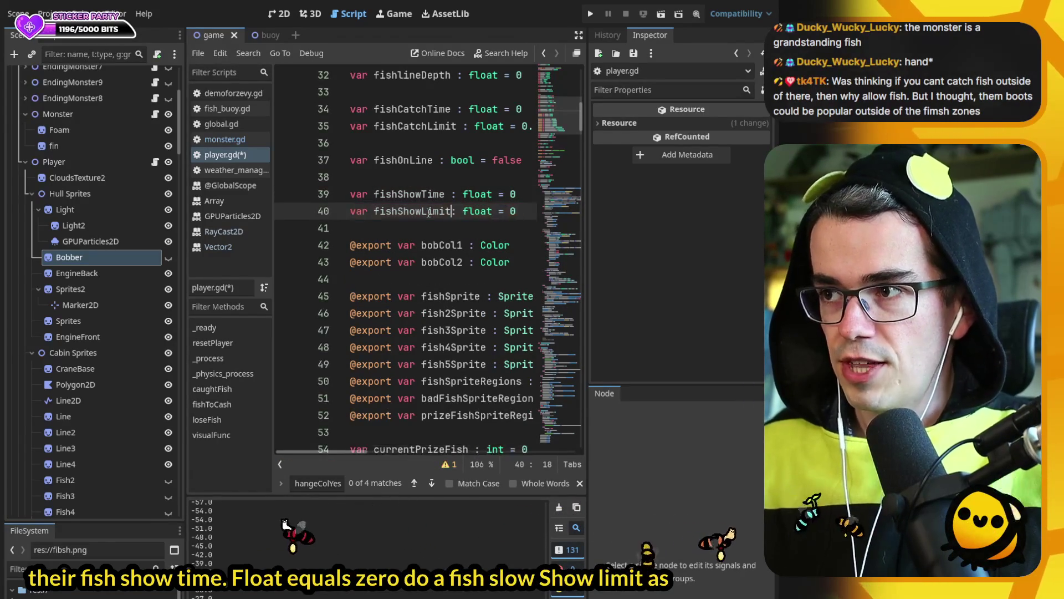
key(End)
key(ctrl+s)
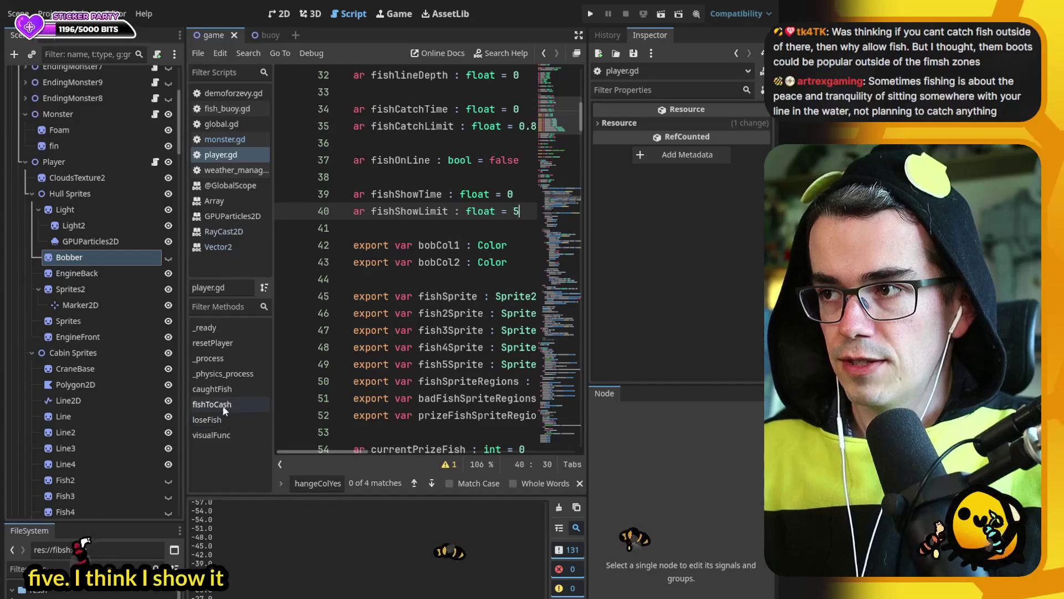
- Comment out caughtFish's timed await line and its fishSprite.hide() line with Ctrl+K
click(228, 390)
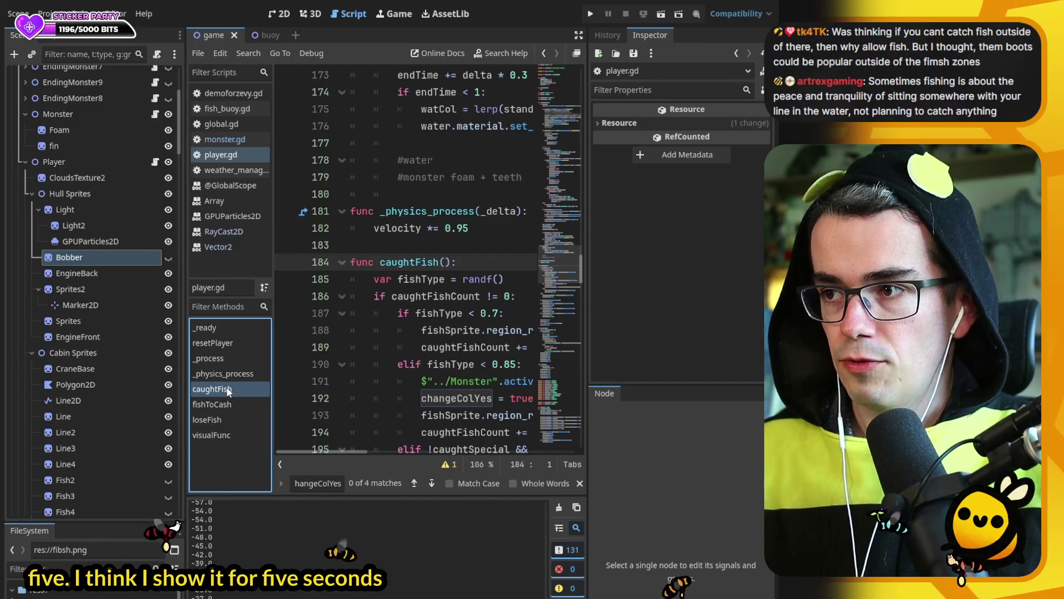
scroll(473, 233, down, 12)
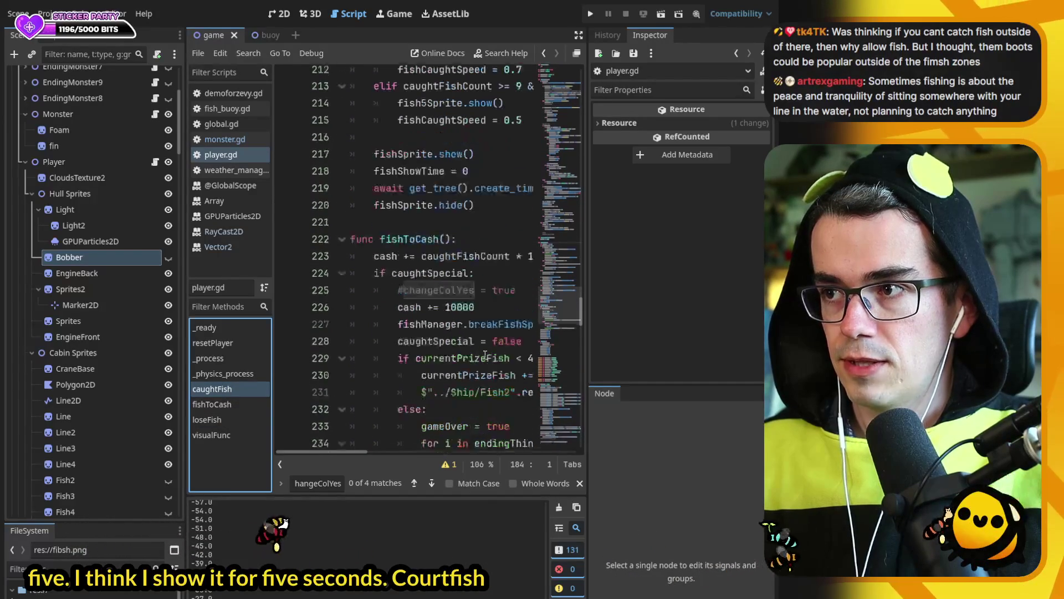
click(372, 245)
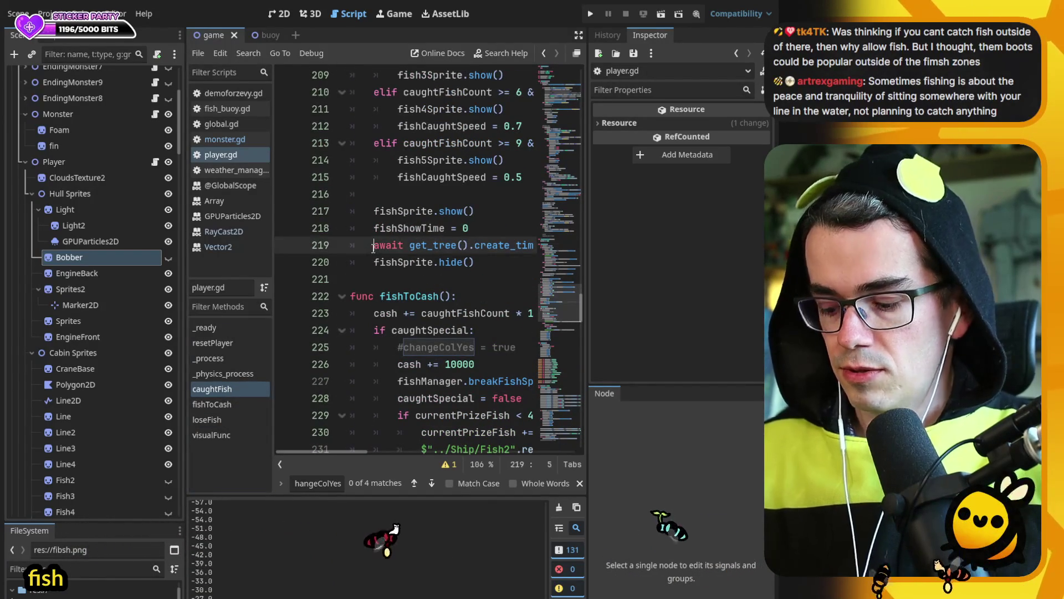
key(ctrl+k)
click(371, 262)
key(ctrl+k)
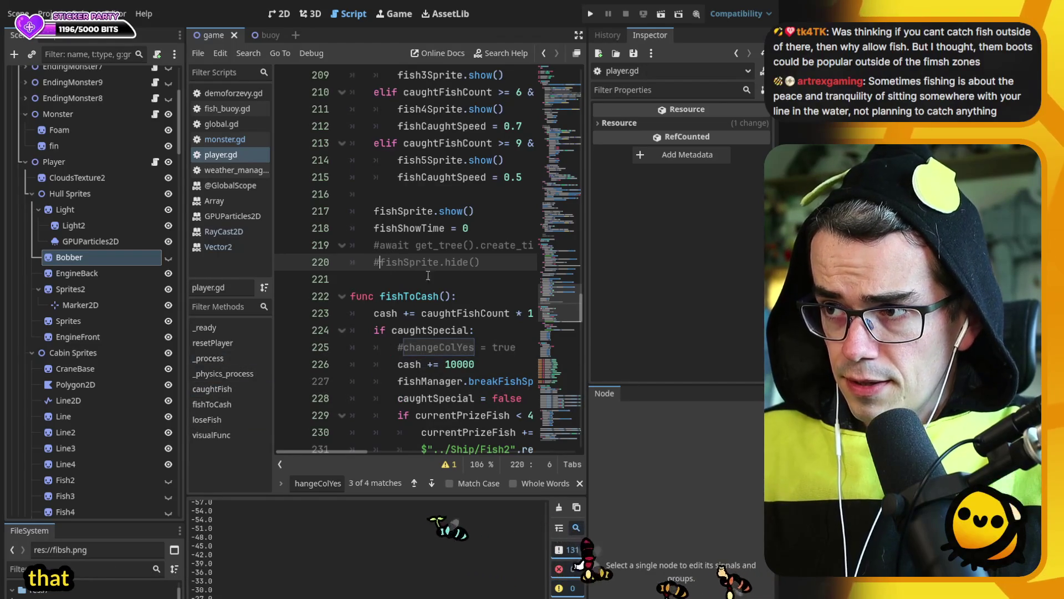
click(208, 357)
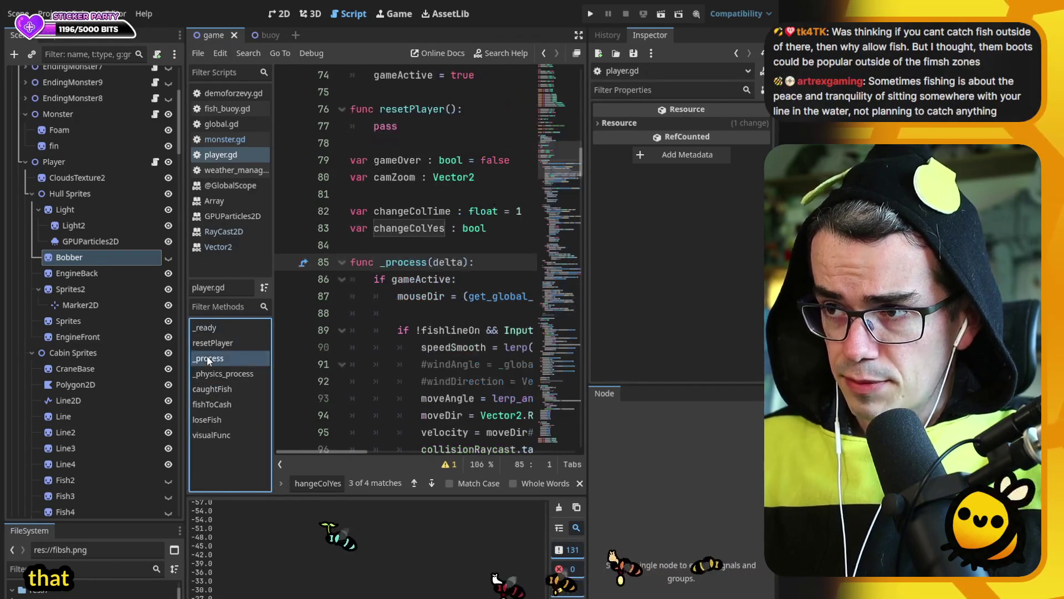
- Fold the fishing blocks and nest fishSprite.hide() under a new if on line 150
scroll(441, 349, down, 15)
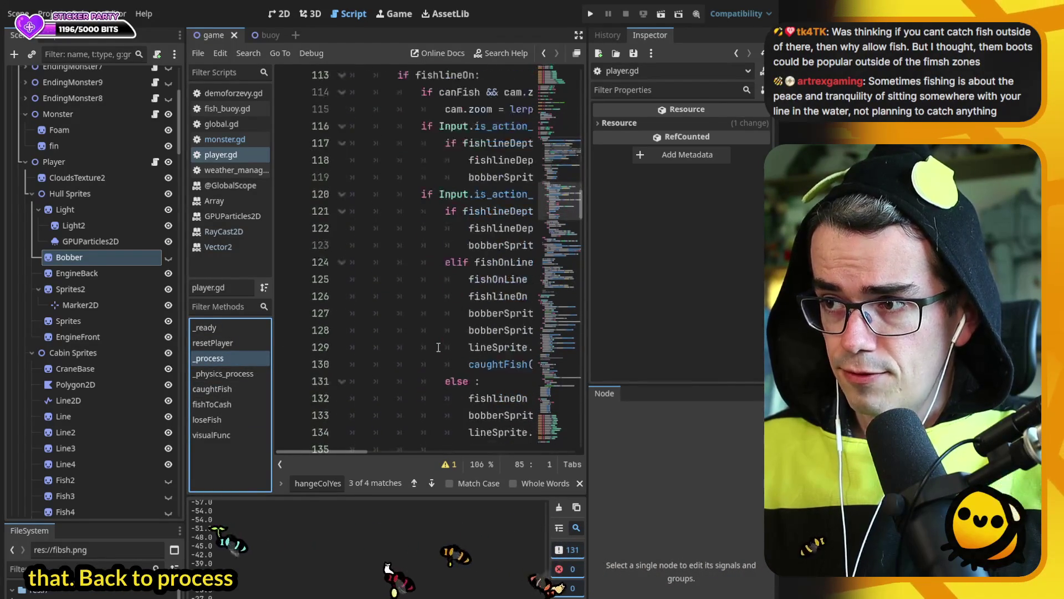
scroll(440, 346, down, 3)
scroll(339, 287, up, 10)
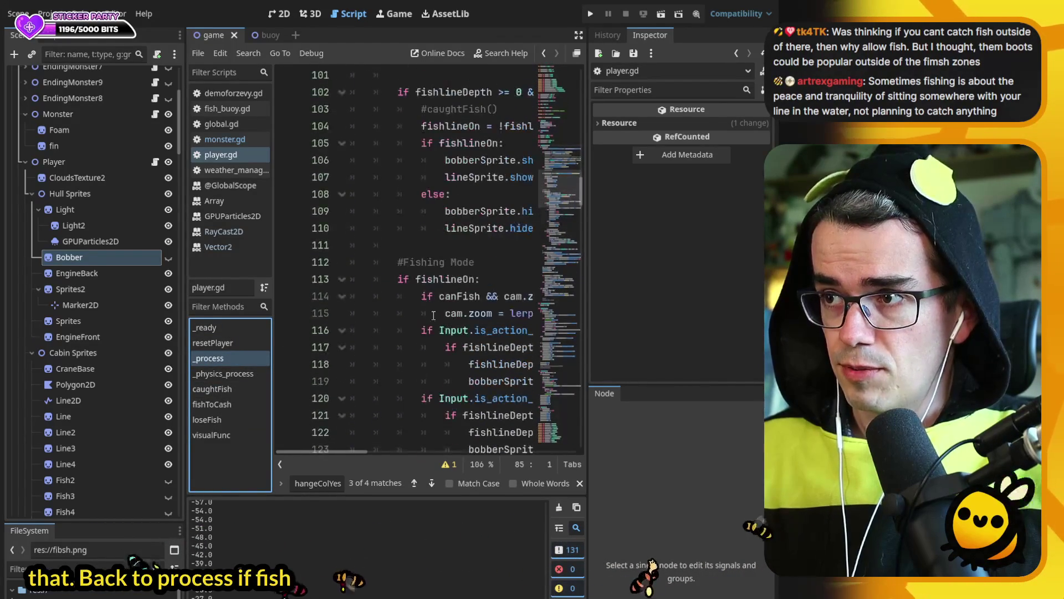
click(341, 280)
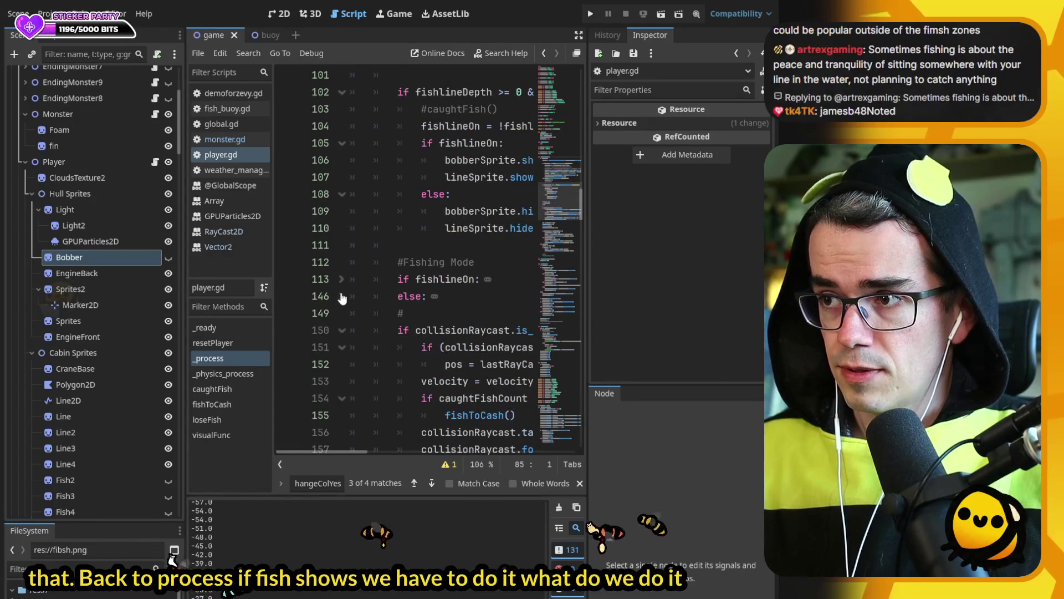
click(342, 296)
click(443, 316)
key(Return)
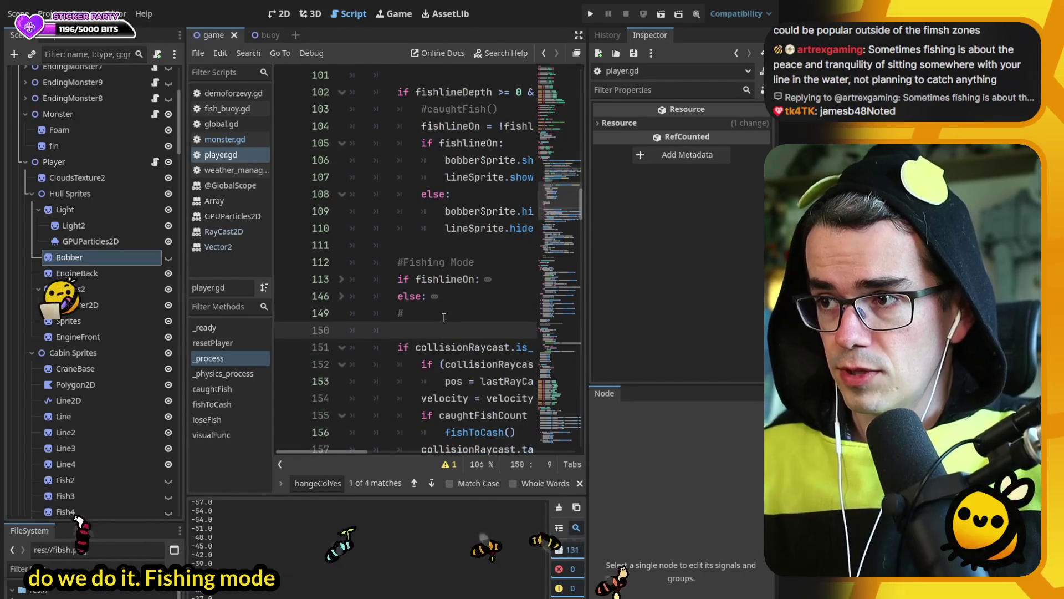
key(Return)
key(Up)
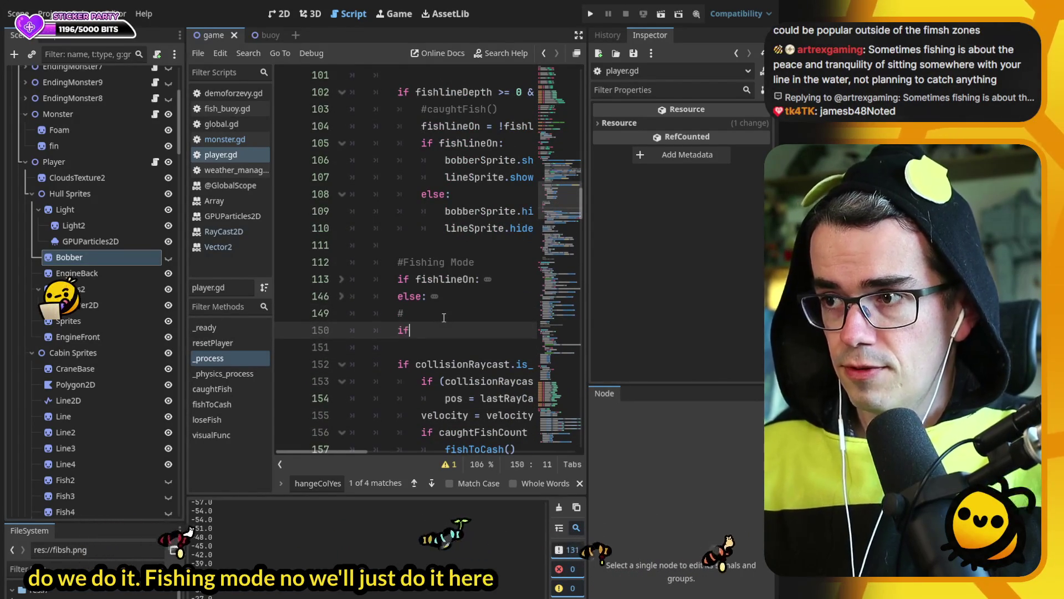
text(if fi)
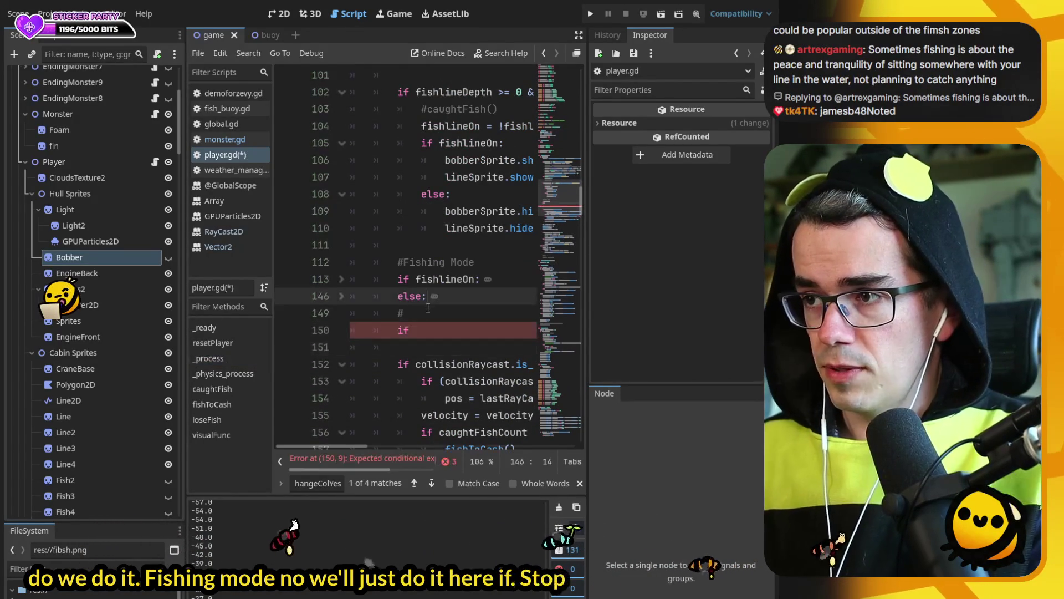
text(shSprite.hide())
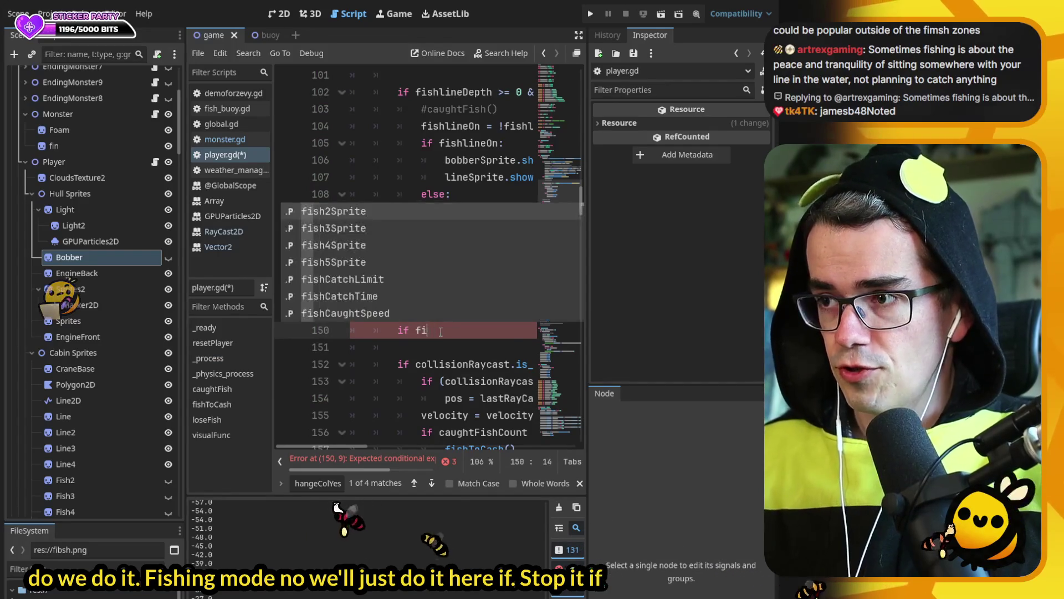
key(Escape)
key(ctrl+BackSpace)
key(ctrl+BackSpace)
key(ctrl+BackSpace)
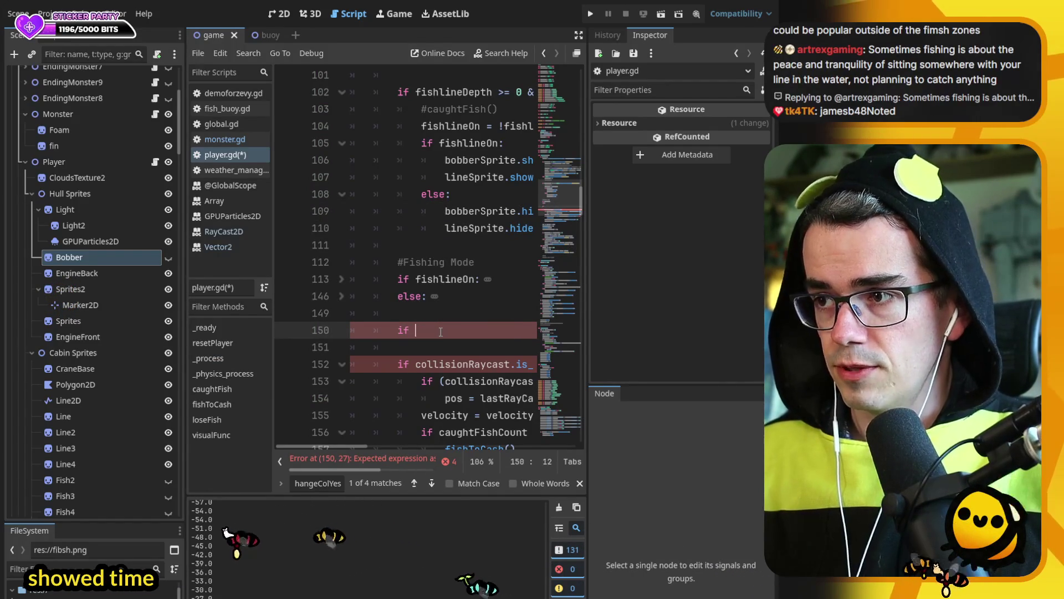
key(Return)
key(Tab)
- Make the condition 'fishShowTime < fishShowLimit' with 'fishShowTime += delta' inside it
key(Up)
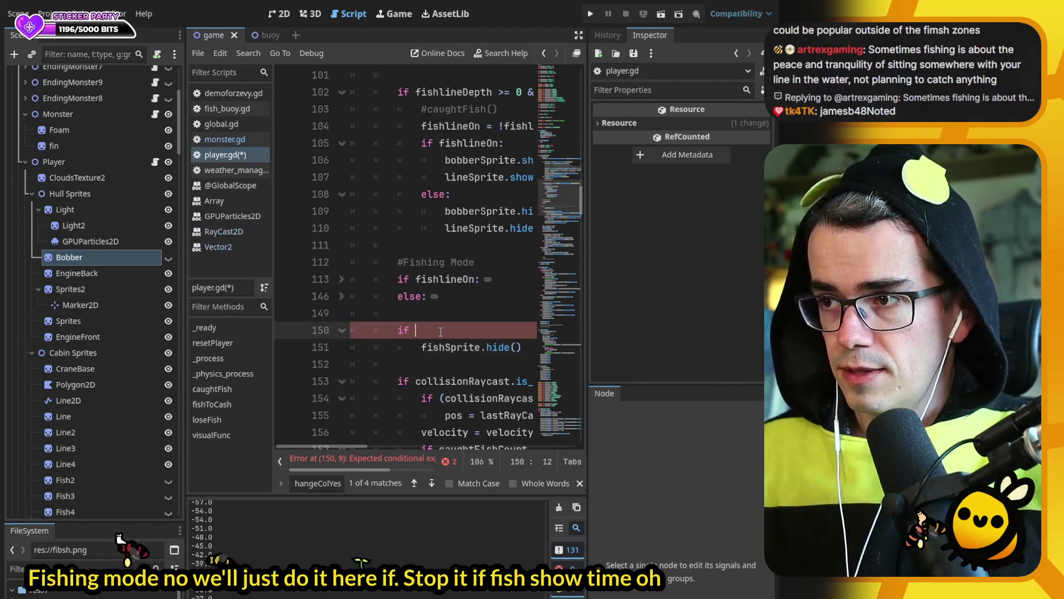
key(BackSpace)
key(BackSpace)
key(BackSpace)
text(sh)
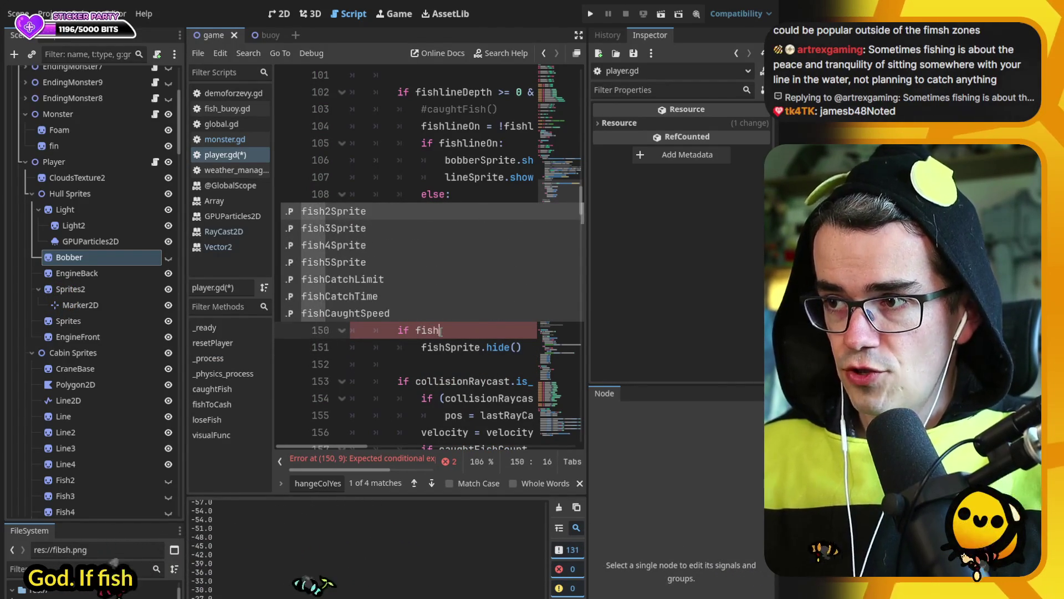
text(Sh)
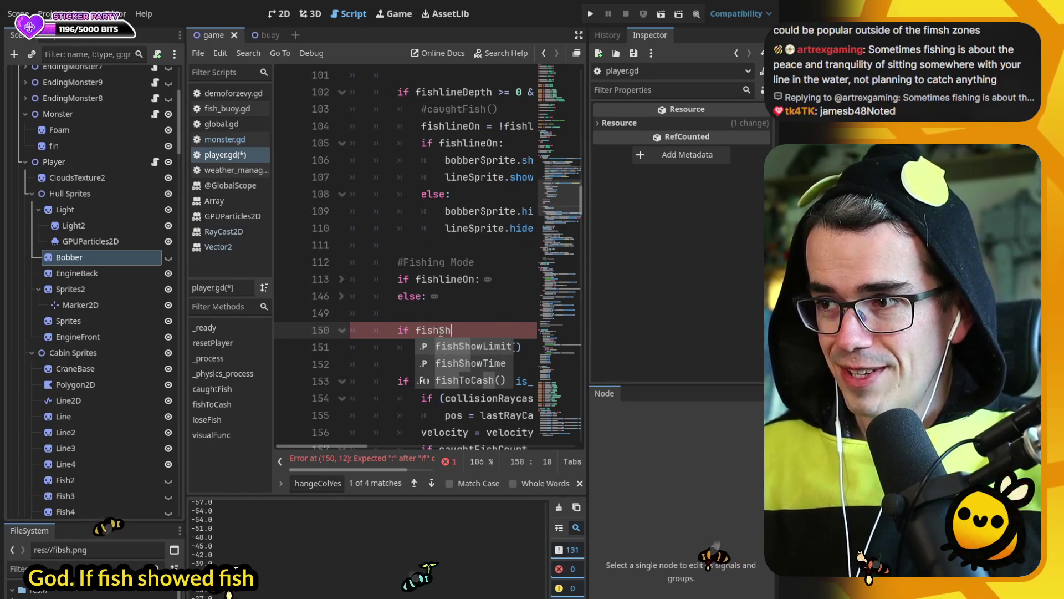
key(Down)
key(Return)
key(BackSpace)
text(is)
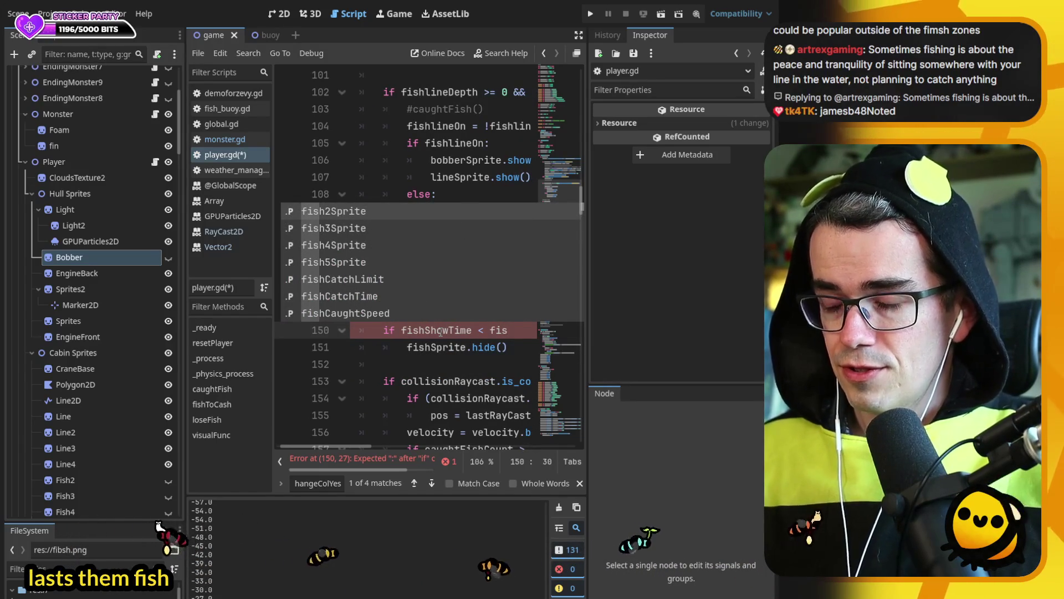
text(hsh)
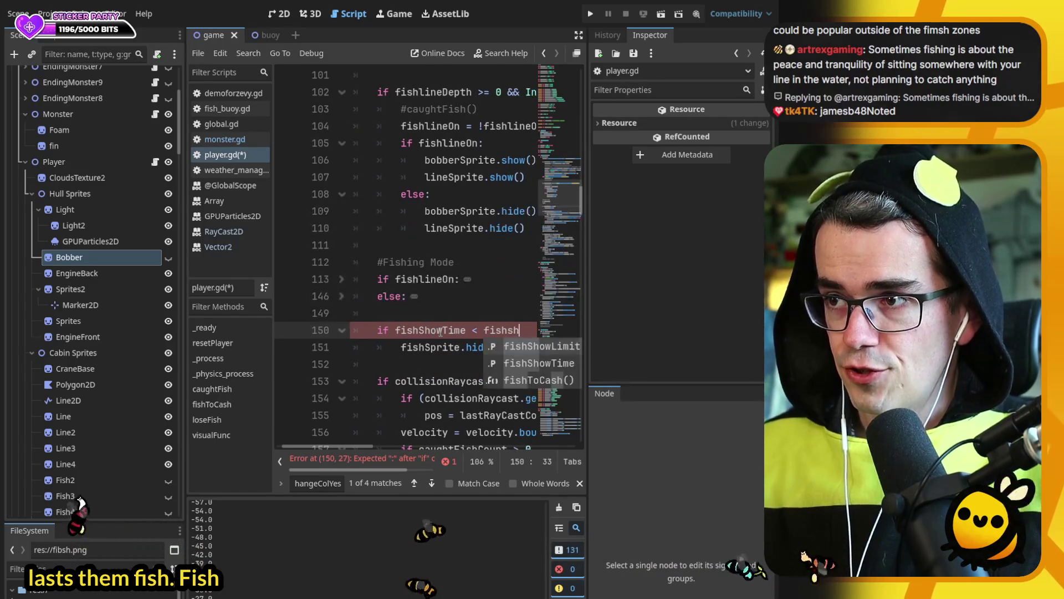
key(Return)
text(:)
key(Return)
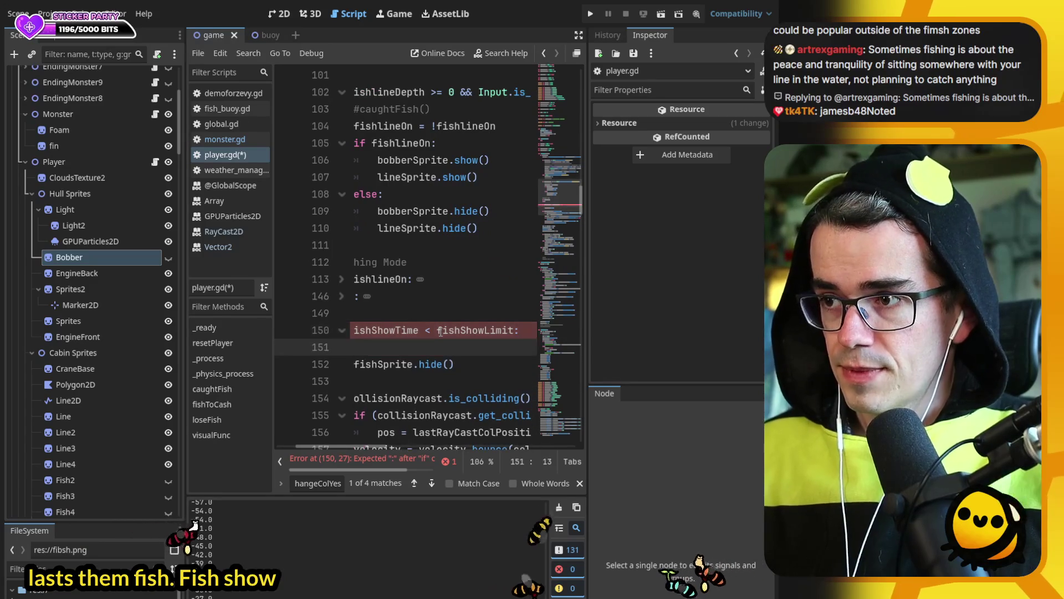
text(fishShowT)
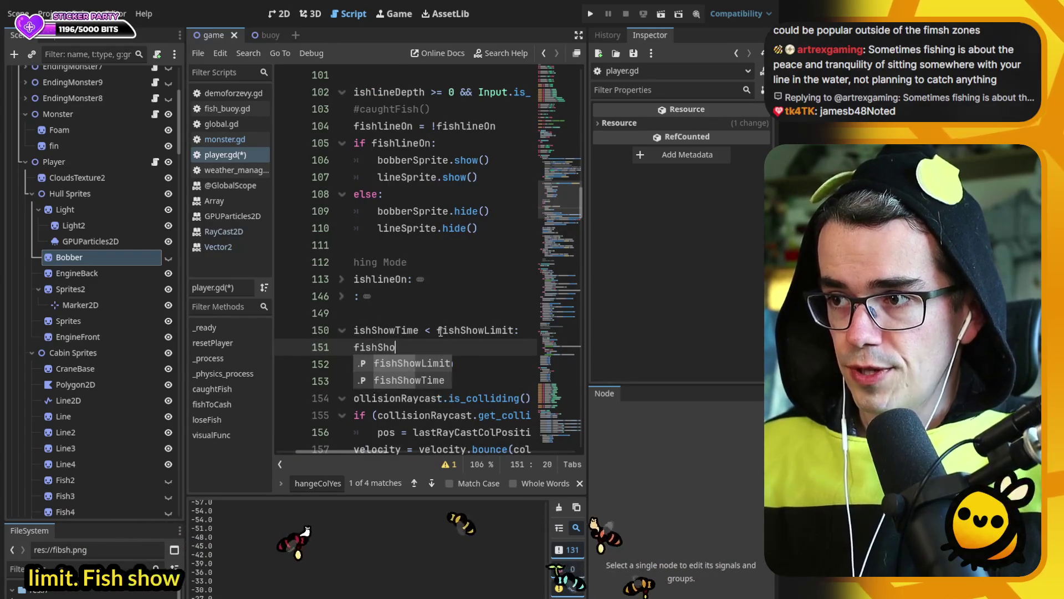
key(Return)
text(+= delta)
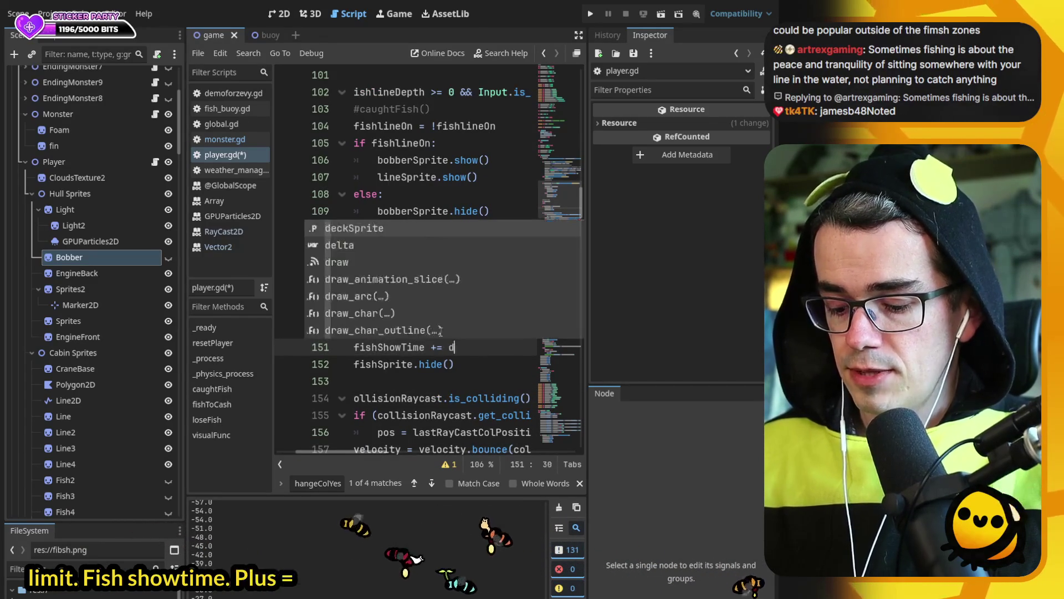
- Add an 'elif fishSprite.is_visible_in_tree():' branch holding the hide call, and save player.gd
key(Return)
key(BackSpace)
text(el)
key(Return)
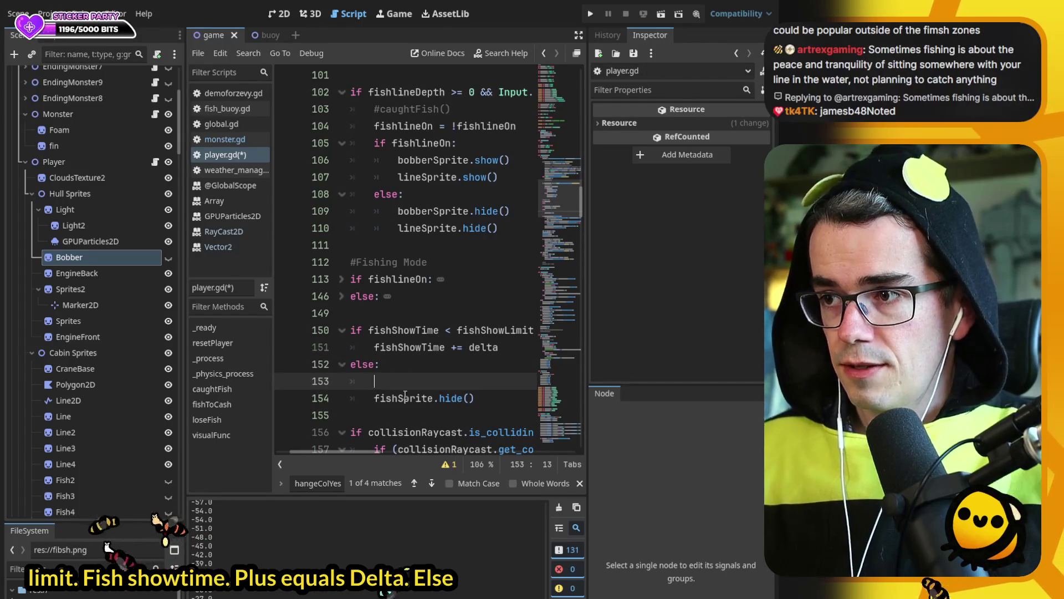
key(BackSpace)
key(BackSpace)
key(BackSpace)
click(373, 364)
text(if fish)
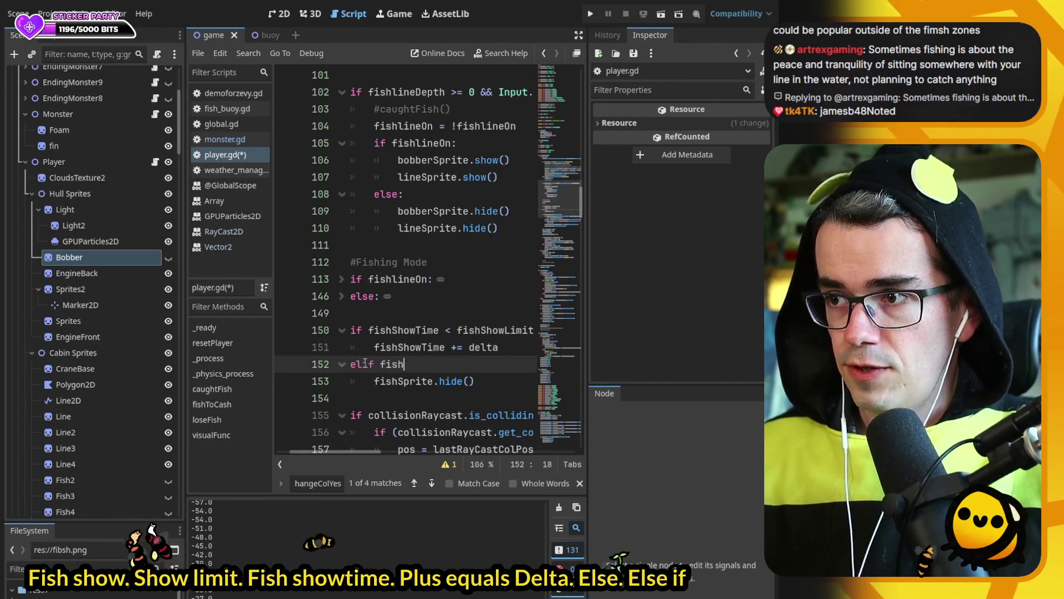
text(Sprite.isvis)
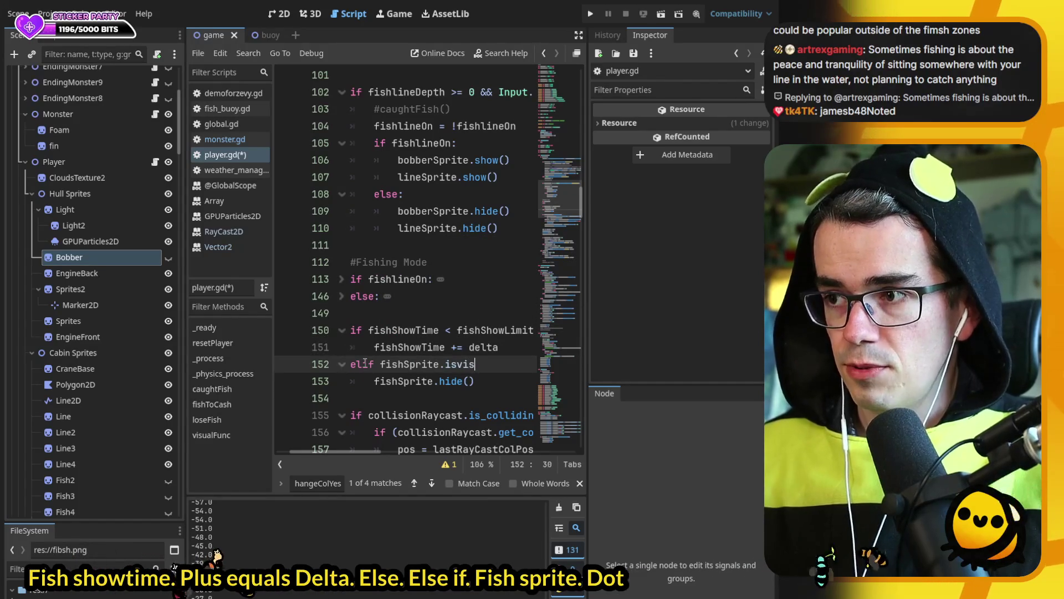
key(Return)
text(:)
key(Down)
key(ctrl+s)
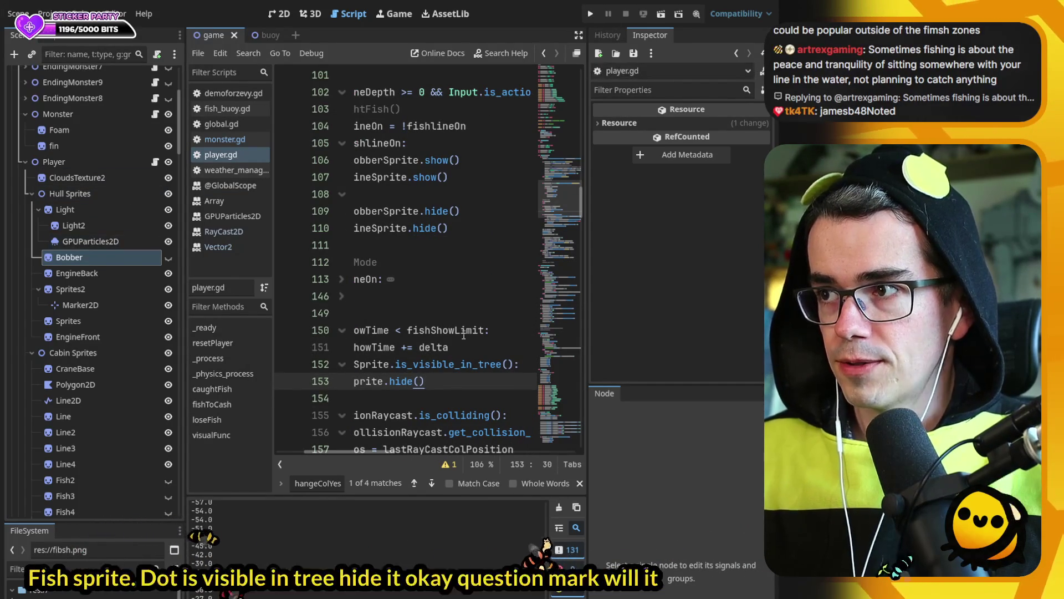
drag(352, 455, 323, 454)
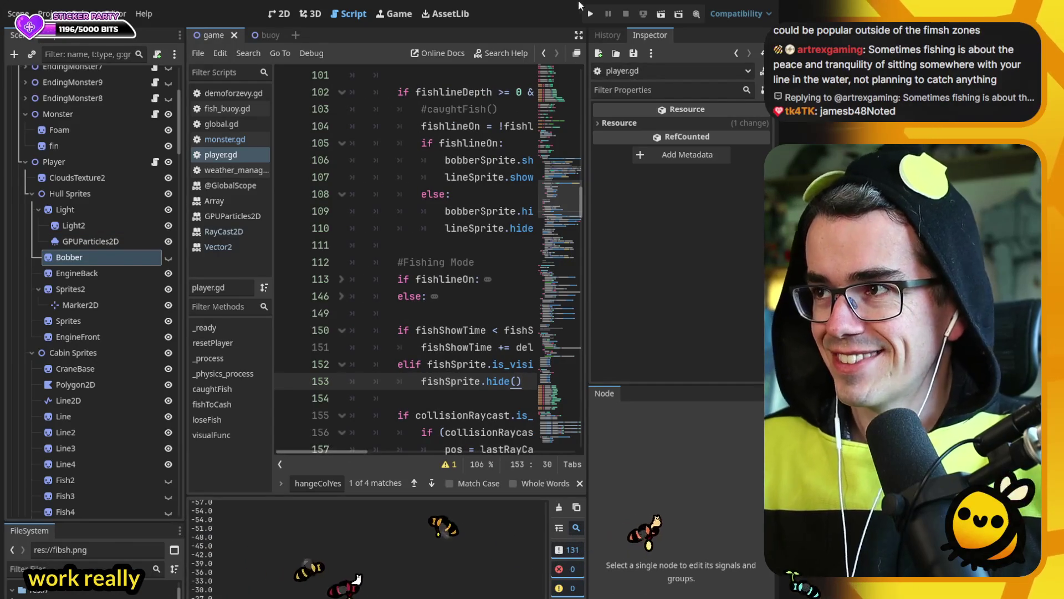
click(591, 14)
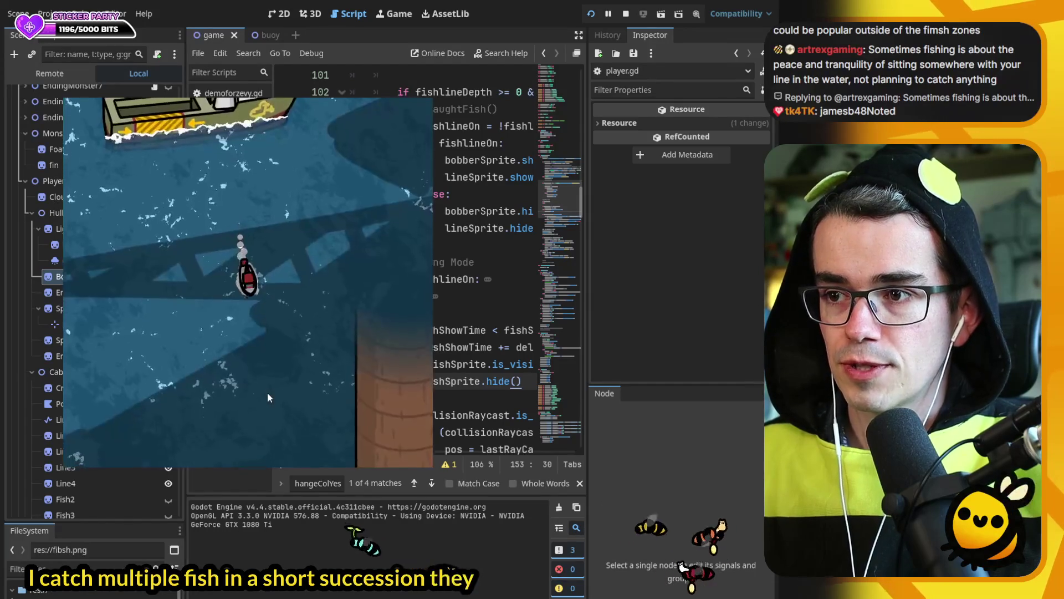
- Sail the boat upward with W toward the fishing buoys
key(w)
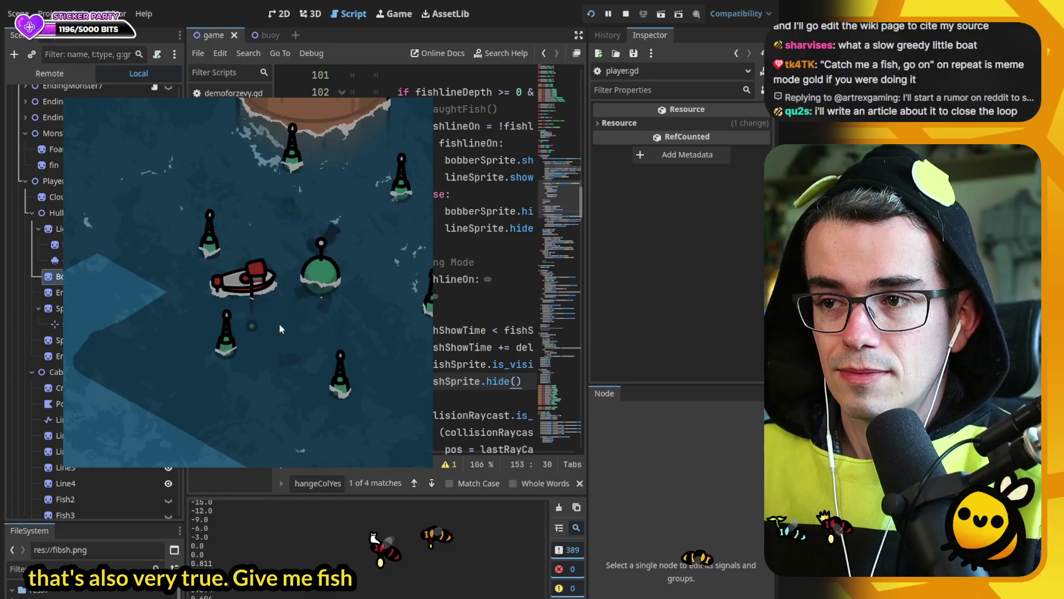
- Cast the line near the buoys and wait for a fish to be caught
click(244, 327)
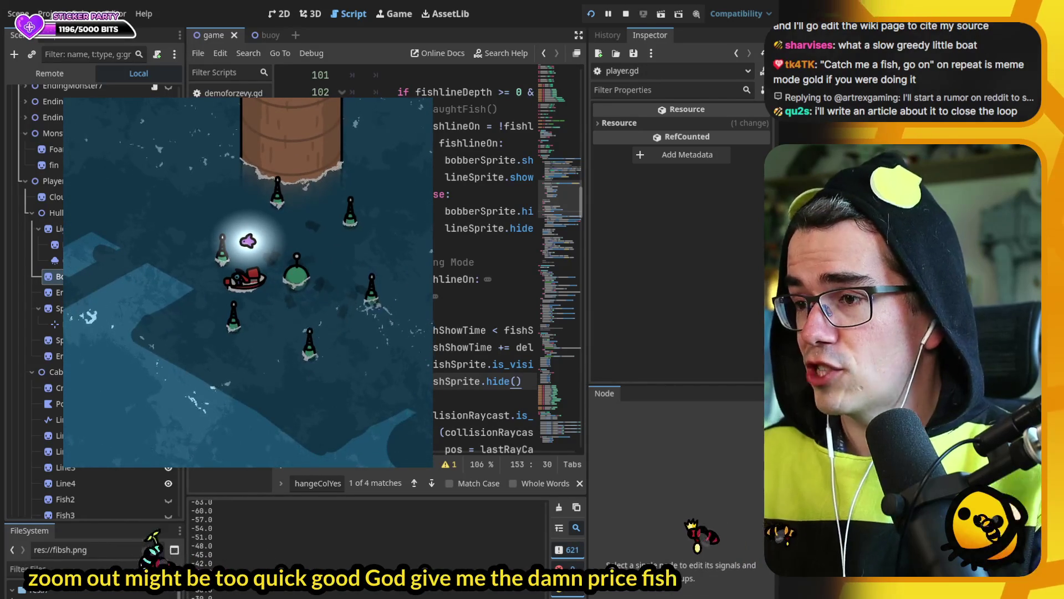
scroll(482, 266, down, 20)
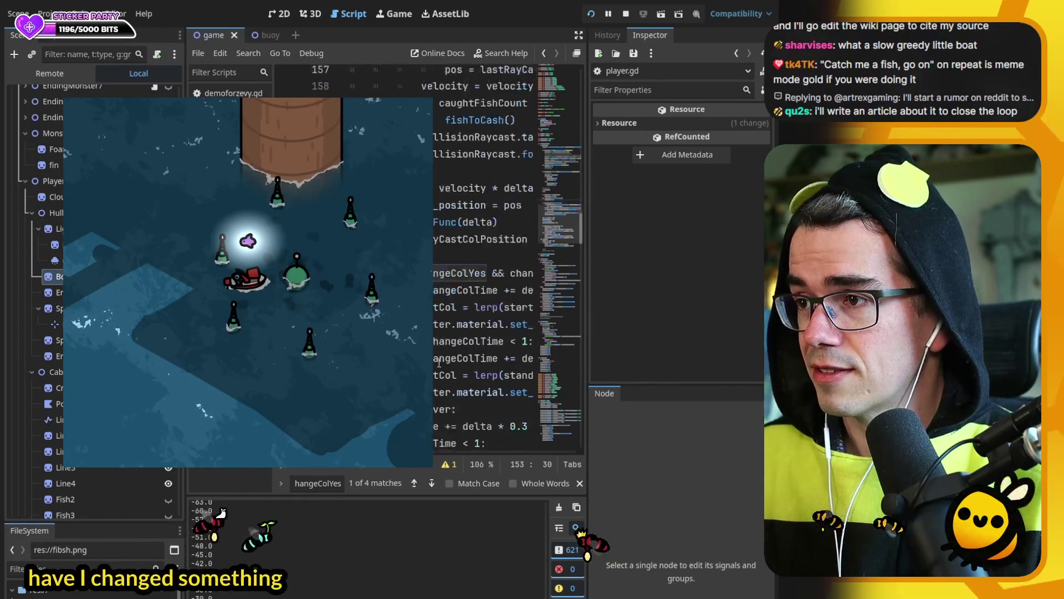
- Cast the line again, then switch to the fish buoy script and scroll through it
click(277, 305)
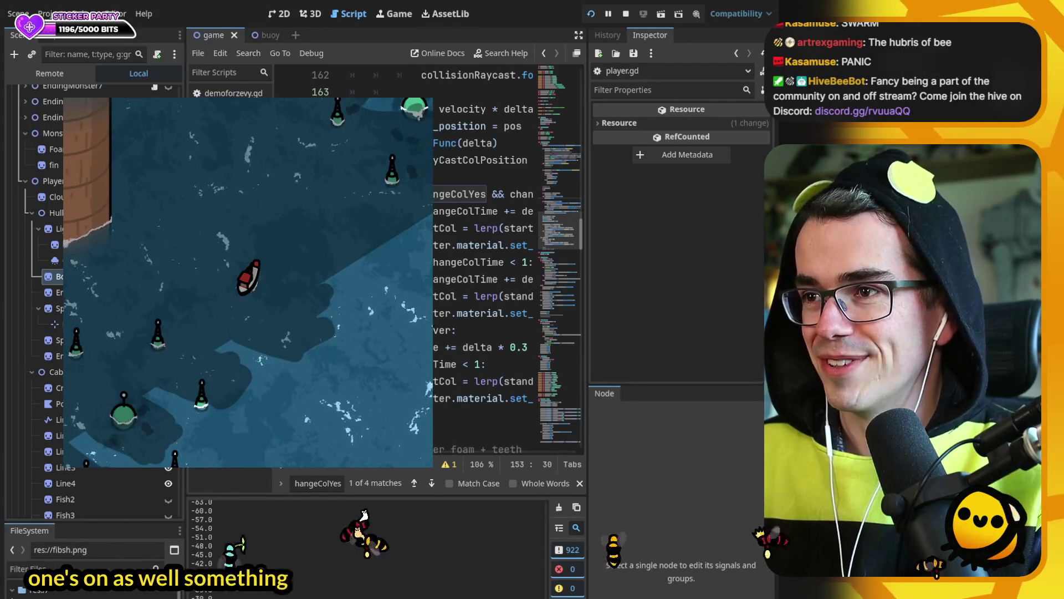
scroll(483, 266, down, 7)
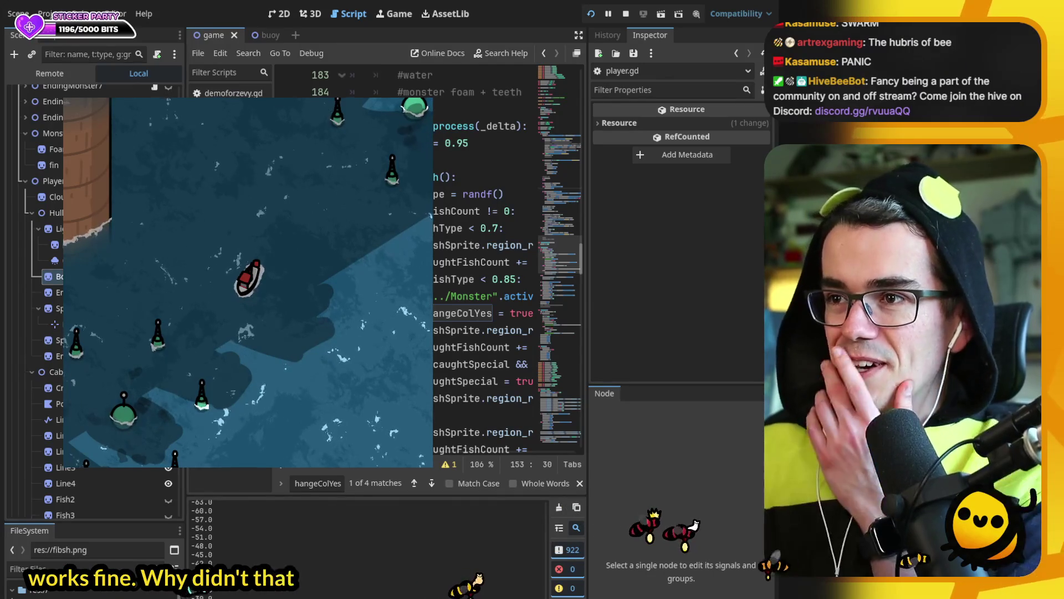
click(515, 431)
scroll(485, 258, down, 2)
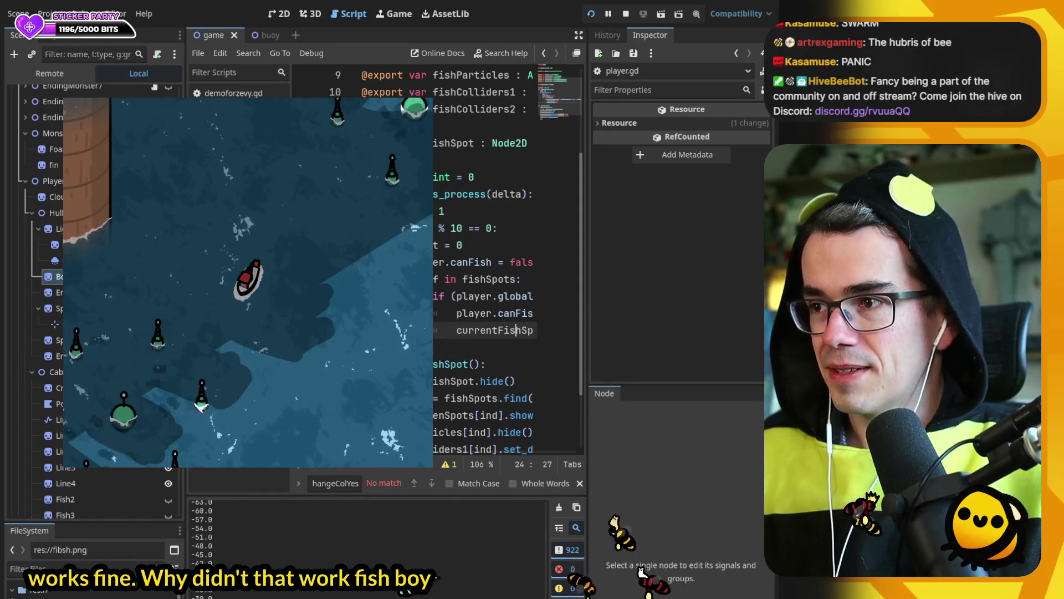
- Hide the scripts list and scroll fish_buoy.gd to read the breakFishSpot() code at full width
key(ctrl+backslash)
scroll(485, 258, down, 2)
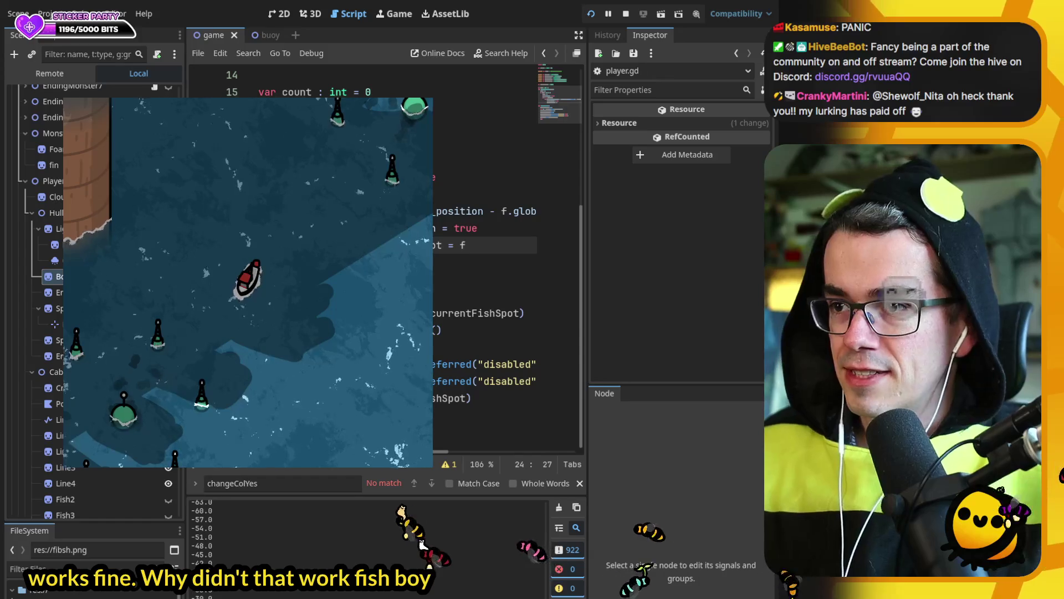
key(Down)
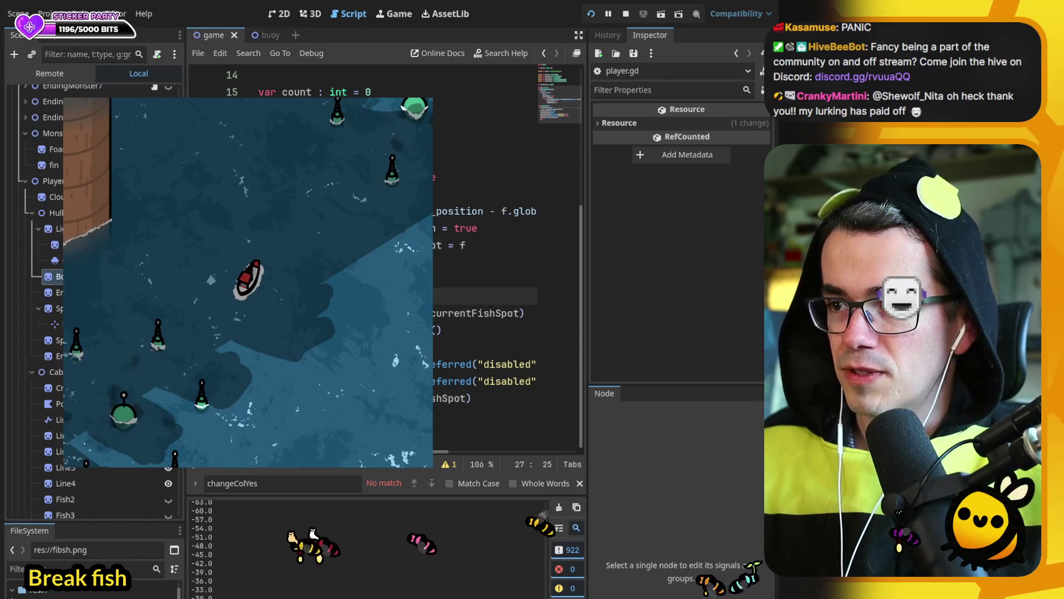
key(Down)
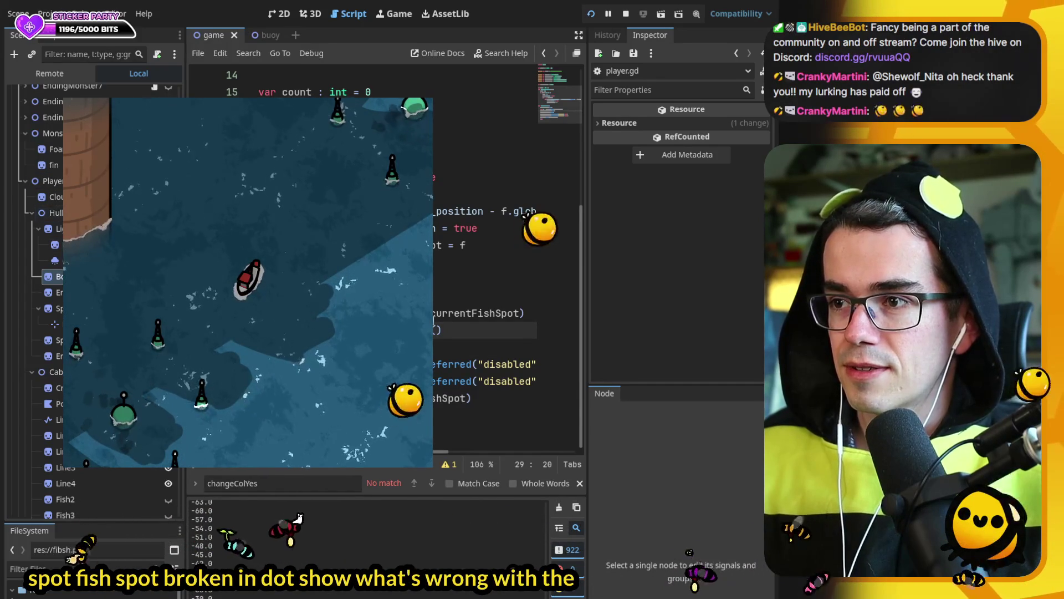
scroll(499, 277, up, 2)
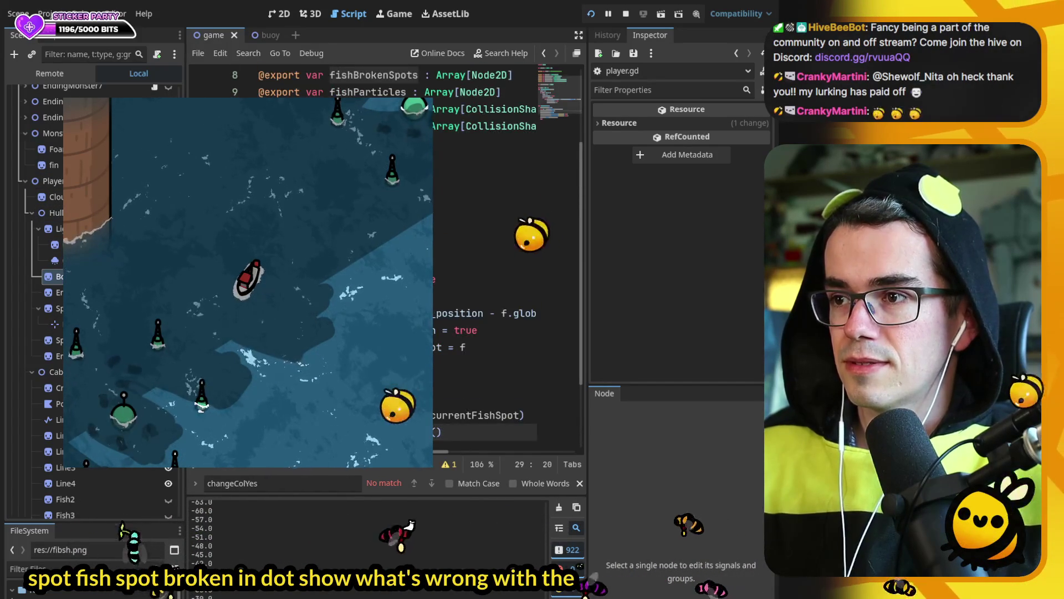
scroll(498, 277, down, 1)
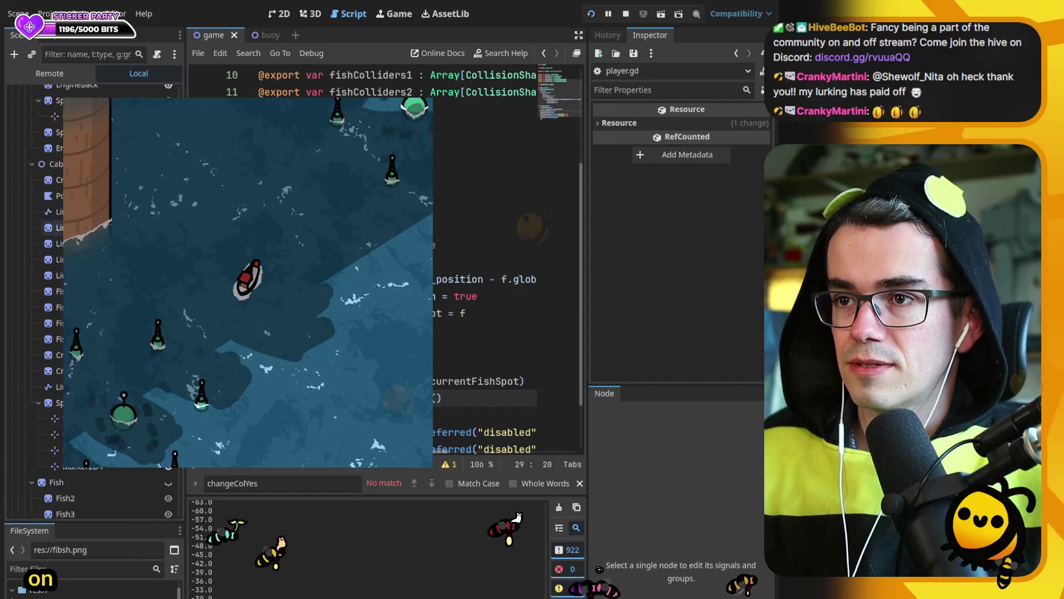
scroll(95, 299, down, 5)
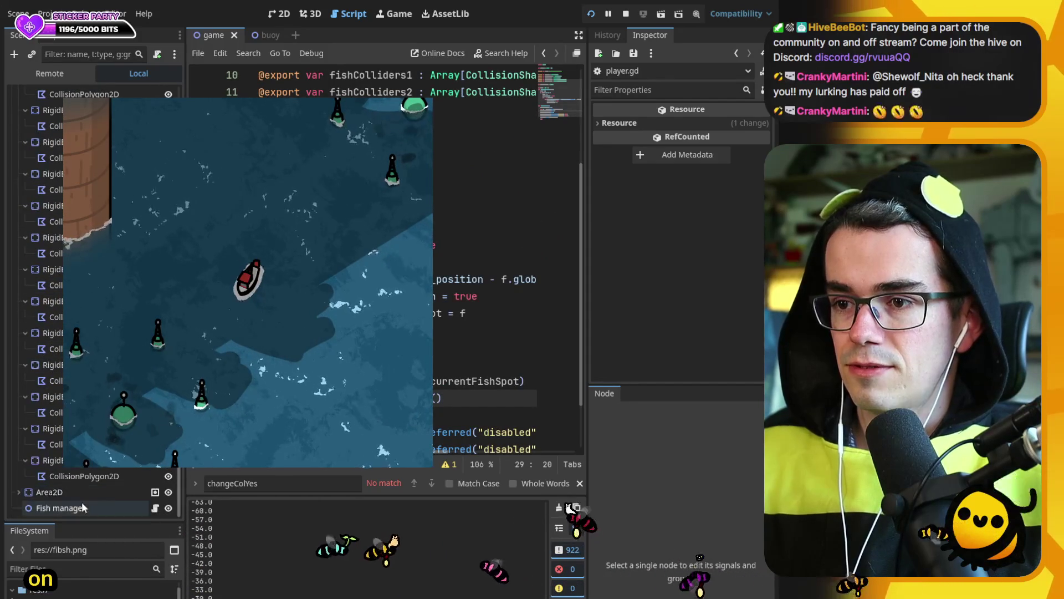
- Select Fish manager and expand its Fish Particles and Fish Broken Spots arrays in the Inspector
click(60, 507)
click(707, 163)
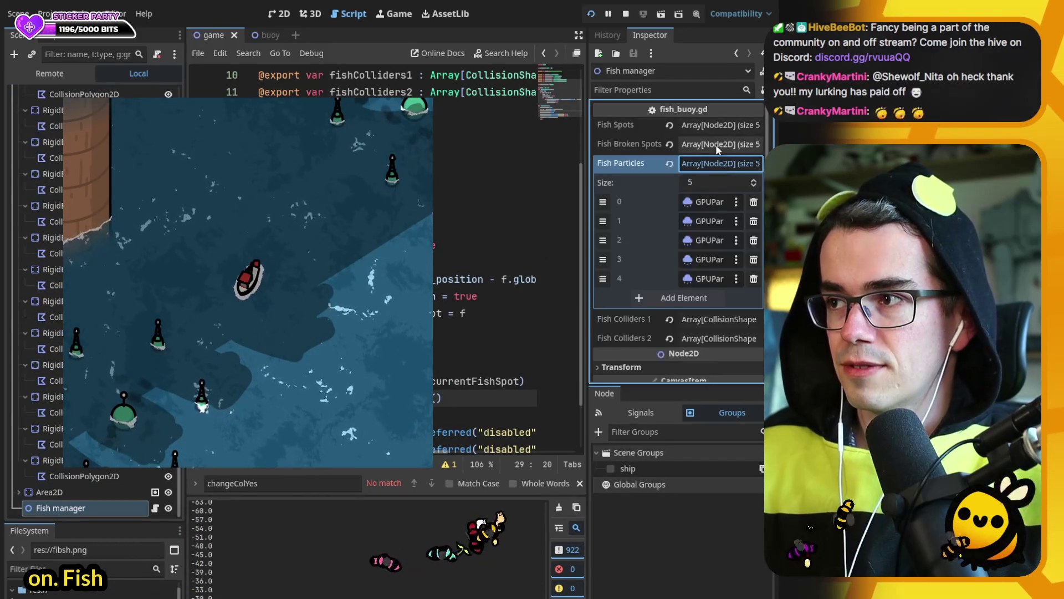
click(716, 144)
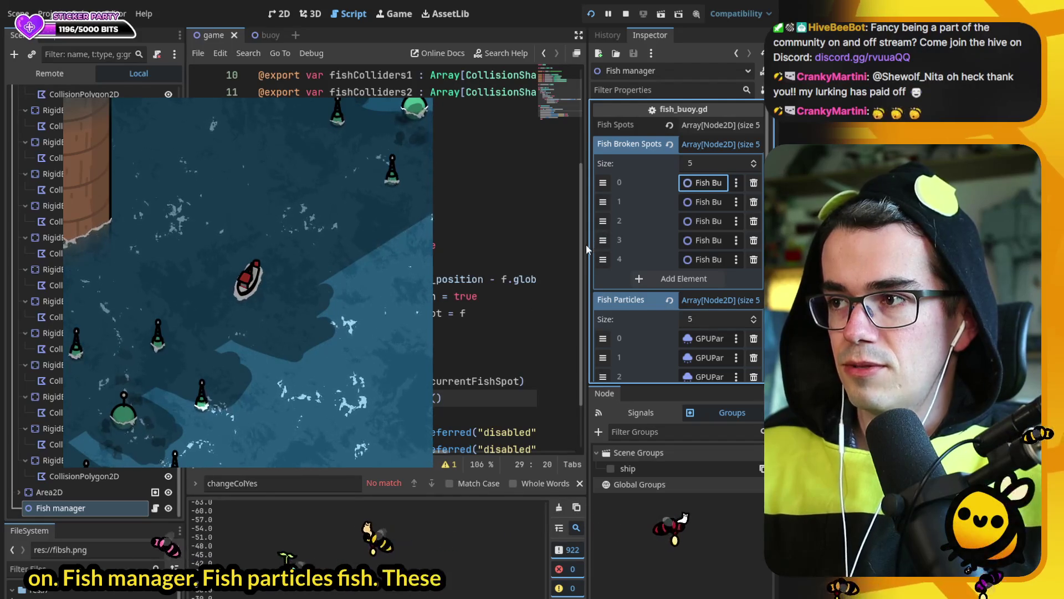
drag(586, 245, 456, 243)
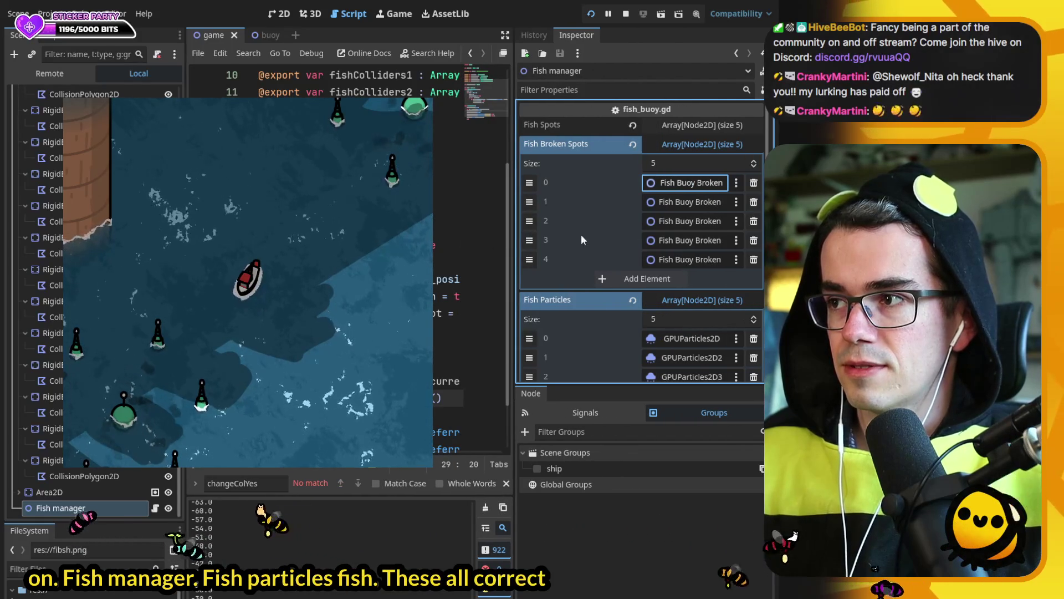
scroll(95, 300, down, 5)
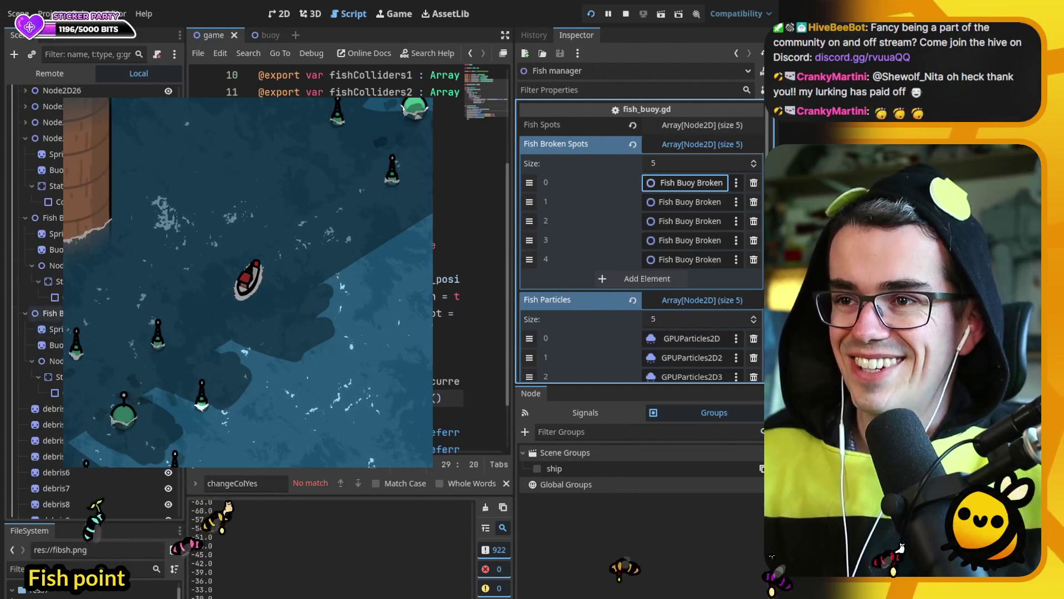
scroll(94, 300, up, 5)
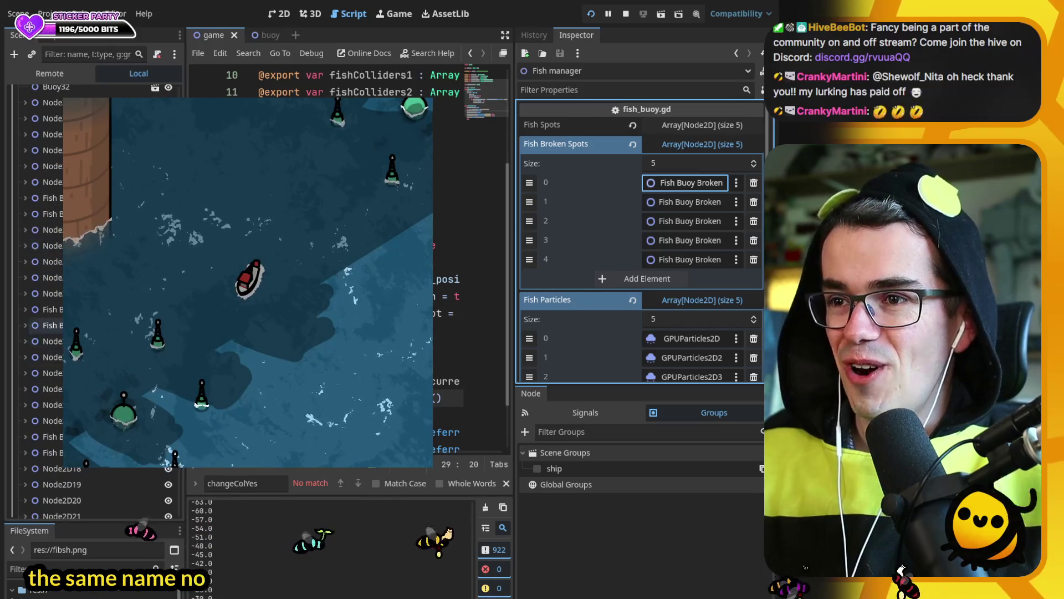
- Assign Fish Buoy Broken2 to slot 1 of the Fish Broken Spots array and review the list
click(22, 325)
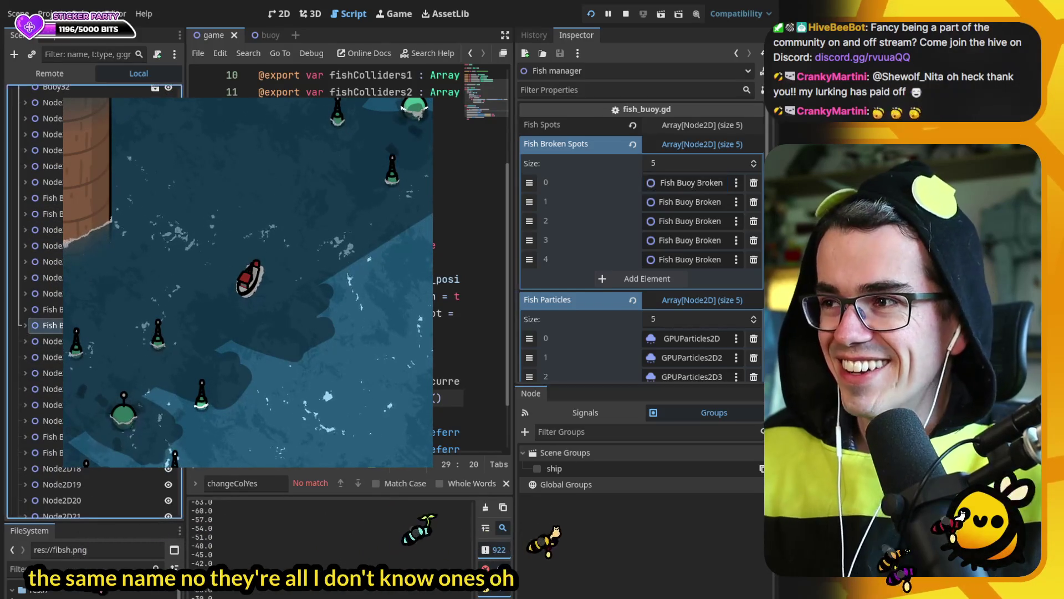
drag(671, 204, 694, 201)
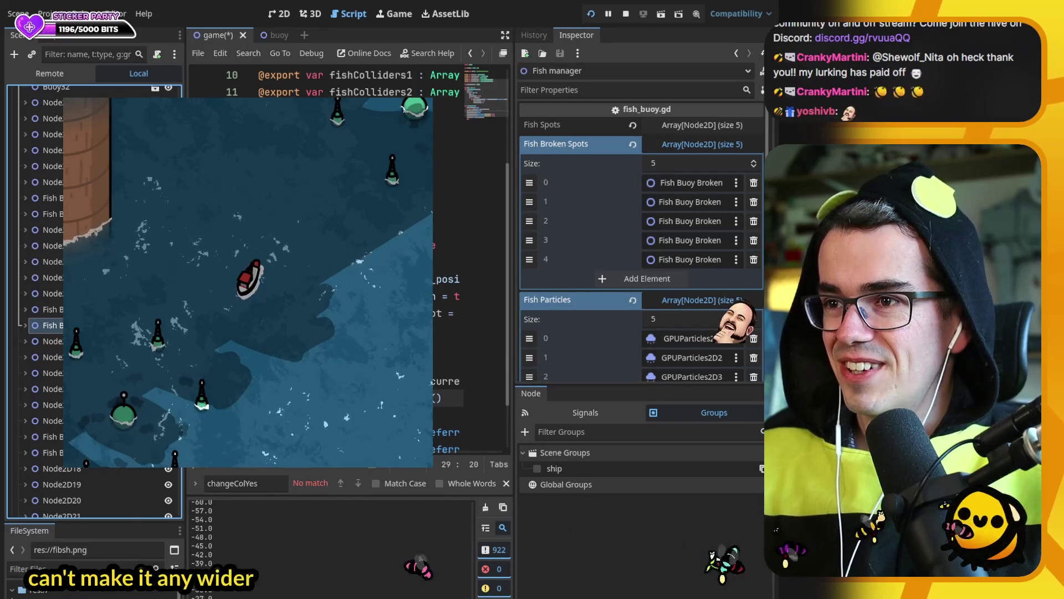
mouse_move(511, 263)
mouse_down()
mouse_move(473, 264)
mouse_move(487, 265)
mouse_up()
scroll(685, 205, down, 3)
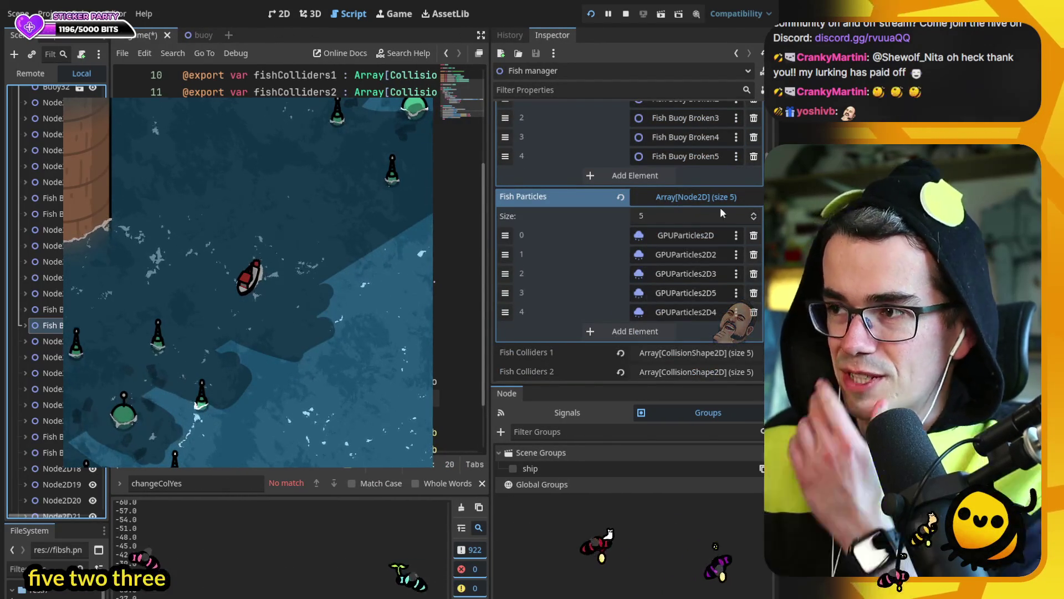
scroll(713, 239, down, 2)
scroll(702, 286, up, 5)
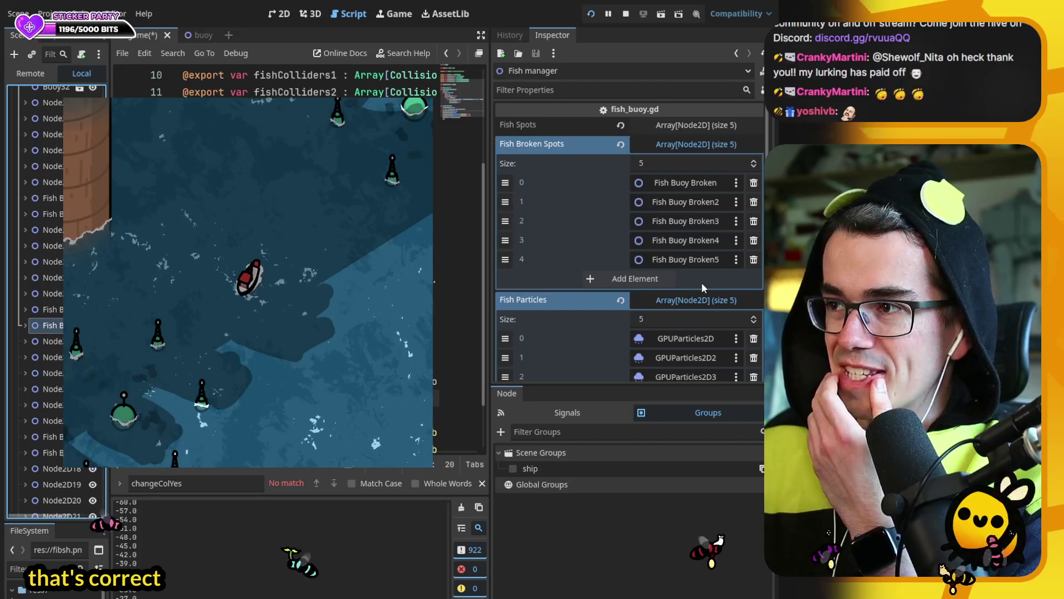
scroll(701, 281, down, 3)
scroll(699, 284, up, 3)
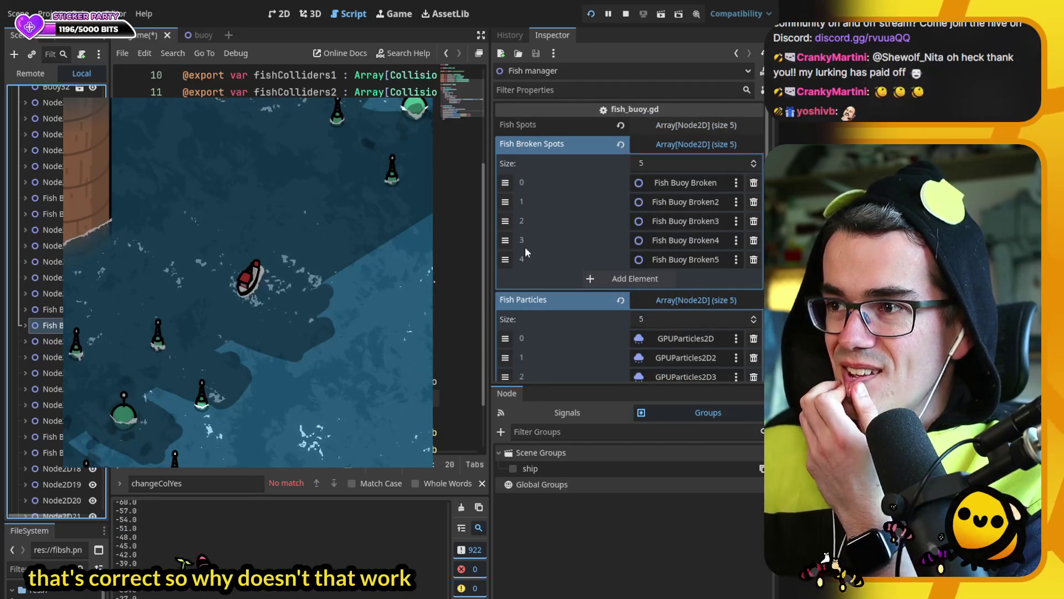
- Widen the code editor and scene tree panels, and show the Remote live scene tree
drag(489, 245, 637, 244)
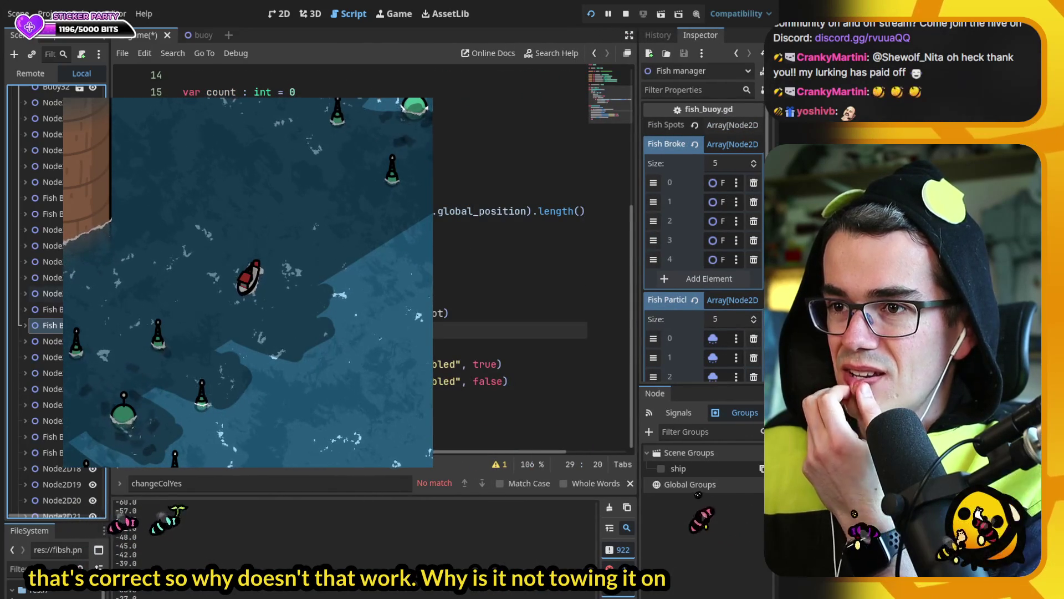
drag(109, 278, 194, 277)
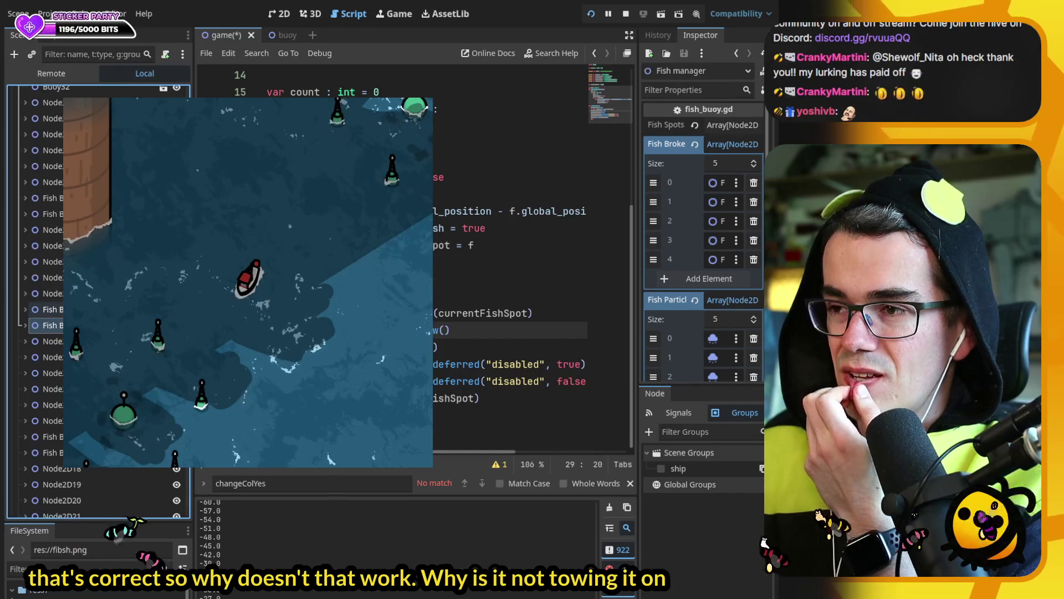
click(82, 78)
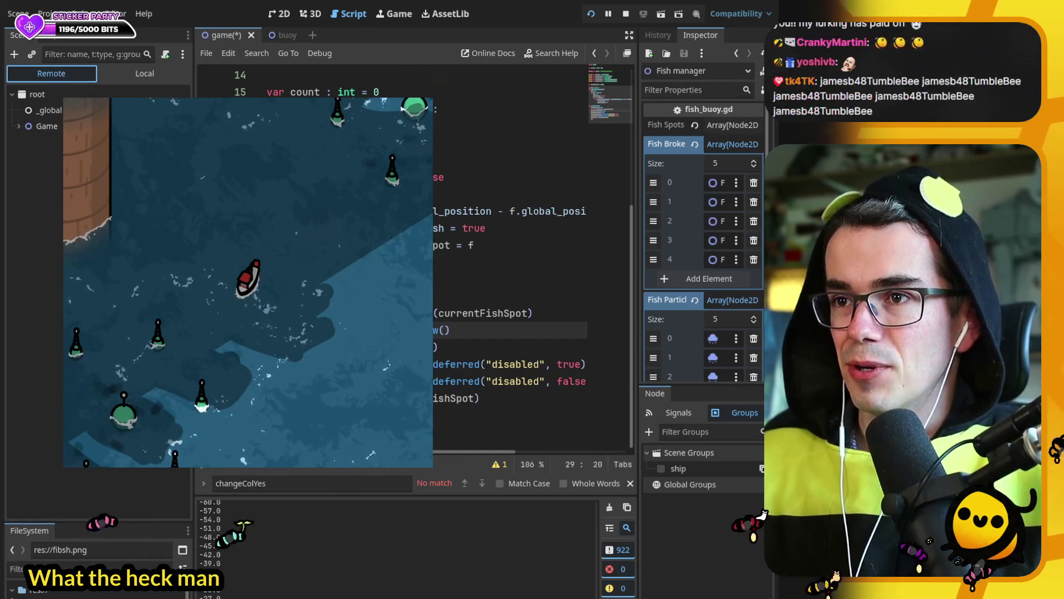
- Expand the live ysorting node and scroll through its children to the Fish Buoy Broken nodes
click(26, 174)
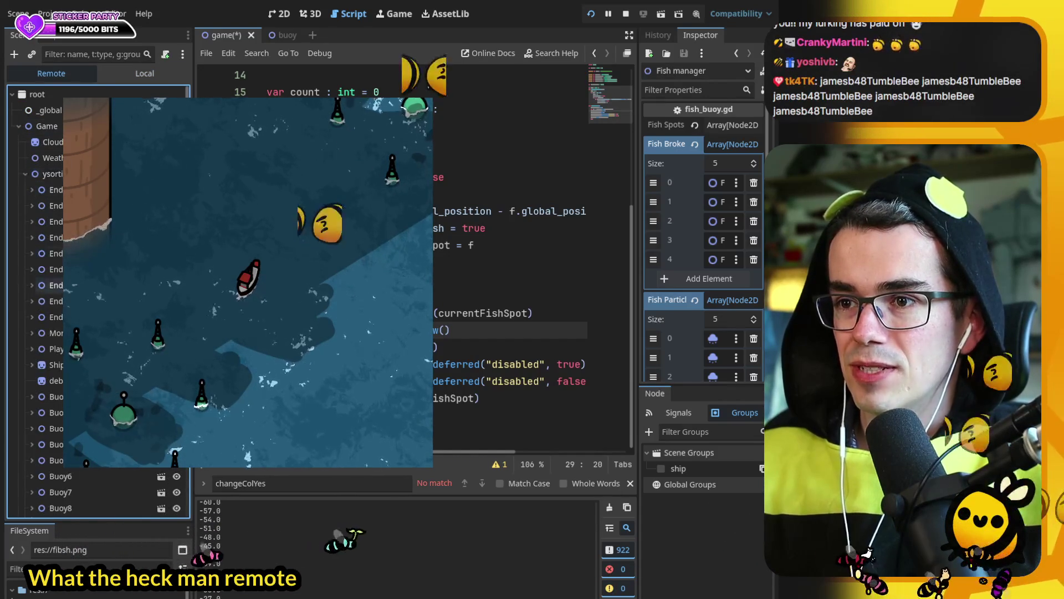
scroll(33, 278, down, 10)
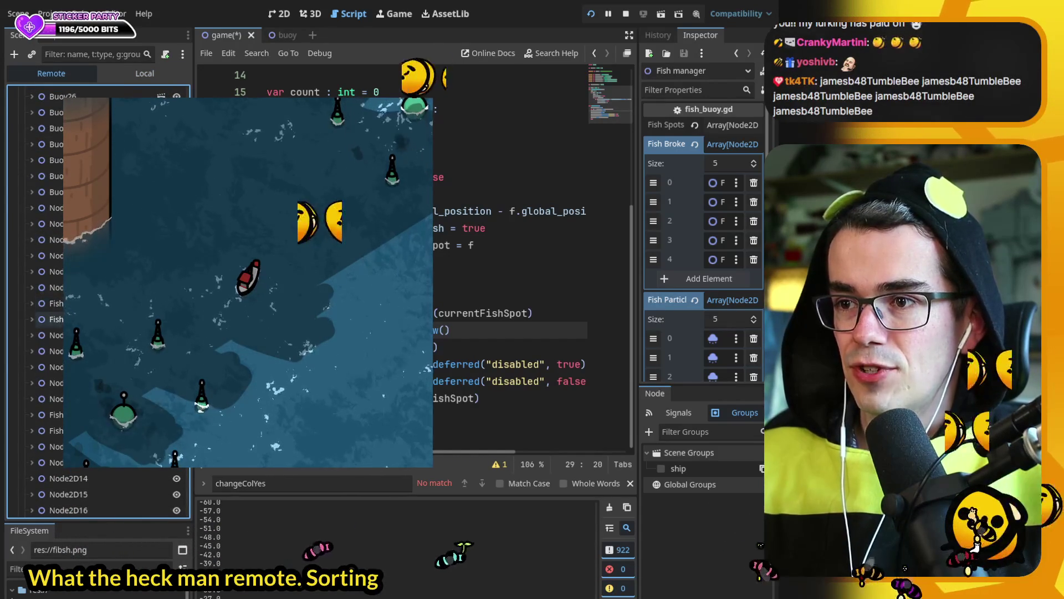
scroll(97, 299, down, 3)
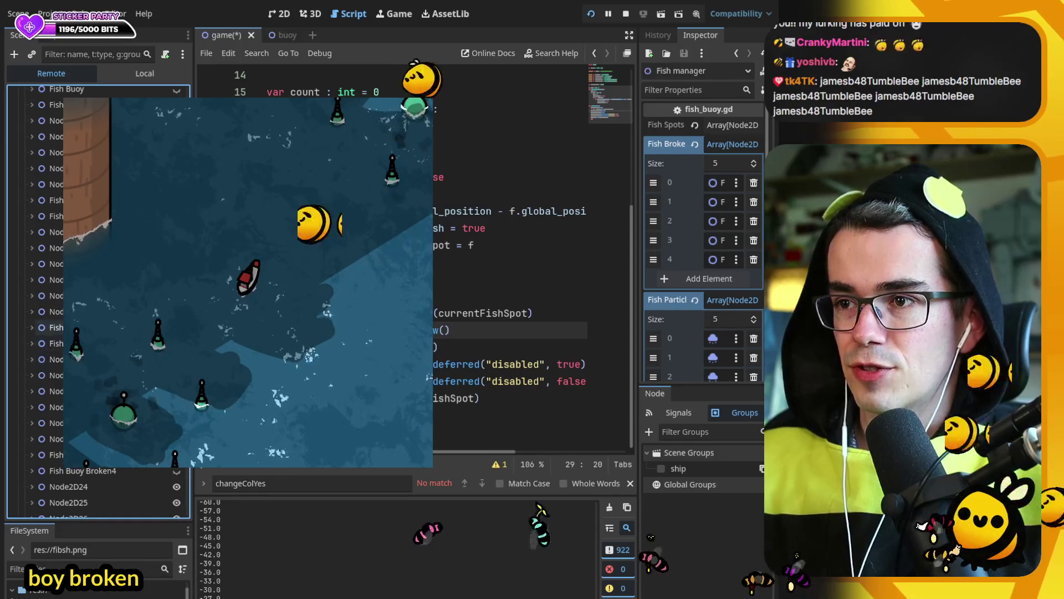
scroll(44, 299, up, 3)
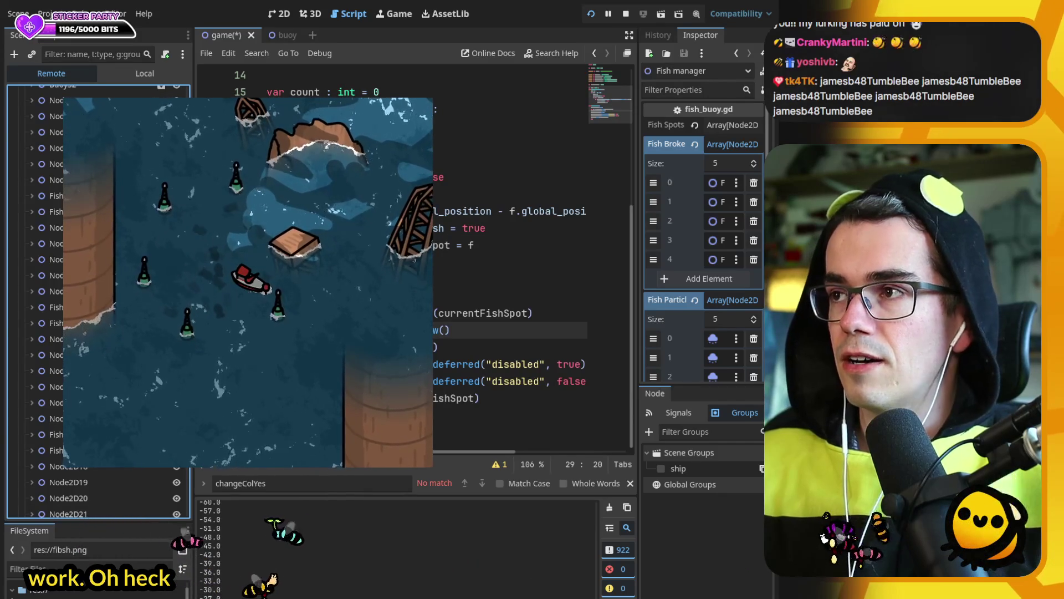
- Stop the game and inspect fishSpots.find(currentFishSpot) on line 28 and currentFishSpot on line 24
key(F8)
drag(354, 313, 531, 314)
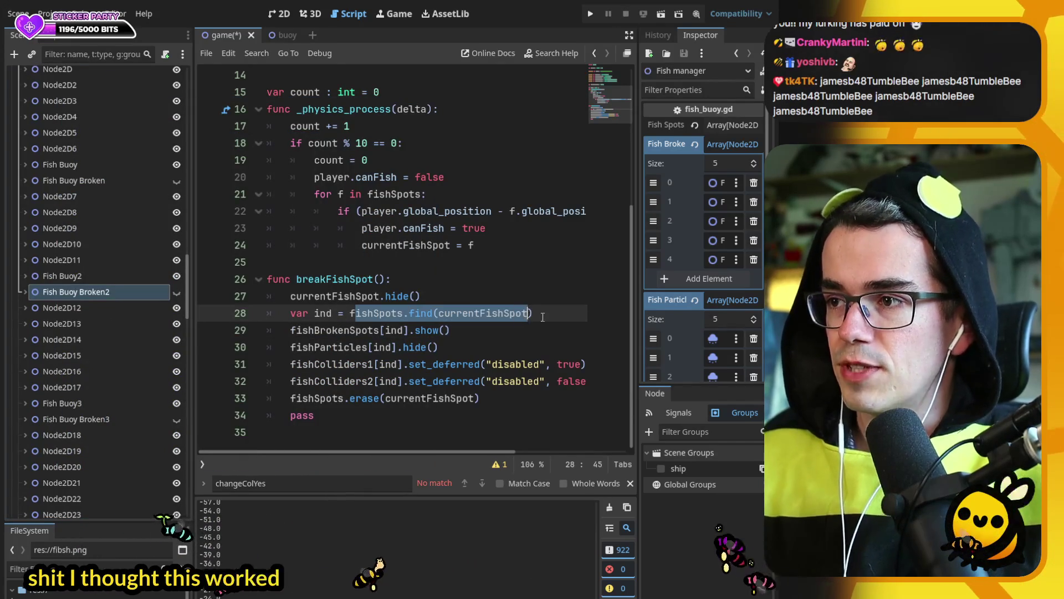
click(538, 316)
double_click(406, 245)
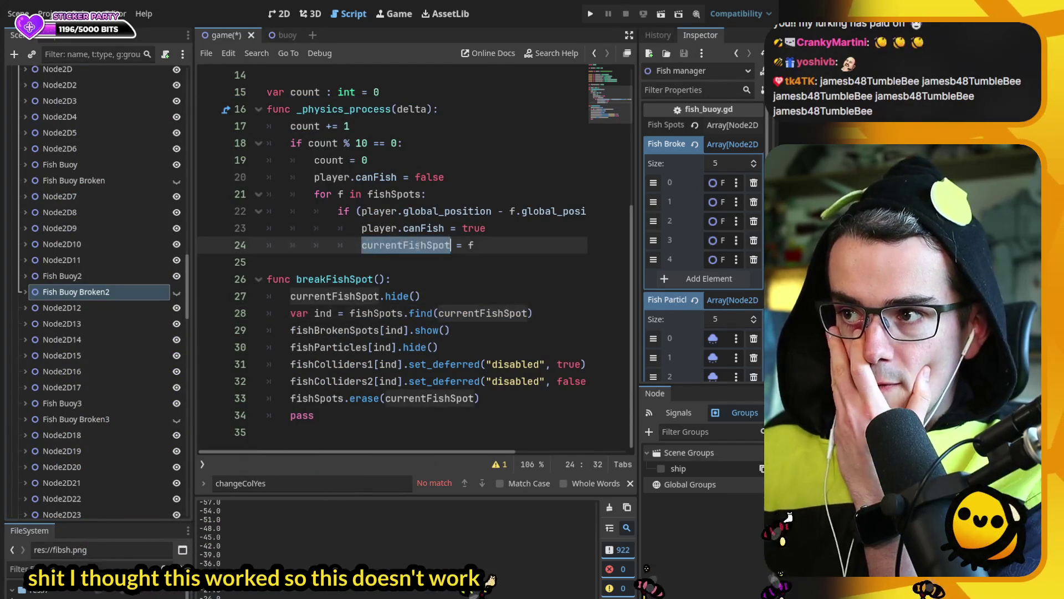
click(497, 246)
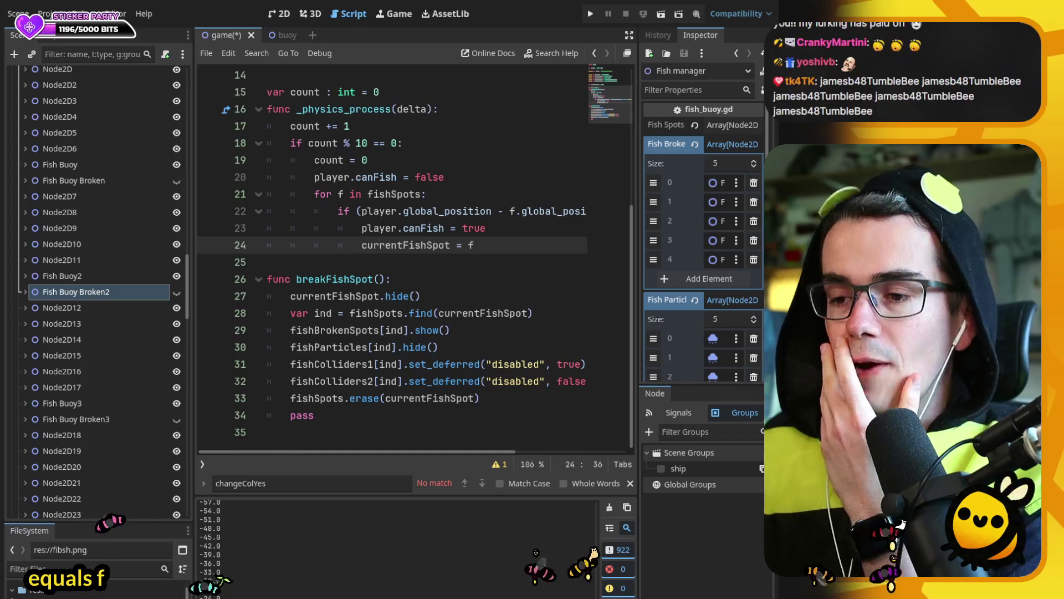
- Open the Array find() help page and read how it searches the array
click(423, 314)
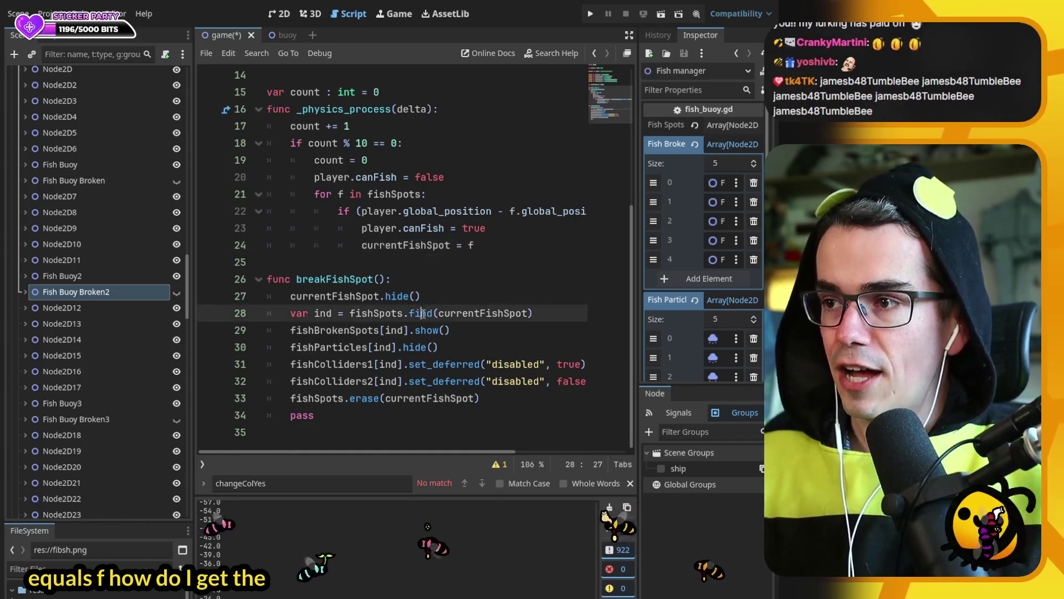
ctrl+click(422, 314)
drag(223, 117, 508, 115)
click(519, 118)
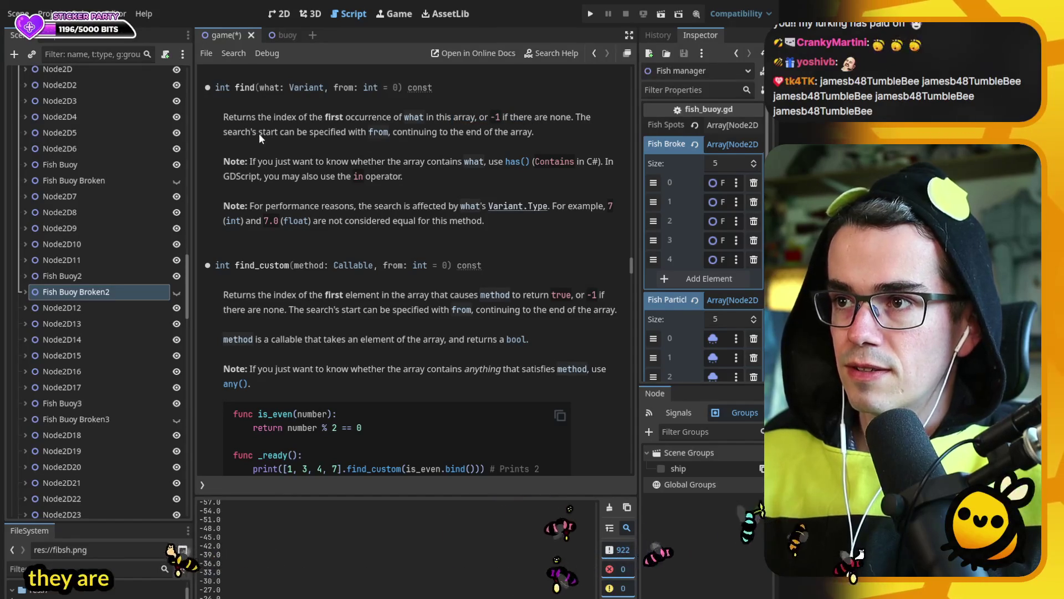
- Read the find() notes on contains checks and performance, plus the find_custom callable description
drag(250, 161, 422, 161)
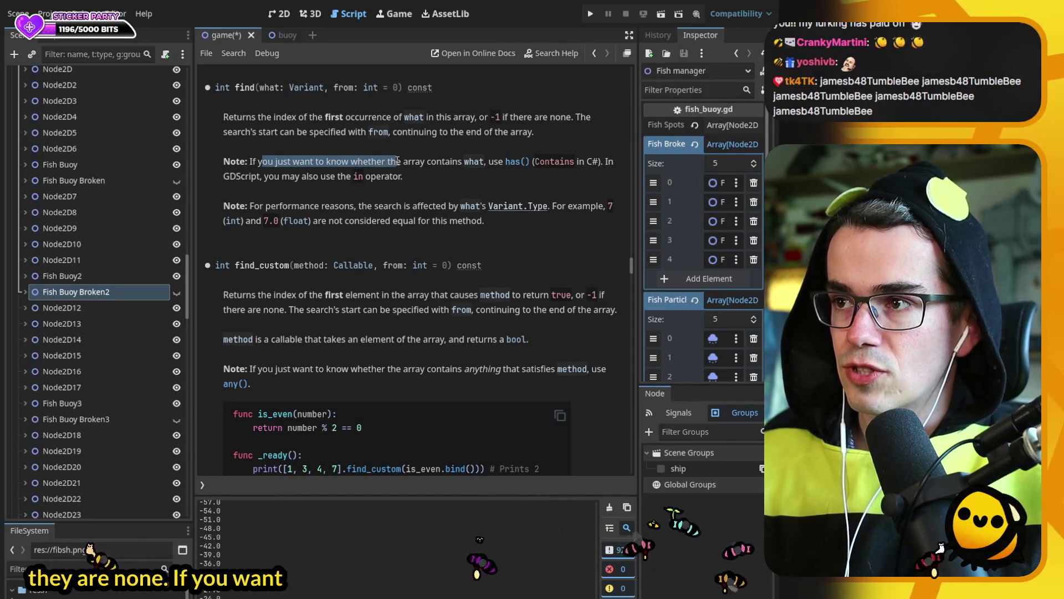
click(457, 160)
drag(265, 206, 420, 206)
click(453, 207)
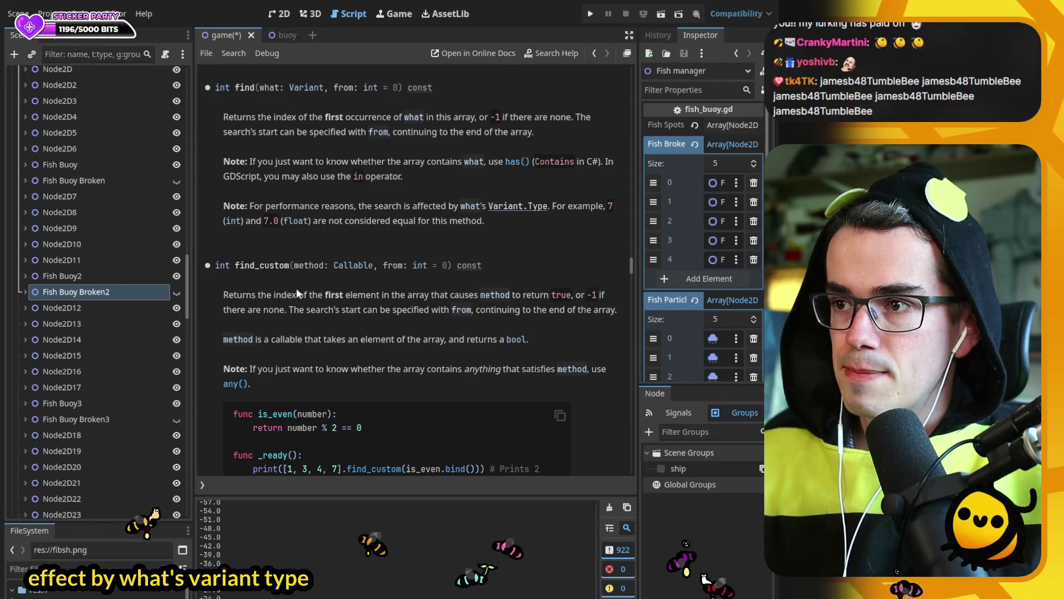
drag(298, 339, 440, 341)
click(440, 340)
- Scroll on past the front() entry, then go back to the fish-spot script
scroll(427, 346, down, 2)
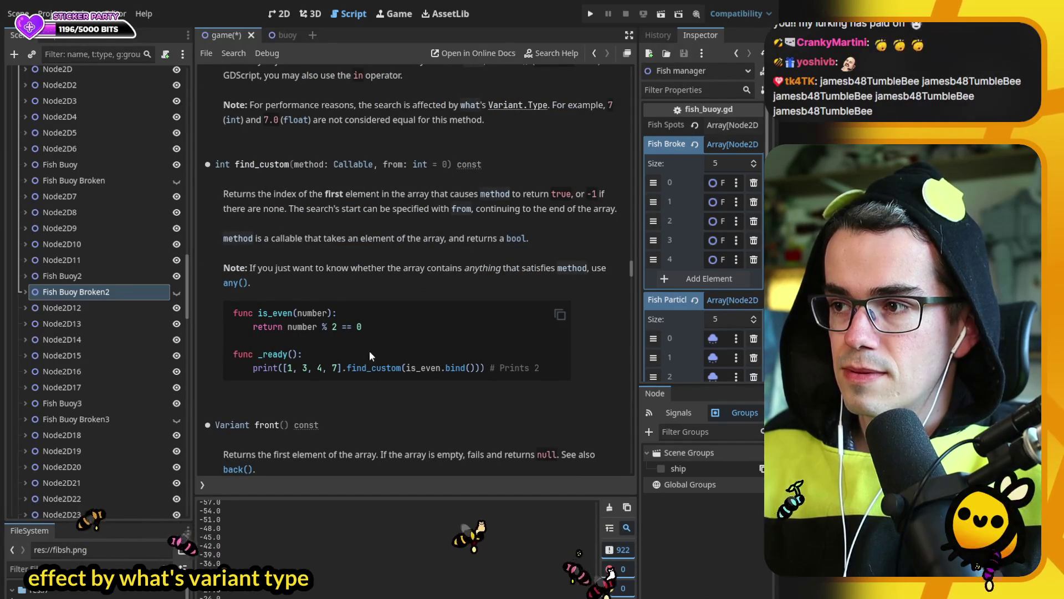
scroll(320, 378, down, 4)
drag(257, 252, 382, 262)
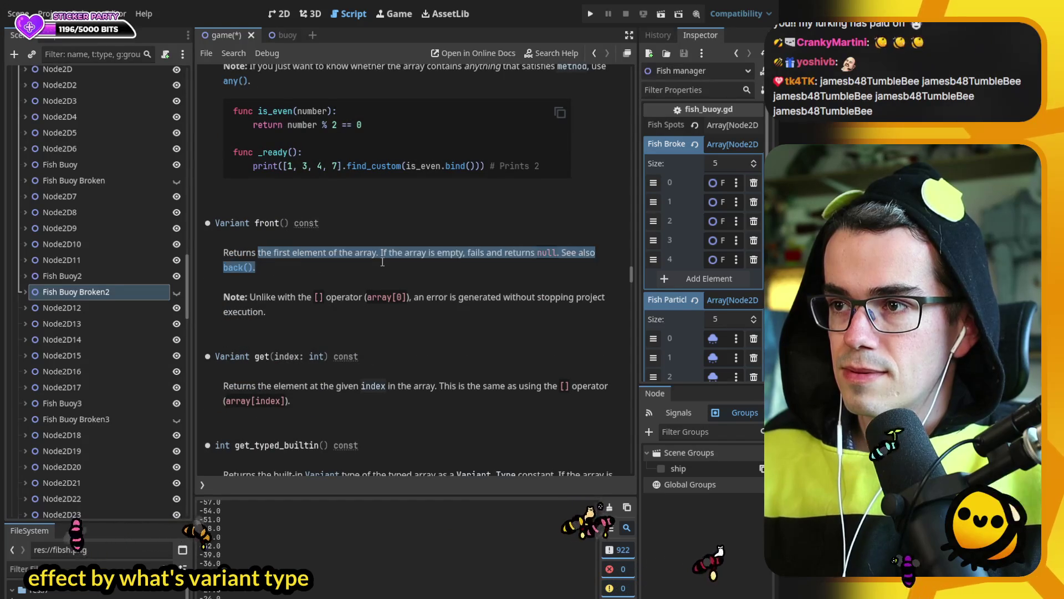
click(382, 268)
scroll(381, 271, down, 2)
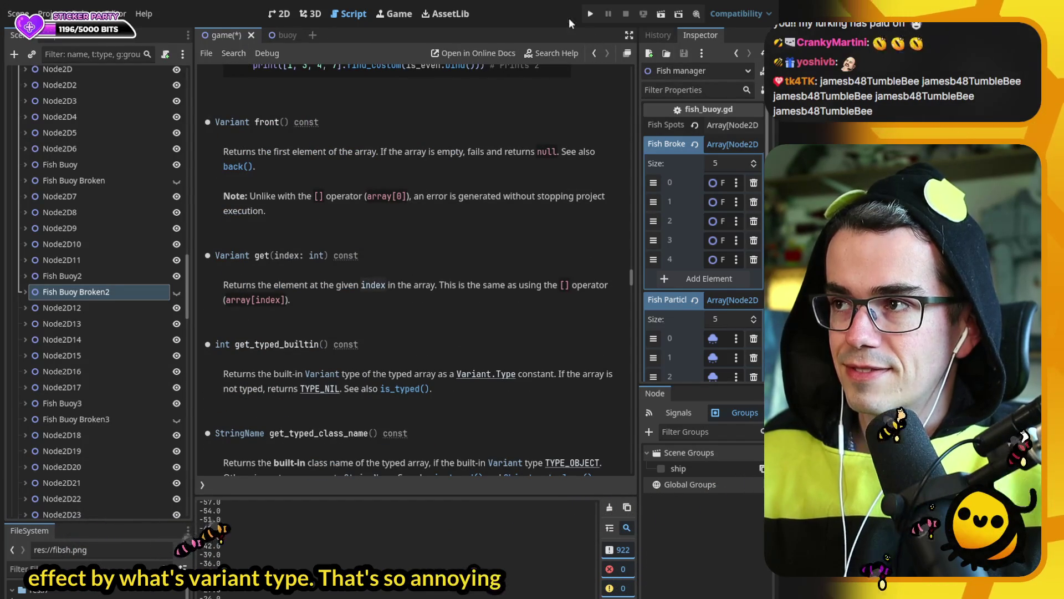
click(593, 53)
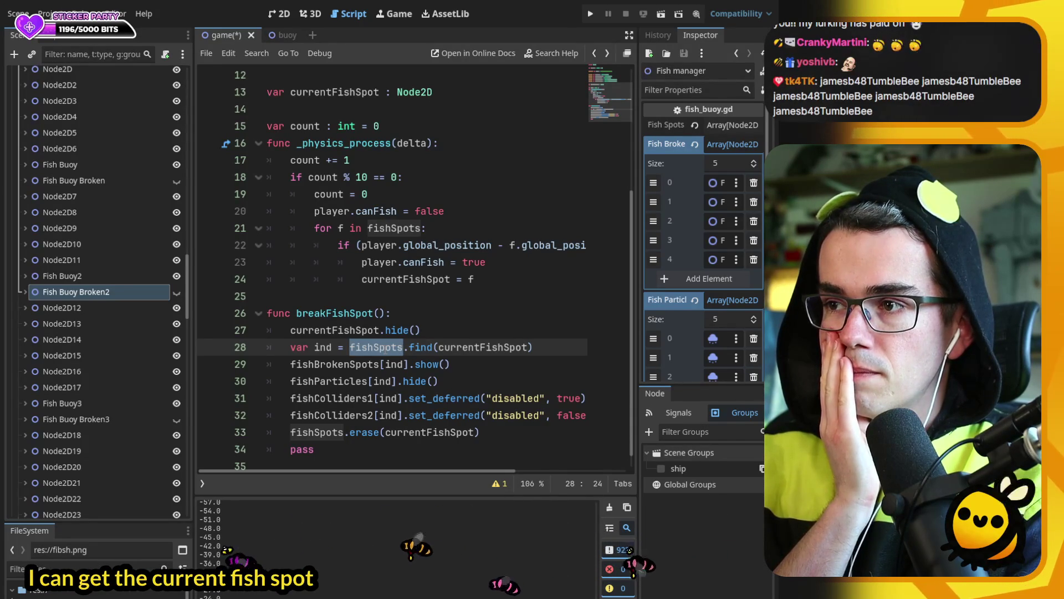
- Declare 'var currentIndex : int' below the currentFishSpot declaration and save
click(422, 231)
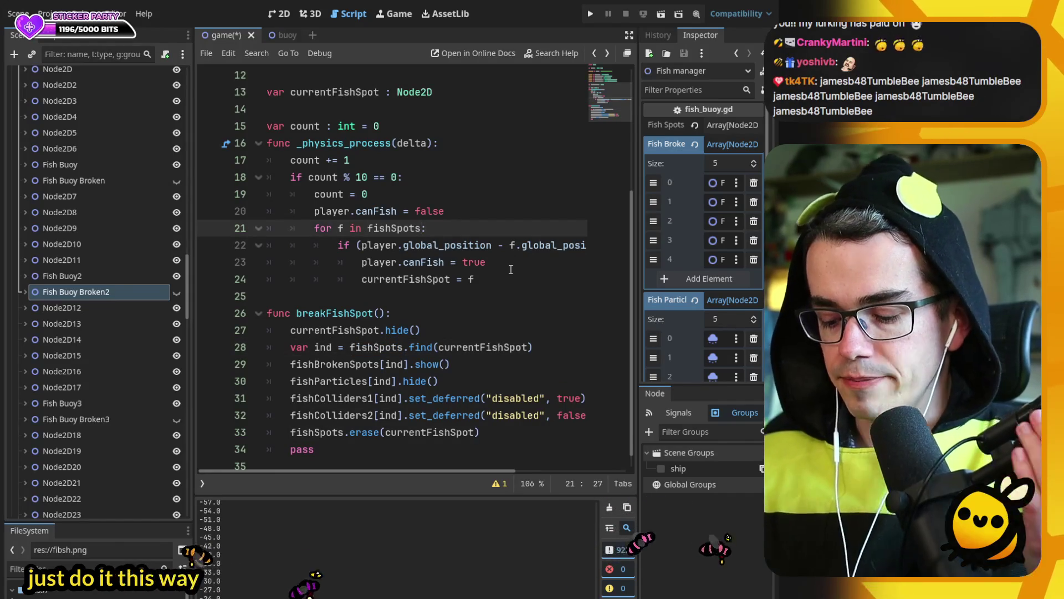
click(456, 85)
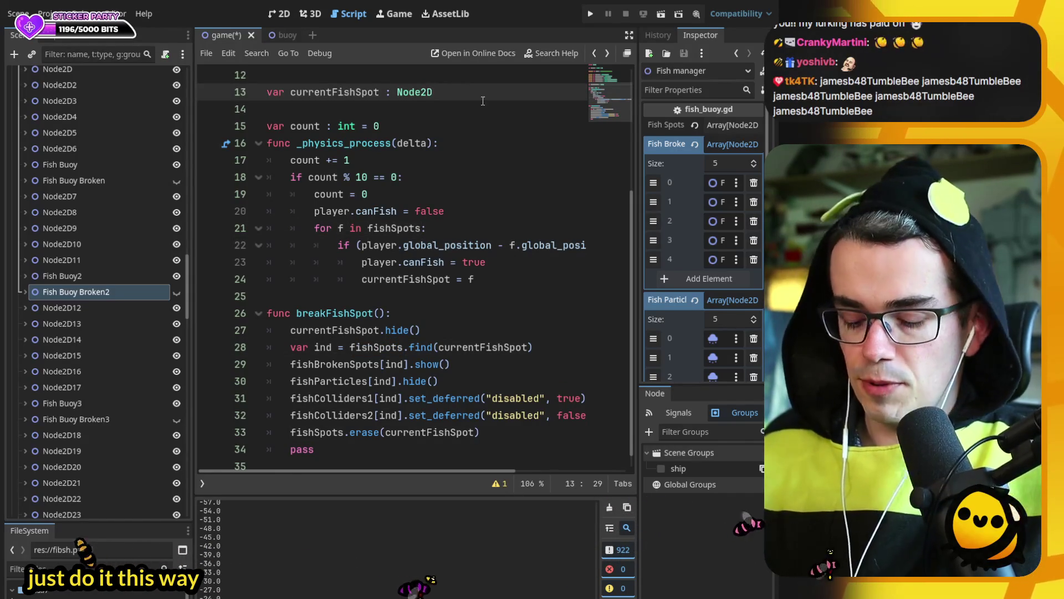
key(Return)
text(var current)
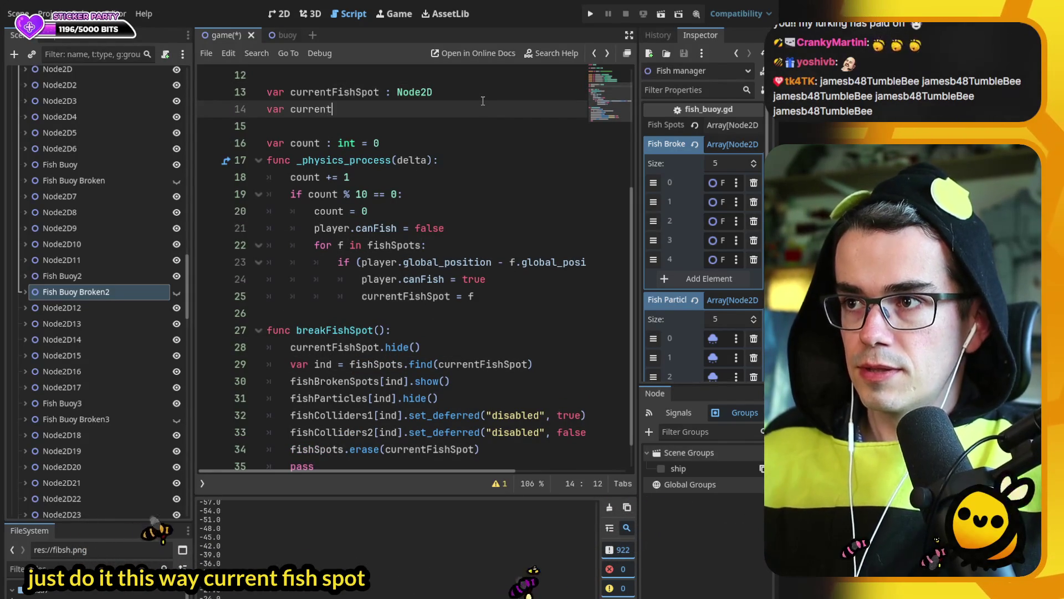
text(Index : int)
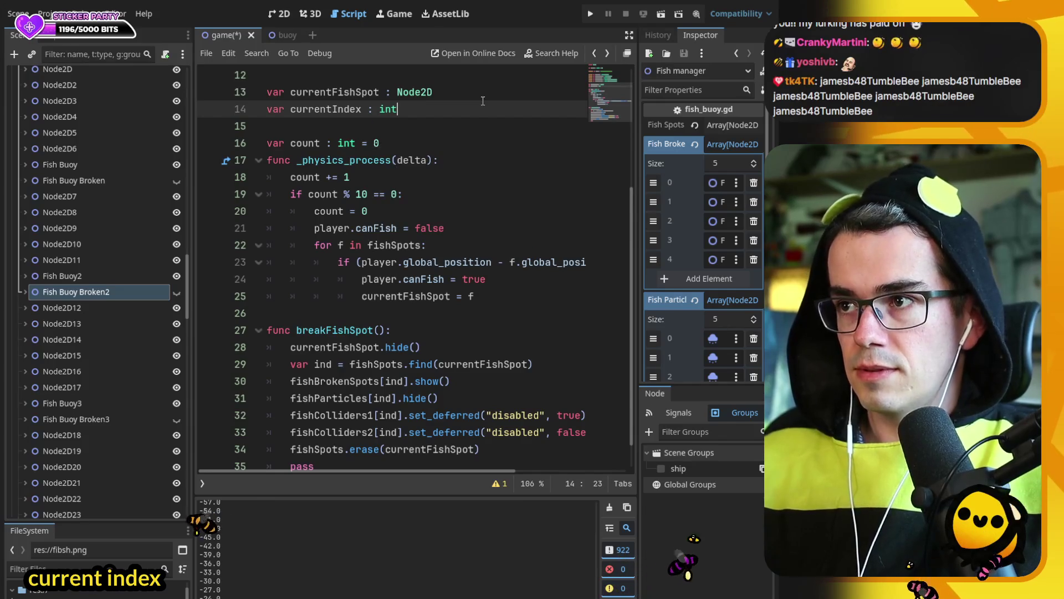
text(int)
key(ctrl+s)
click(333, 108)
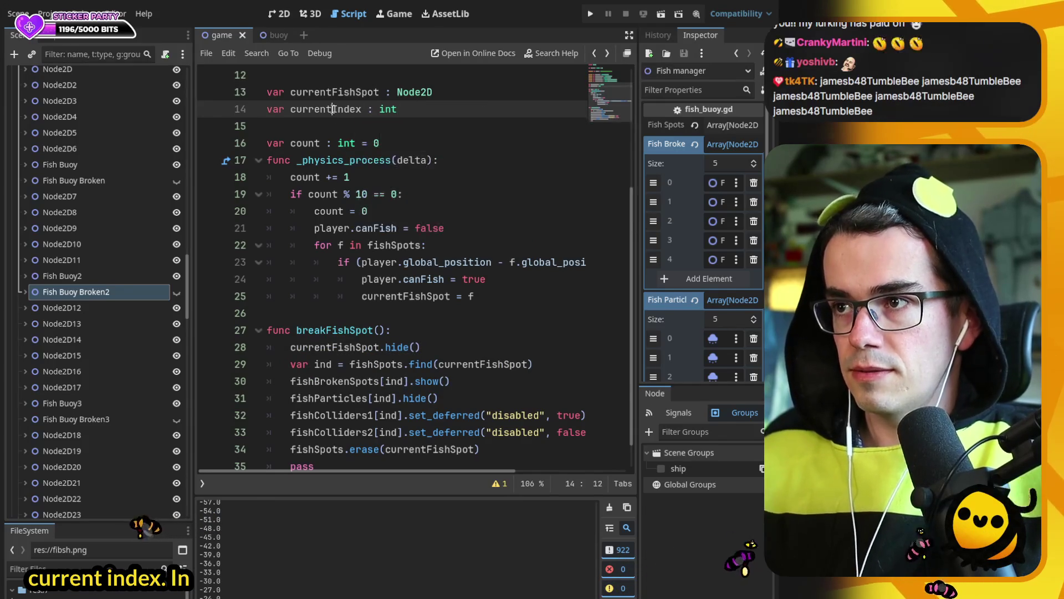
- Loop over fishSpots.size() and set currentIndex = f inside the if block
click(341, 245)
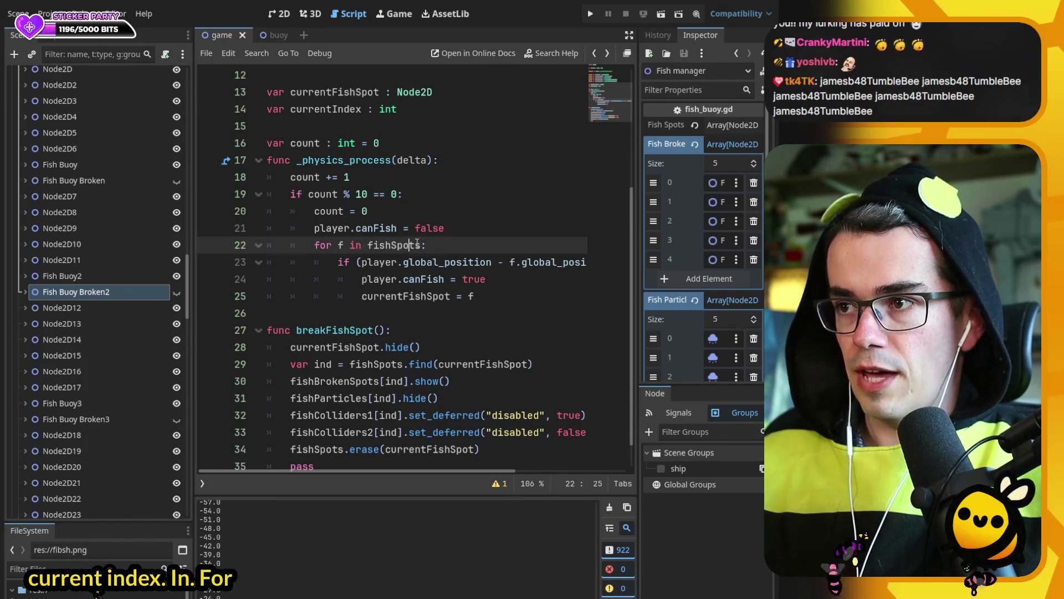
text(.size()
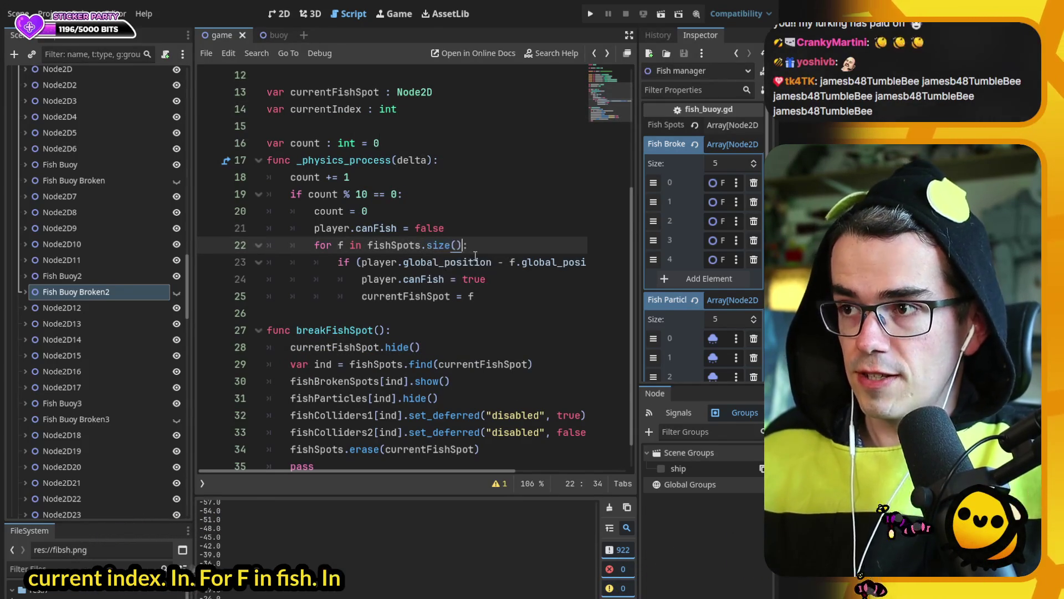
key(Return)
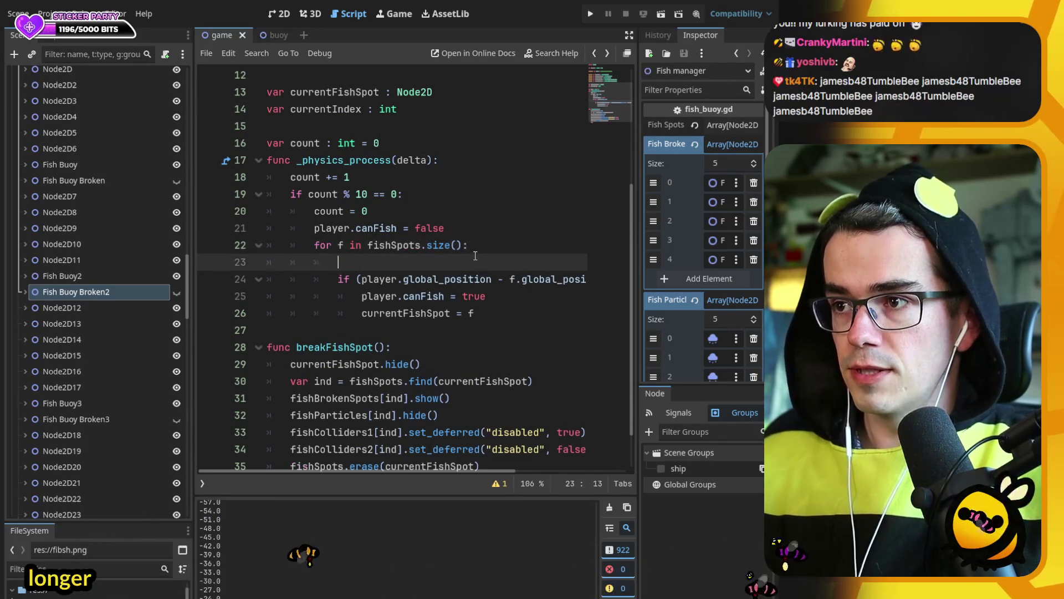
text(currentIndex= f)
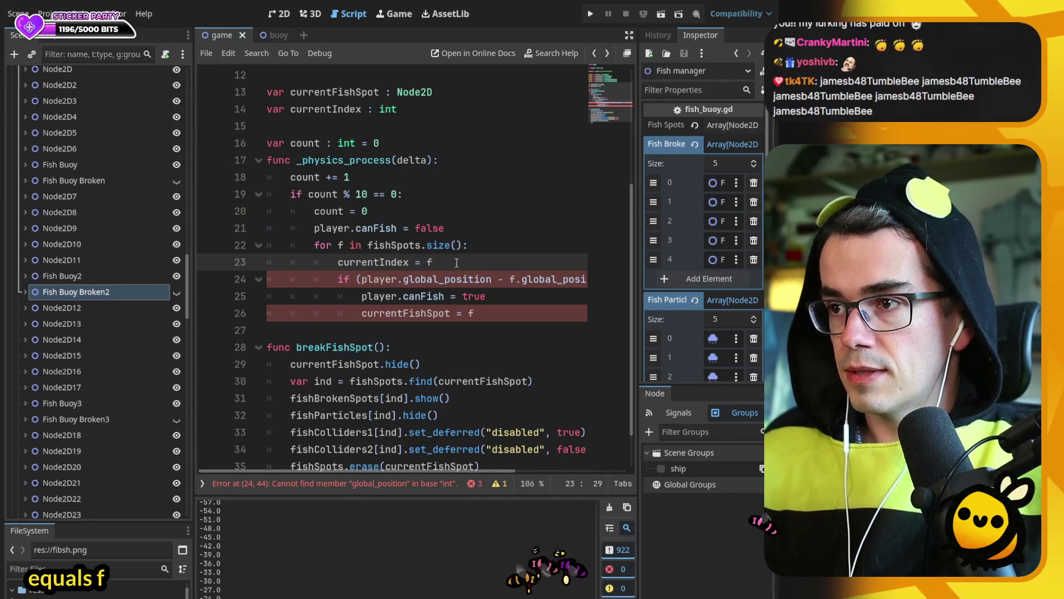
key(alt+Down)
key(alt+Down)
key(alt+Down)
key(Home)
key(Tab)
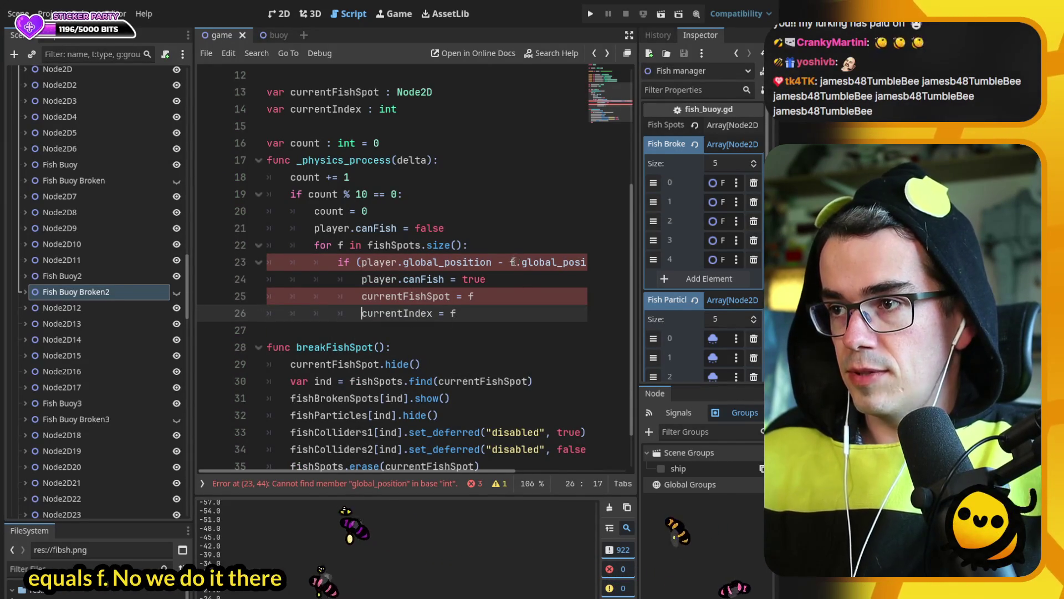
- Use fishSpots[f] instead of f on lines 23 and 25, and save
double_click(415, 246)
key(ctrl+c)
click(510, 262)
key(ctrl+v)
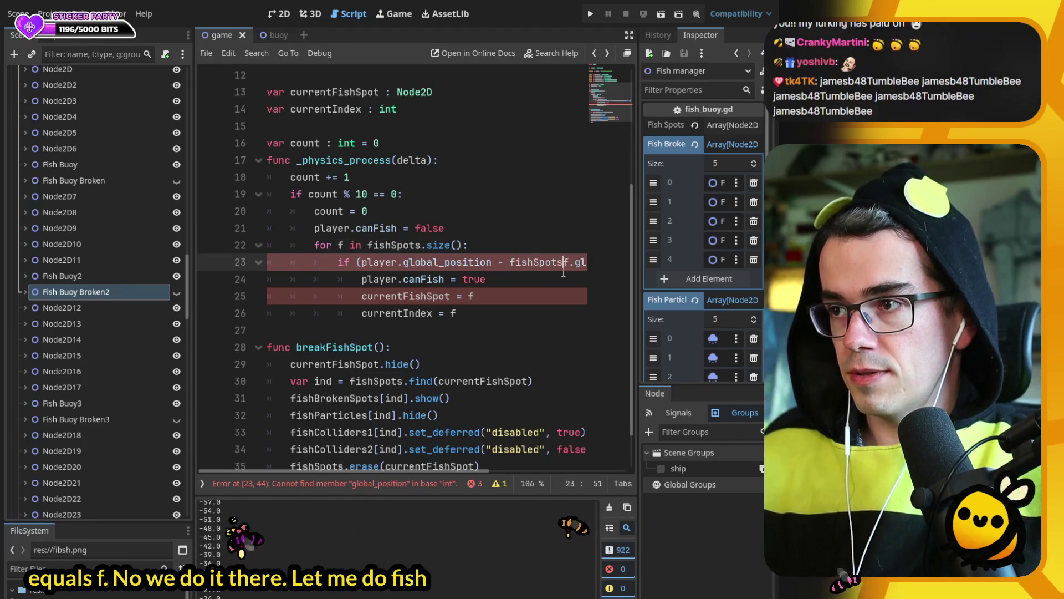
key(Right)
text(])
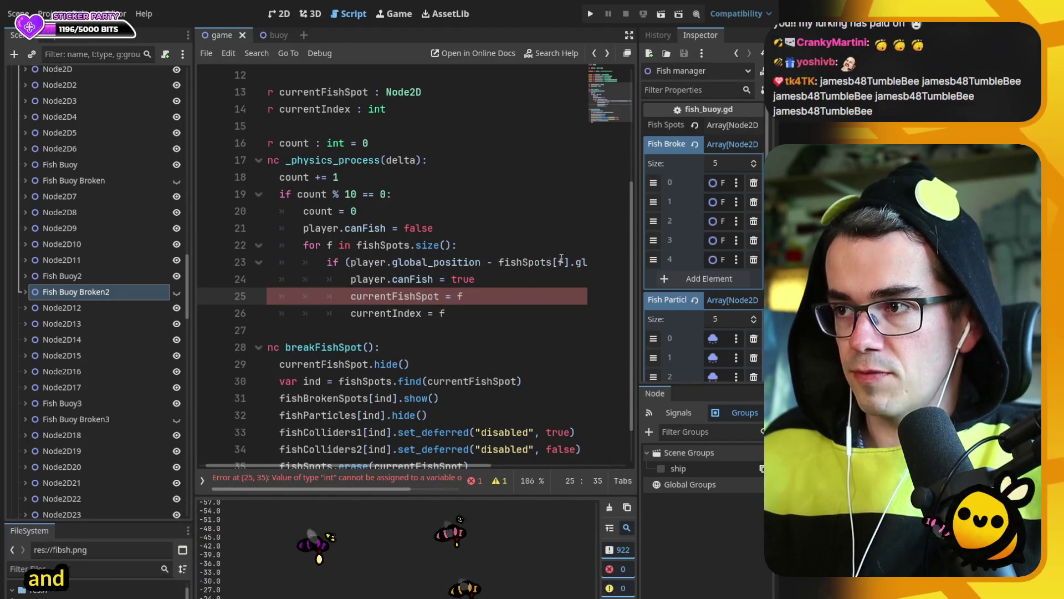
drag(570, 262, 498, 262)
key(ctrl+c)
double_click(459, 296)
key(ctrl+v)
key(ctrl+s)
- Delete the line that looks up ind with find()
scroll(418, 331, down, 1)
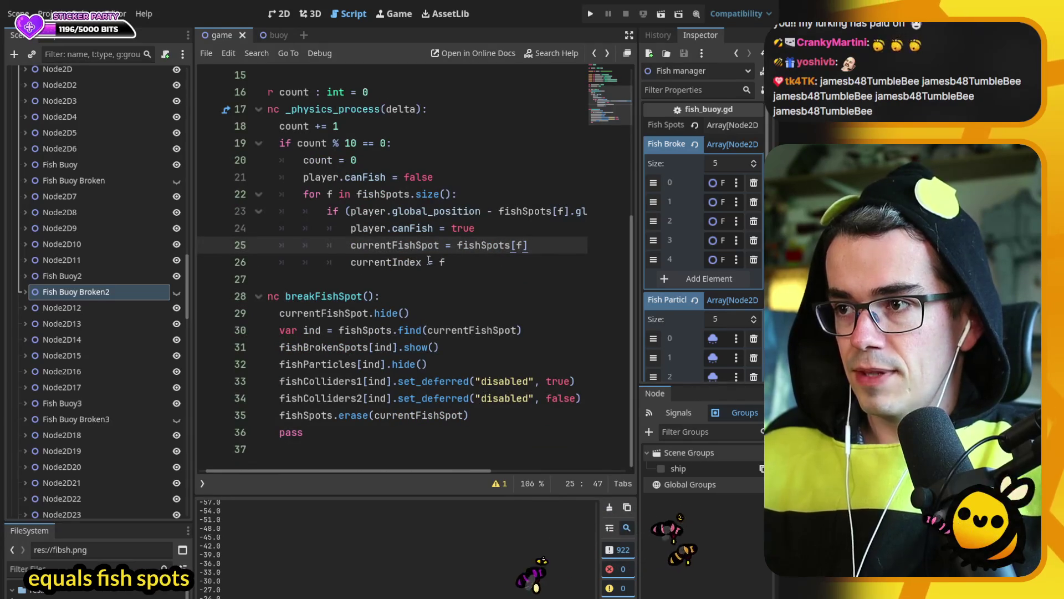
drag(523, 331, 411, 314)
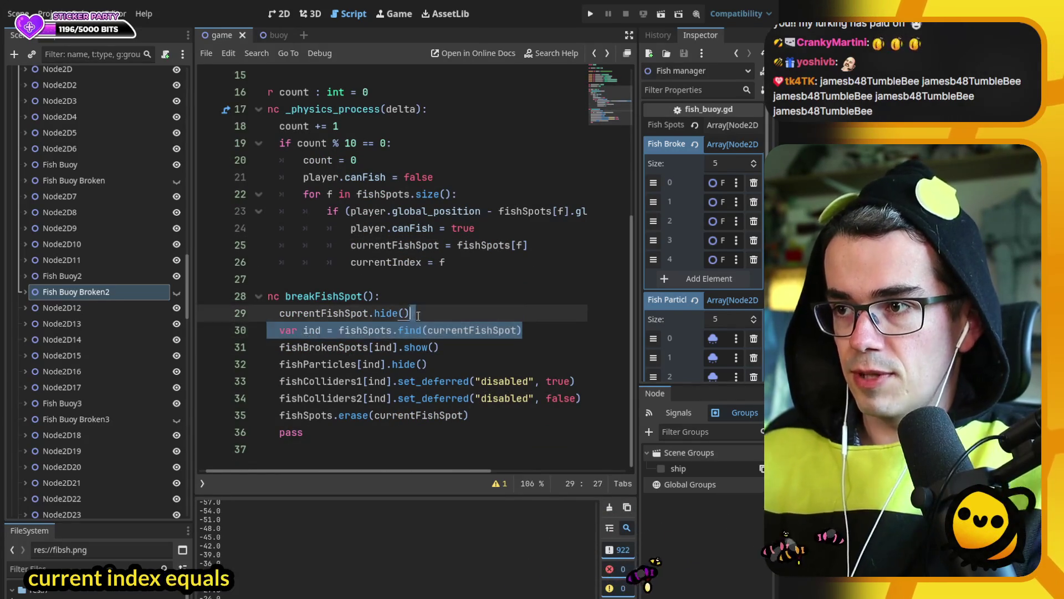
key(BackSpace)
- Replace ind with currentIndex on the fishBrokenSpots and fishParticles lines
scroll(389, 317, up, 1)
drag(462, 279, 391, 279)
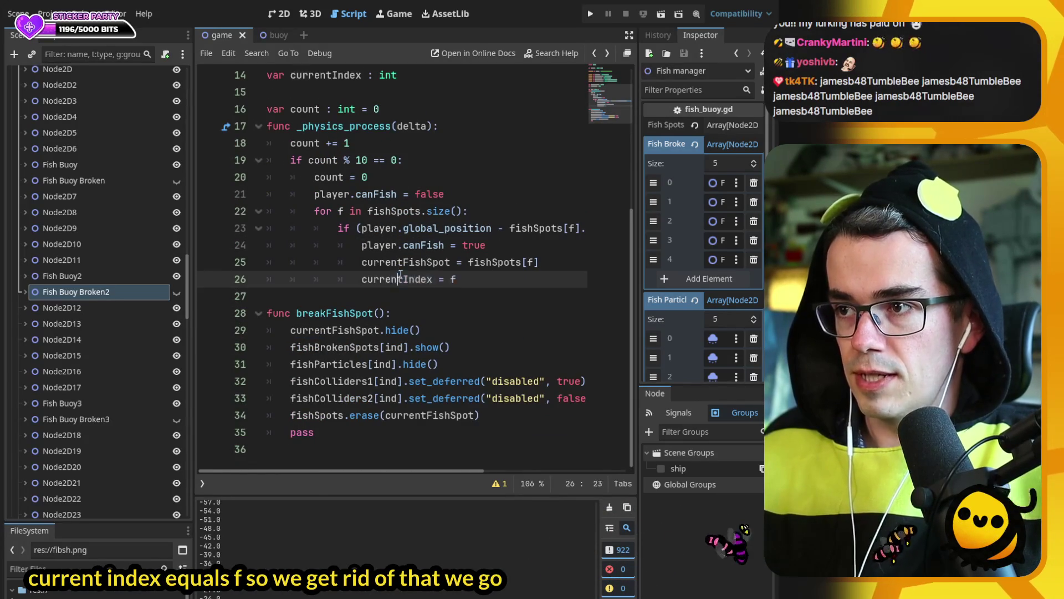
double_click(400, 278)
key(ctrl+c)
double_click(393, 347)
key(ctrl+v)
double_click(383, 364)
key(ctrl+v)
- Replace ind with currentIndex on the fishColliders1 and fishColliders2 lines, save, and run with F5
click(387, 381)
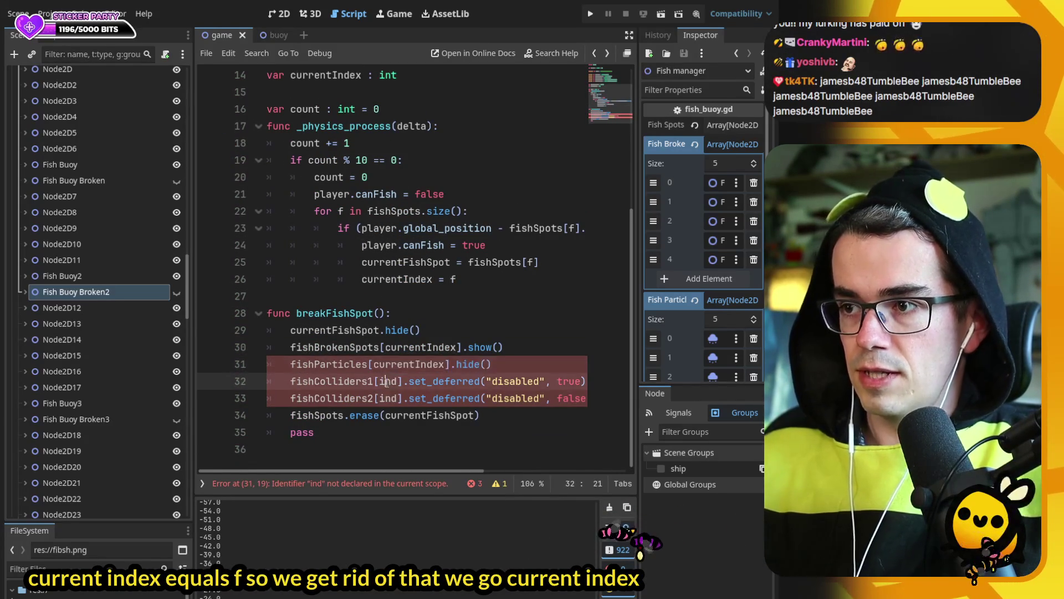
double_click(386, 382)
key(ctrl+v)
double_click(386, 398)
key(ctrl+v)
key(ctrl+s)
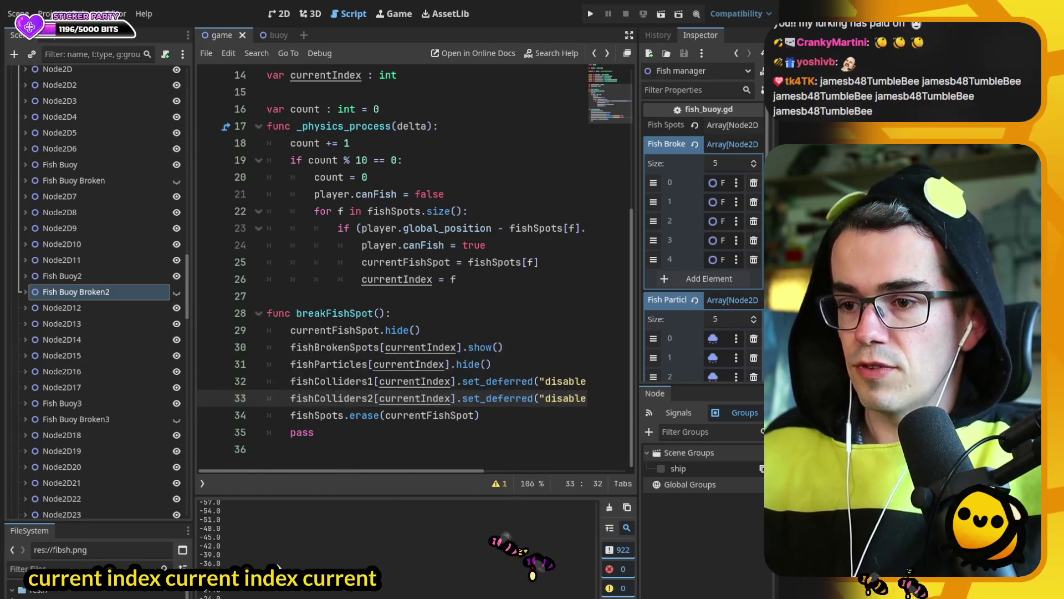
key(F5)
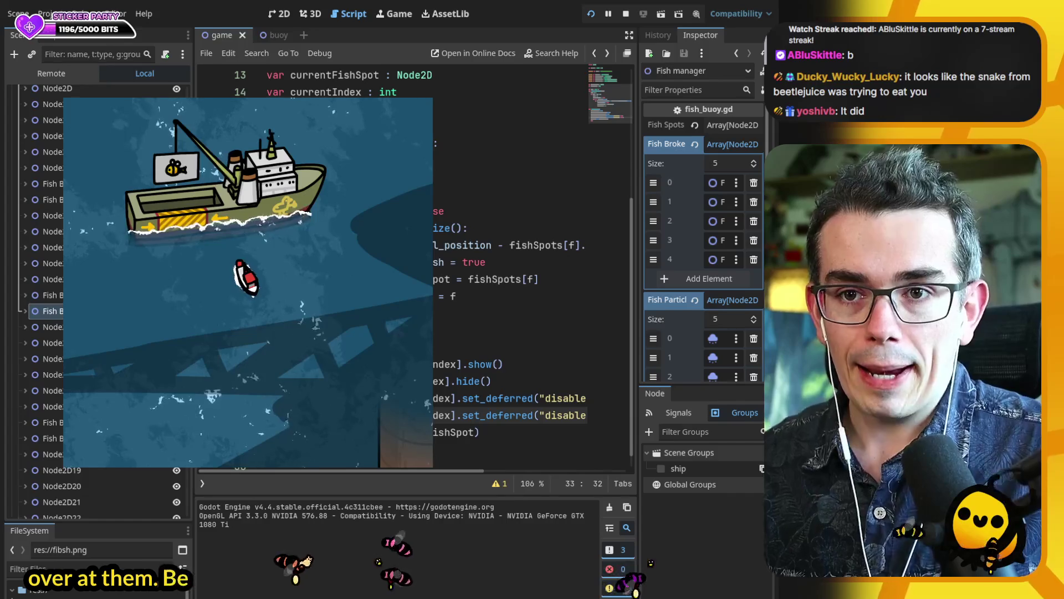
click(400, 364)
click(444, 347)
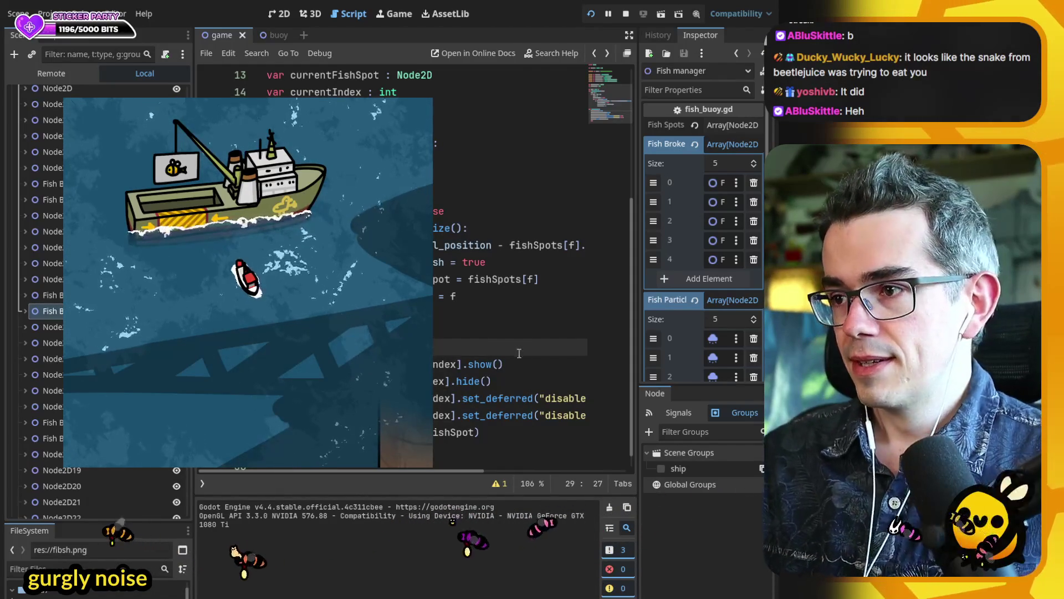
key(Left)
key(Left)
key(Left)
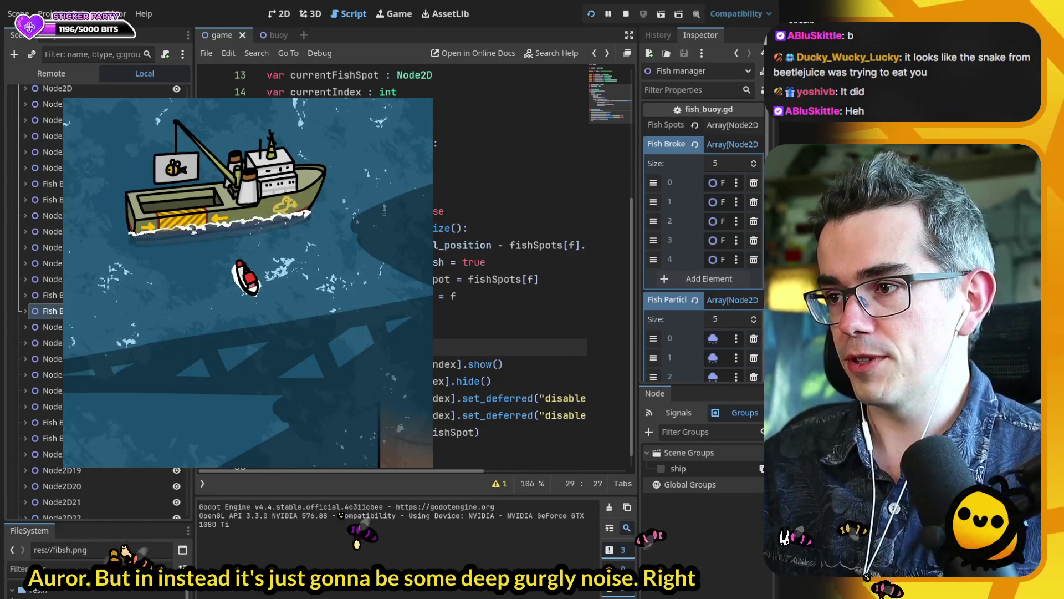
key(Down)
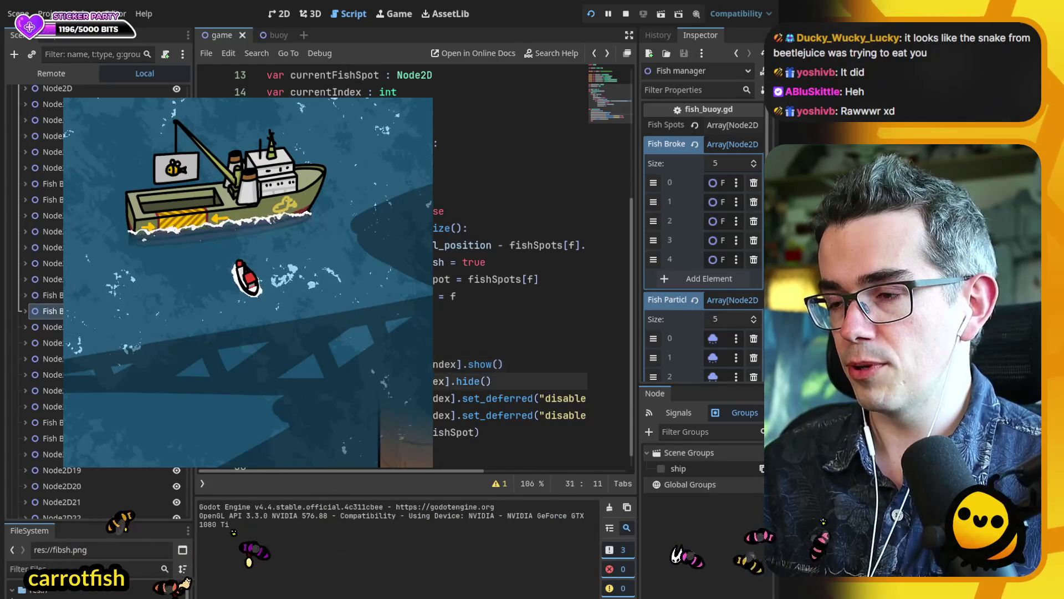
key(Down)
key(Down)
key(Down)
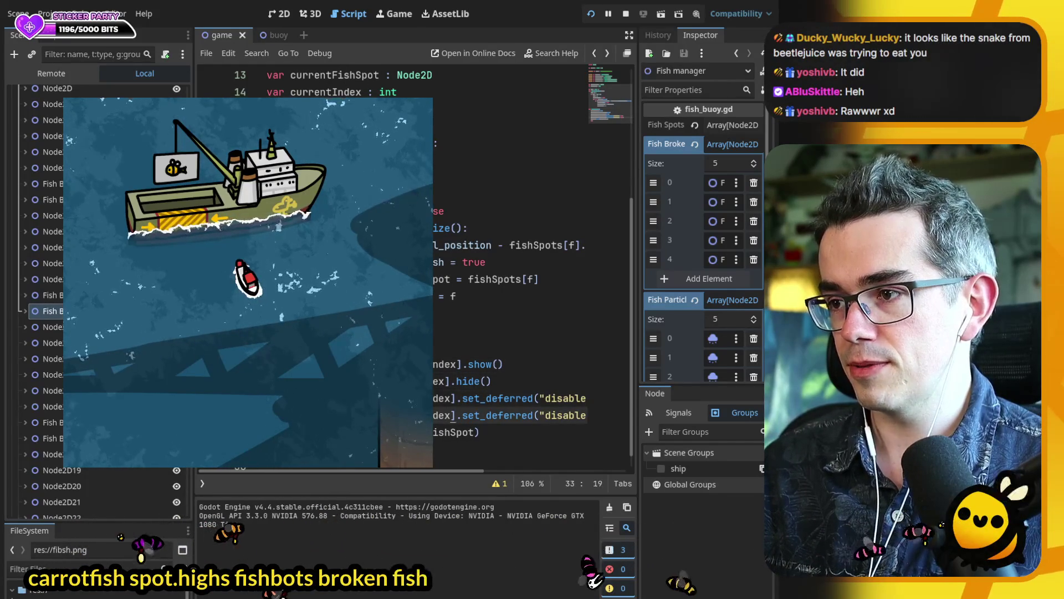
key(Up)
key(Up)
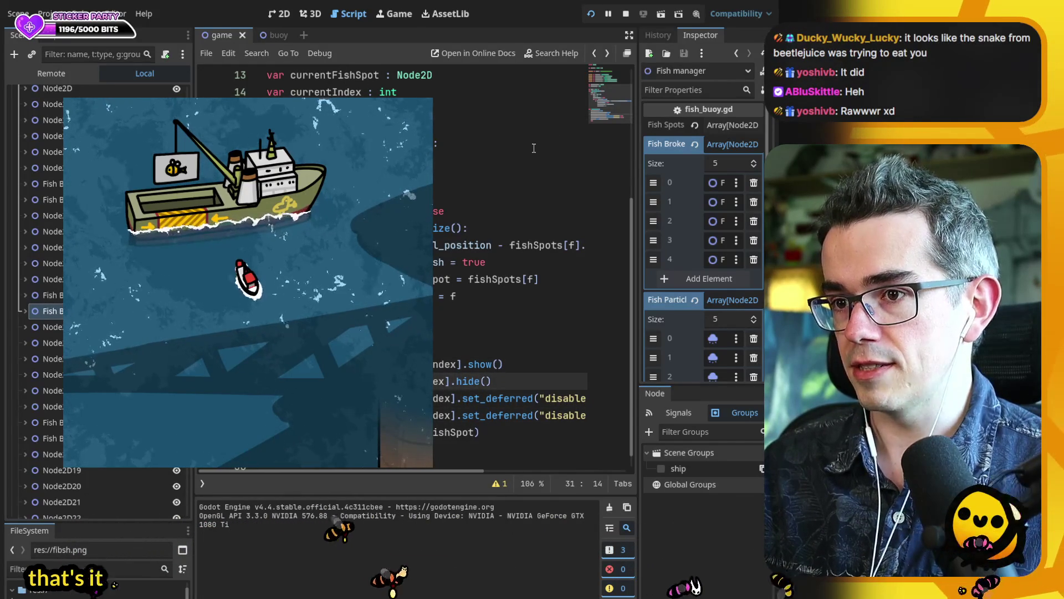
scroll(510, 266, up, 4)
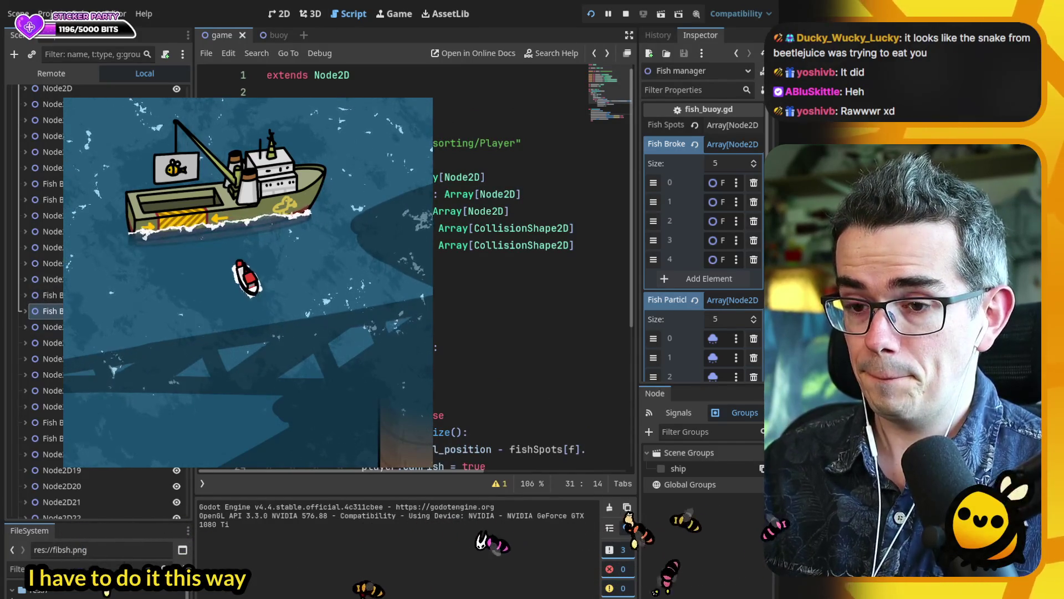
key(ctrl+backslash)
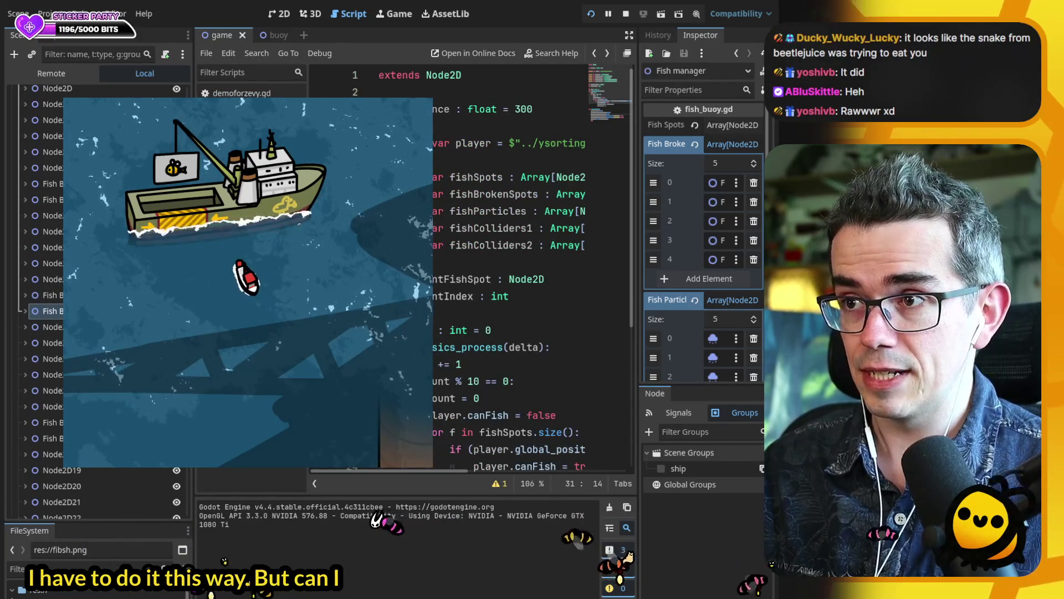
scroll(510, 266, down, 20)
key(ctrl+backslash)
click(344, 176)
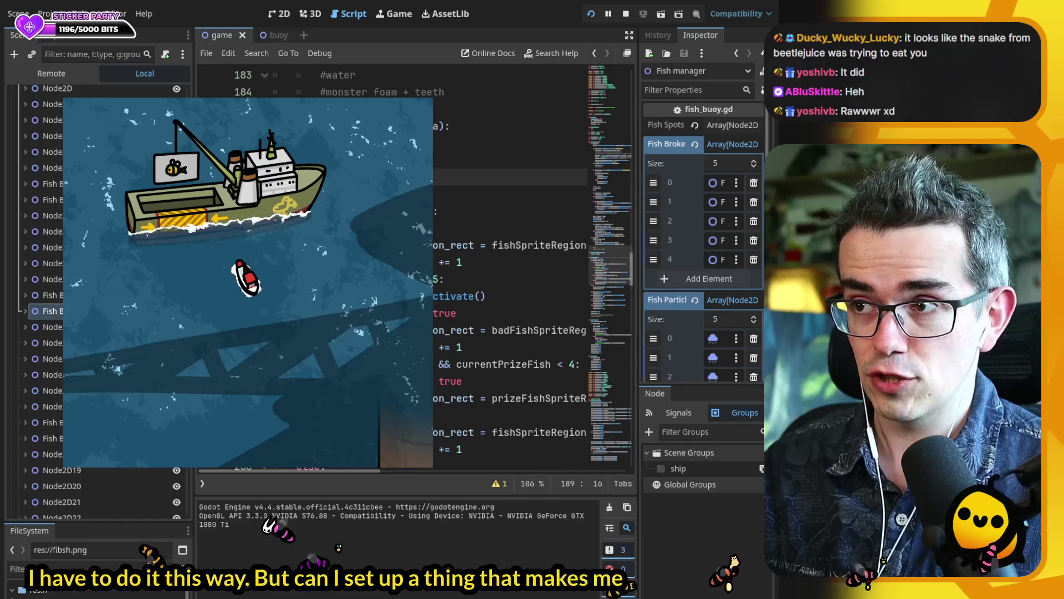
click(297, 176)
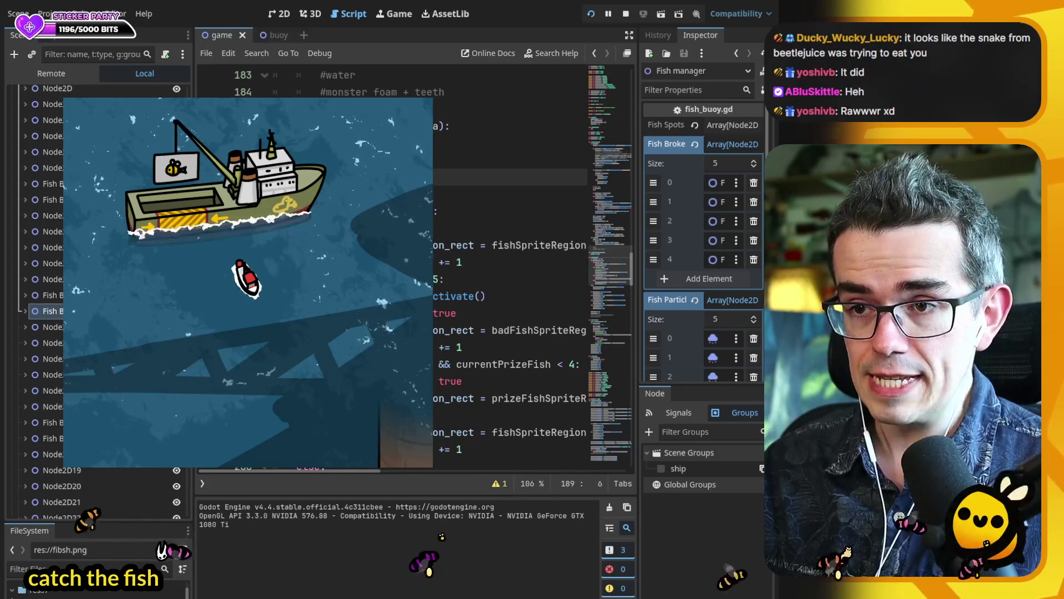
scroll(510, 266, up, 15)
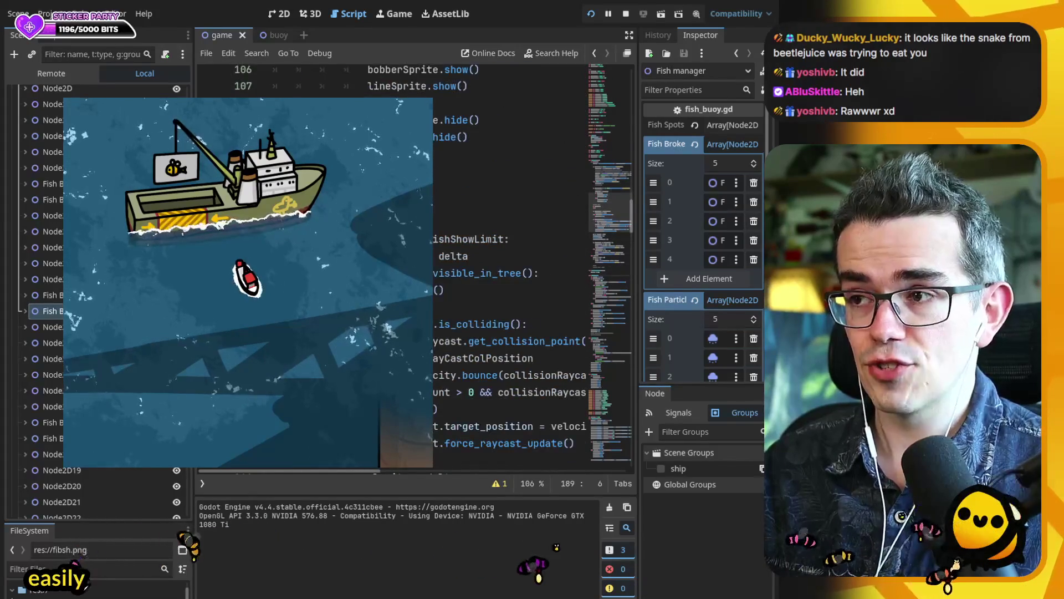
scroll(510, 266, up, 5)
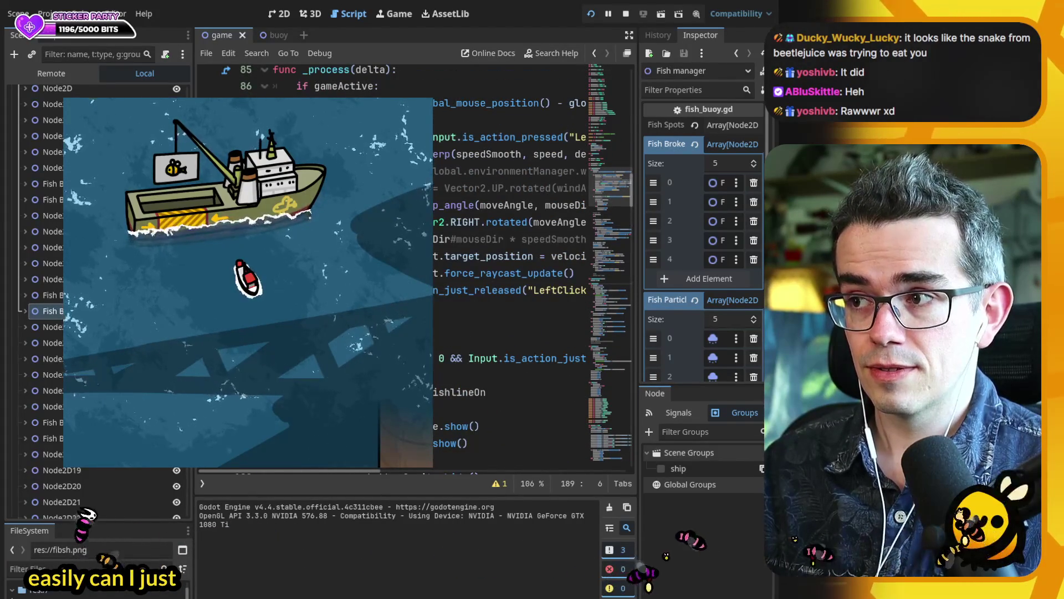
scroll(510, 266, down, 2)
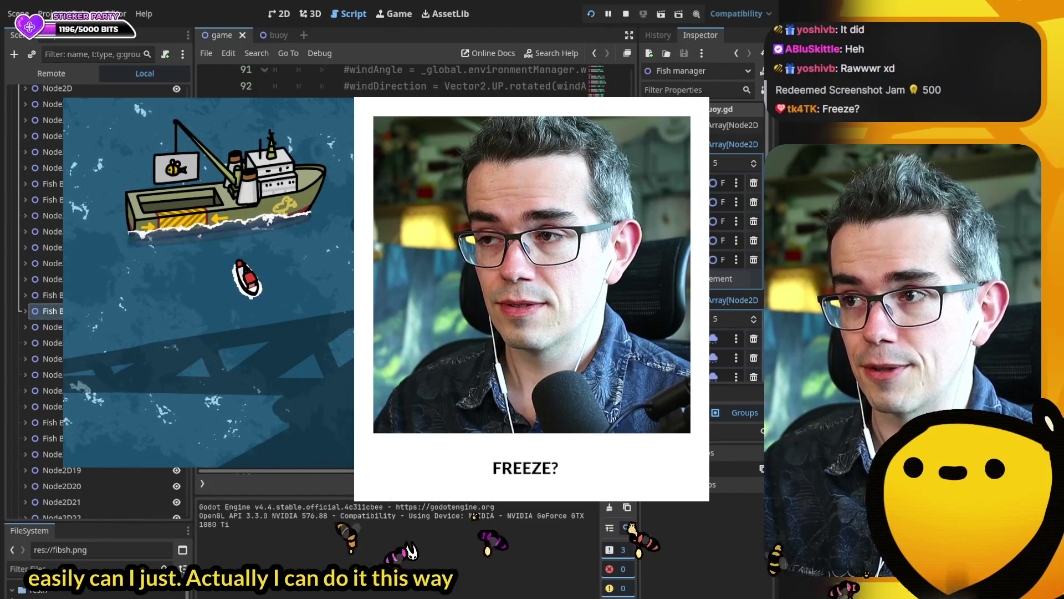
scroll(416, 277, down, 20)
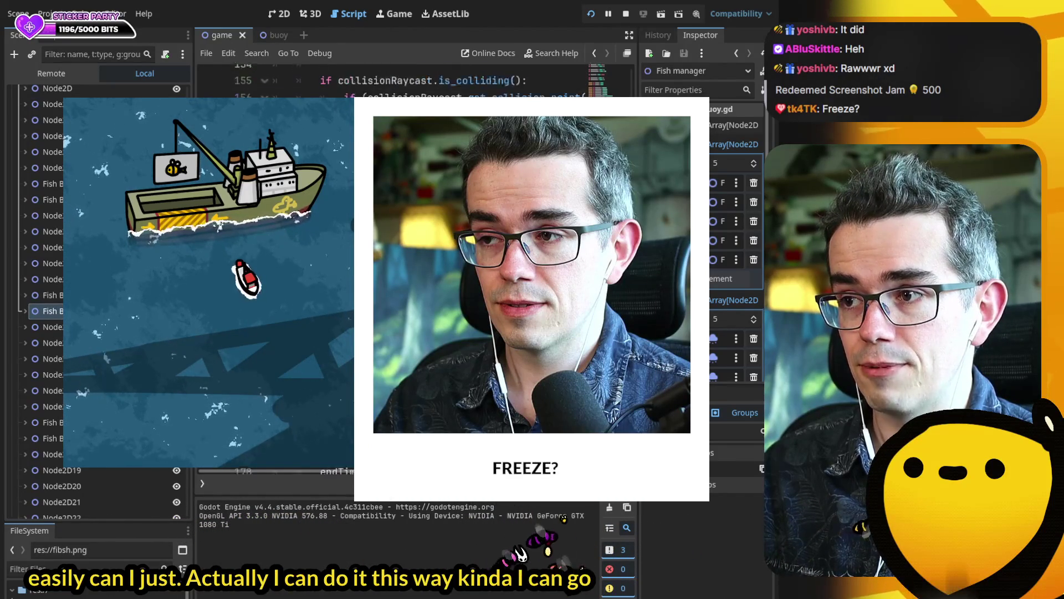
scroll(438, 336, up, 15)
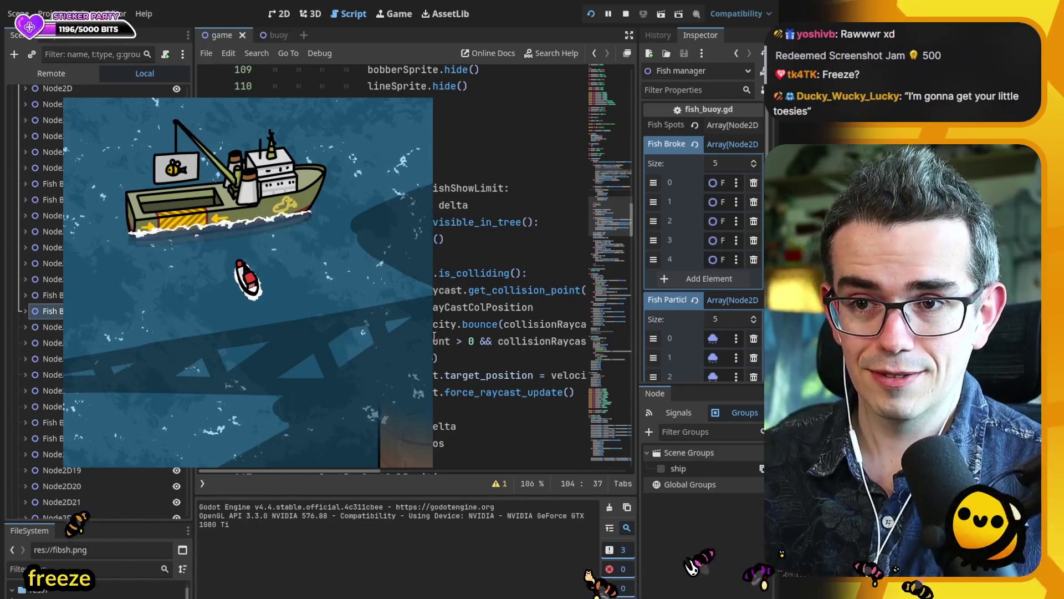
scroll(435, 337, up, 2)
scroll(435, 326, up, 6)
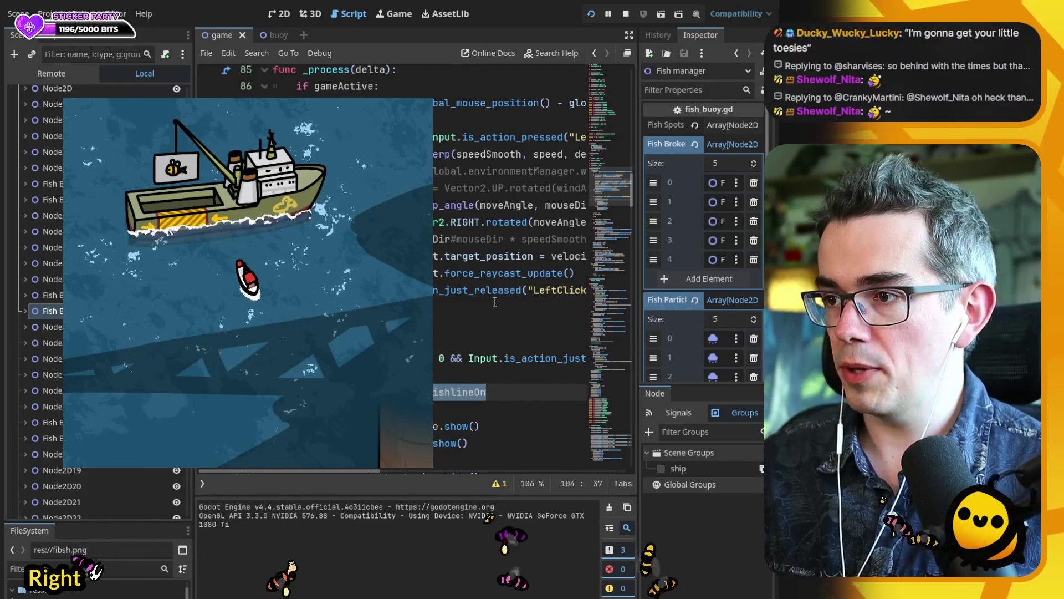
scroll(497, 301, down, 6)
scroll(495, 296, down, 15)
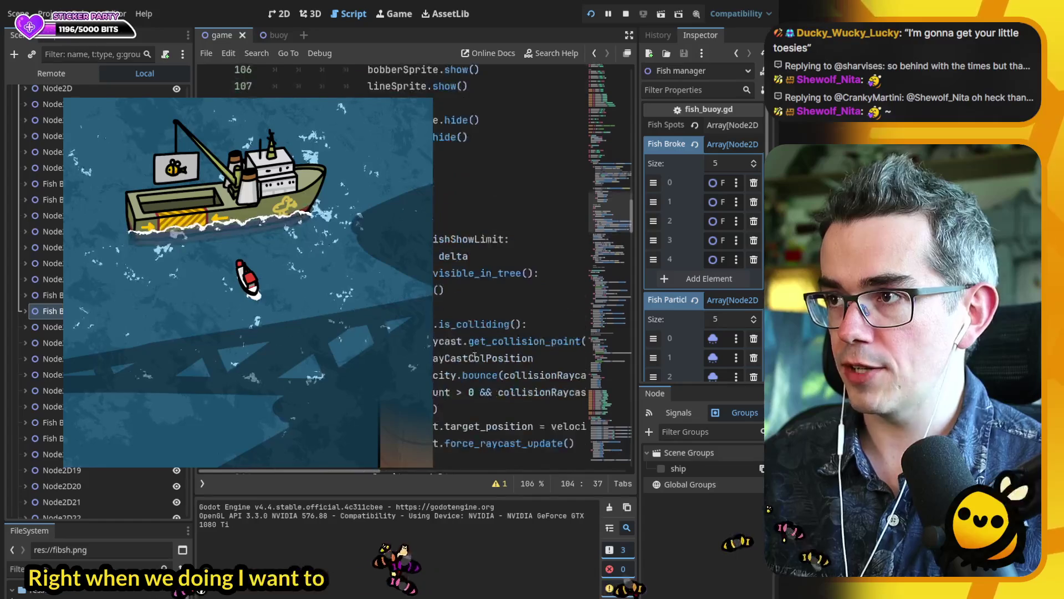
scroll(483, 423, up, 20)
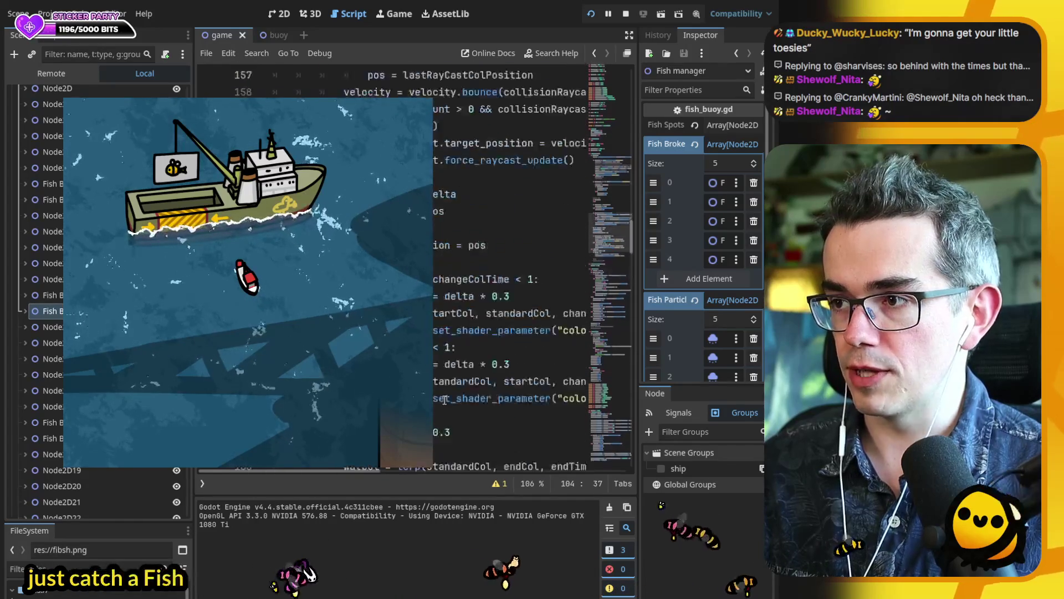
scroll(483, 423, down, 6)
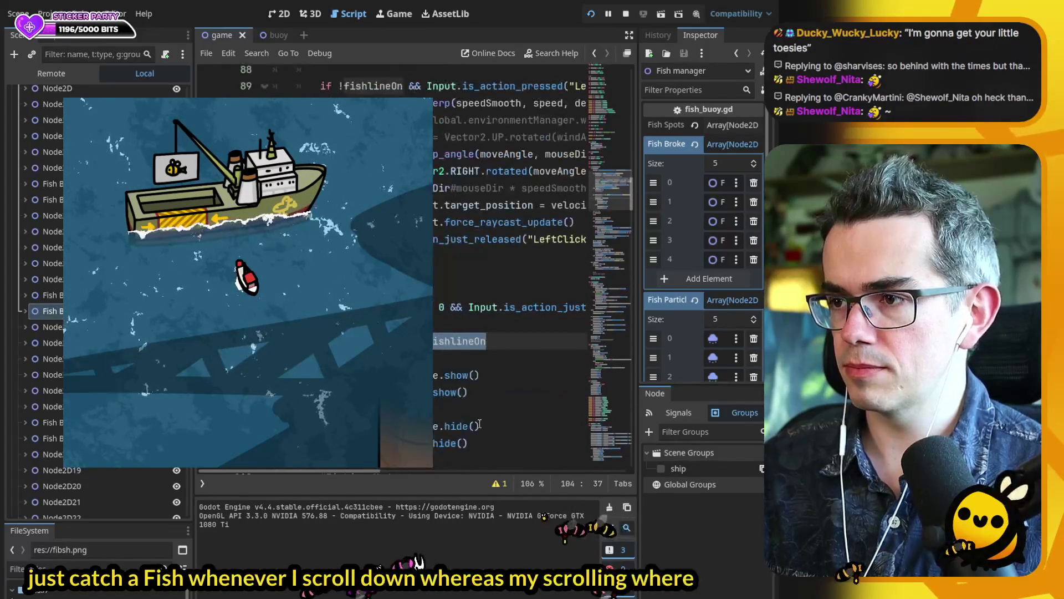
scroll(483, 277, down, 13)
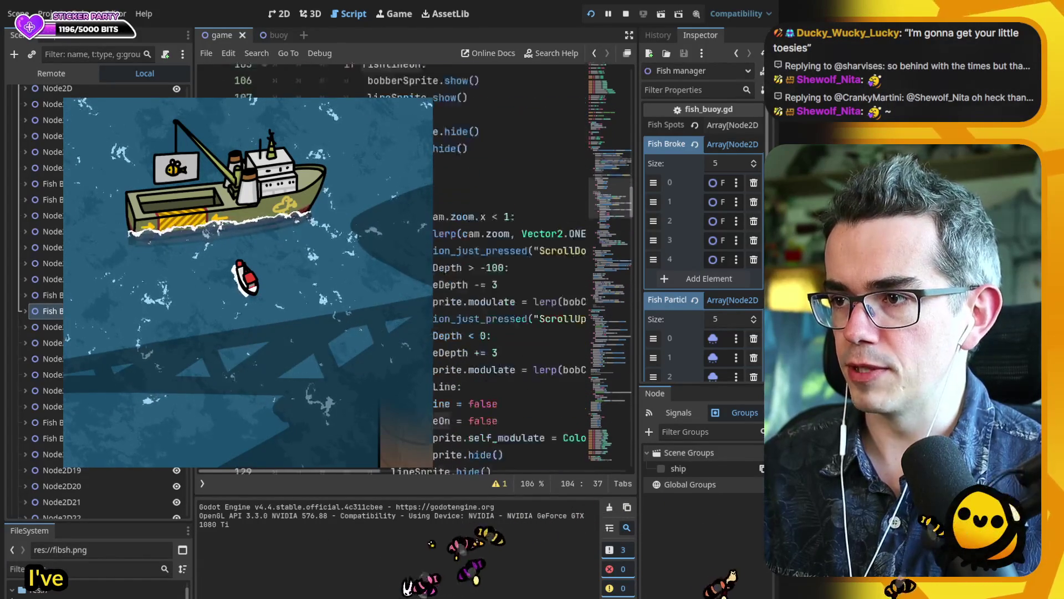
scroll(446, 386, up, 10)
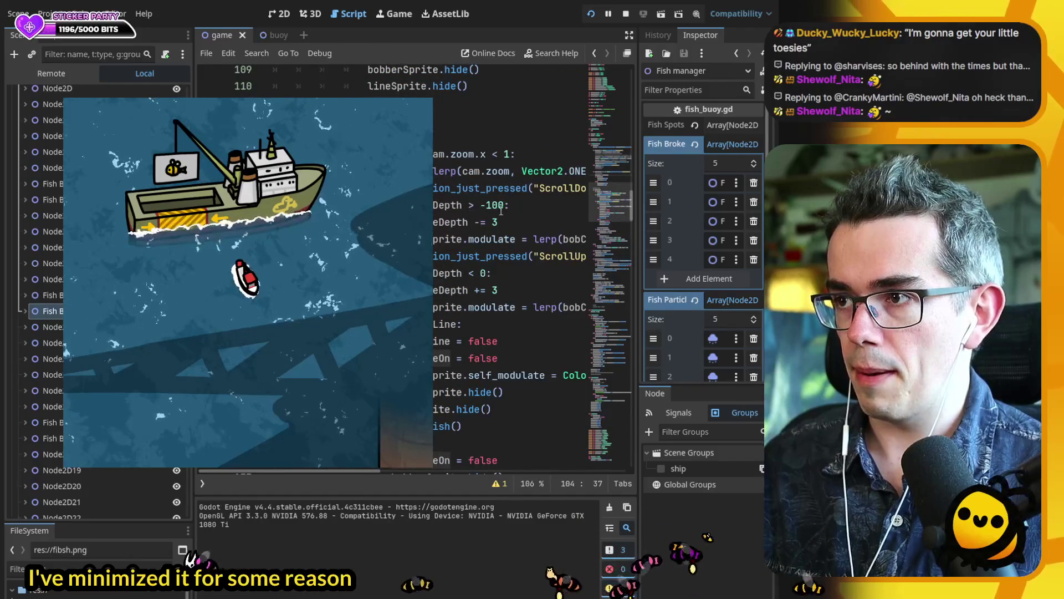
click(463, 204)
- Add fishlineOn = true under the ScrollDown check, resume the game, cast below the boat, then stop
key(ctrl+shift+Return)
text(bobberDepth = t)
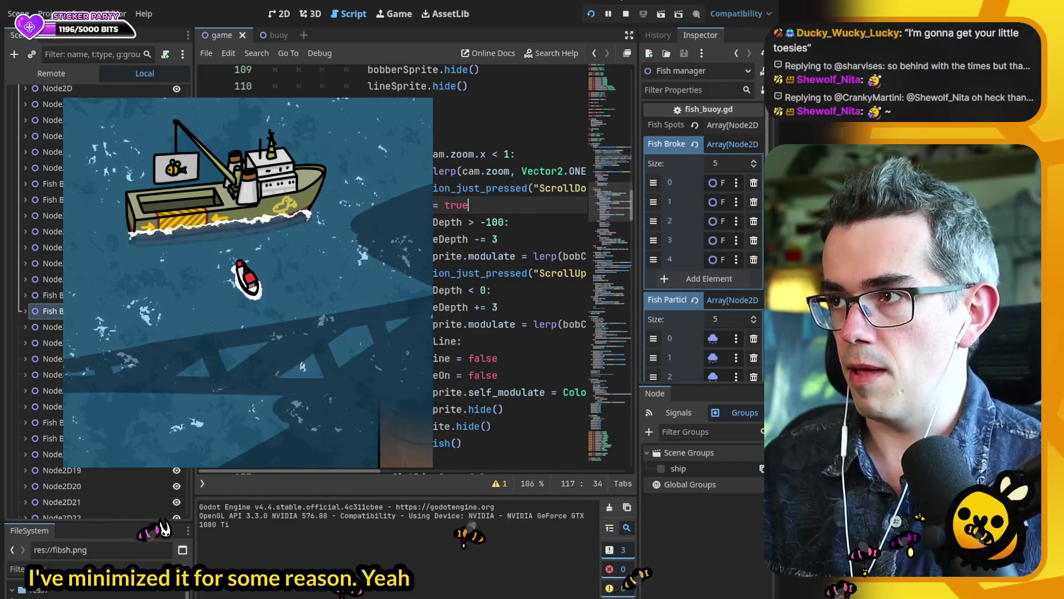
click(609, 17)
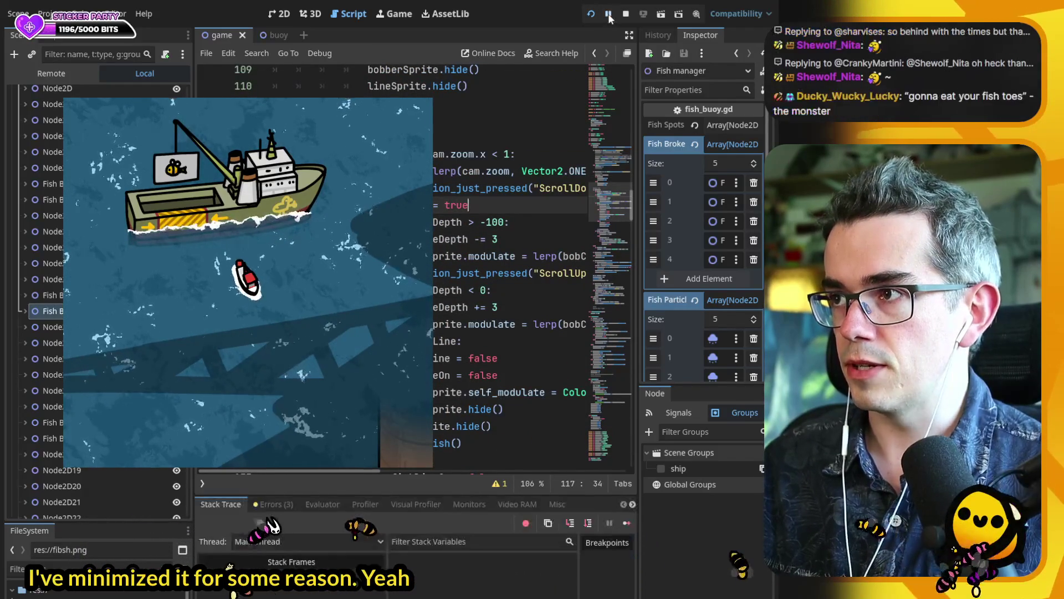
scroll(266, 332, down, 3)
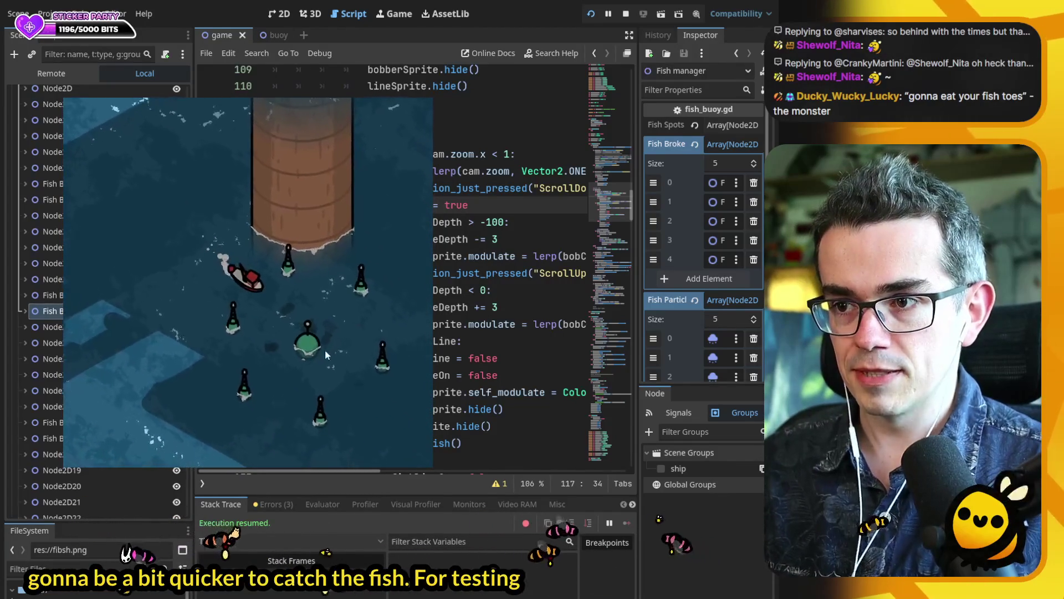
click(351, 324)
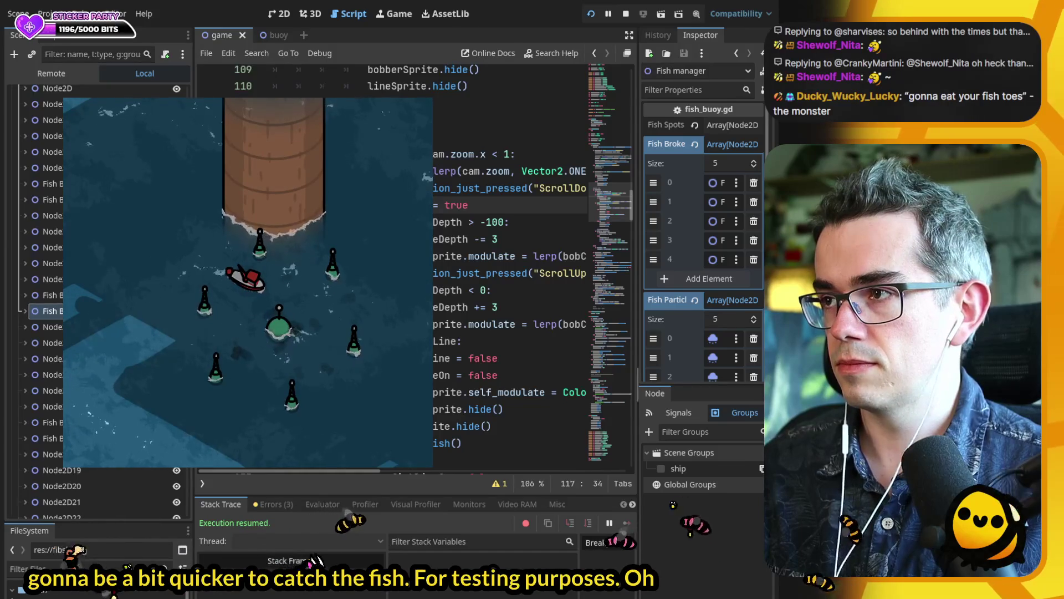
key(F8)
- Change fishlineOn on line 117 to fishOnLine using autocompletion
double_click(416, 208)
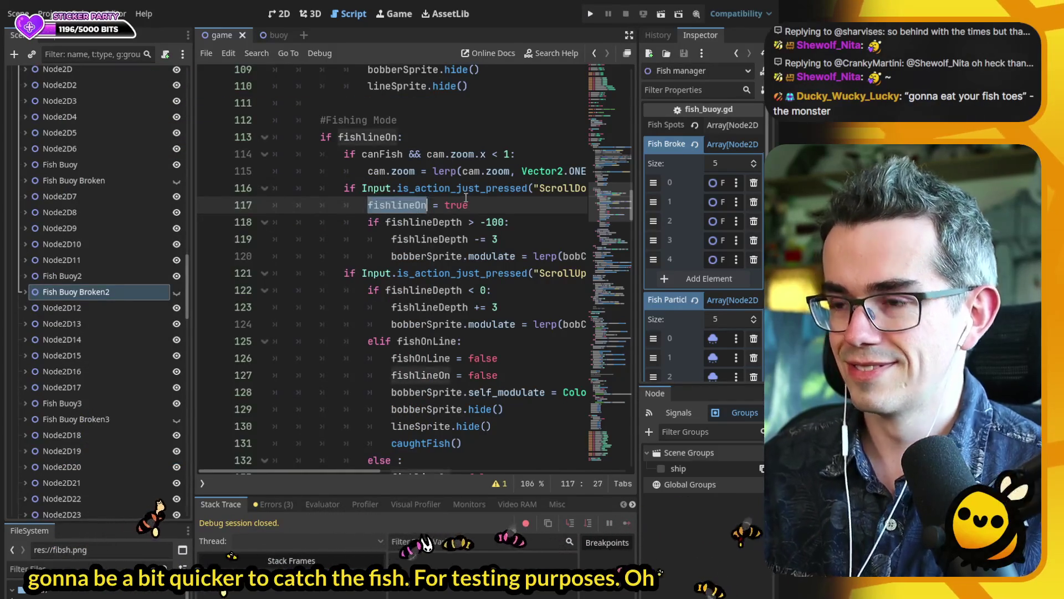
text(fishOn)
key(Return)
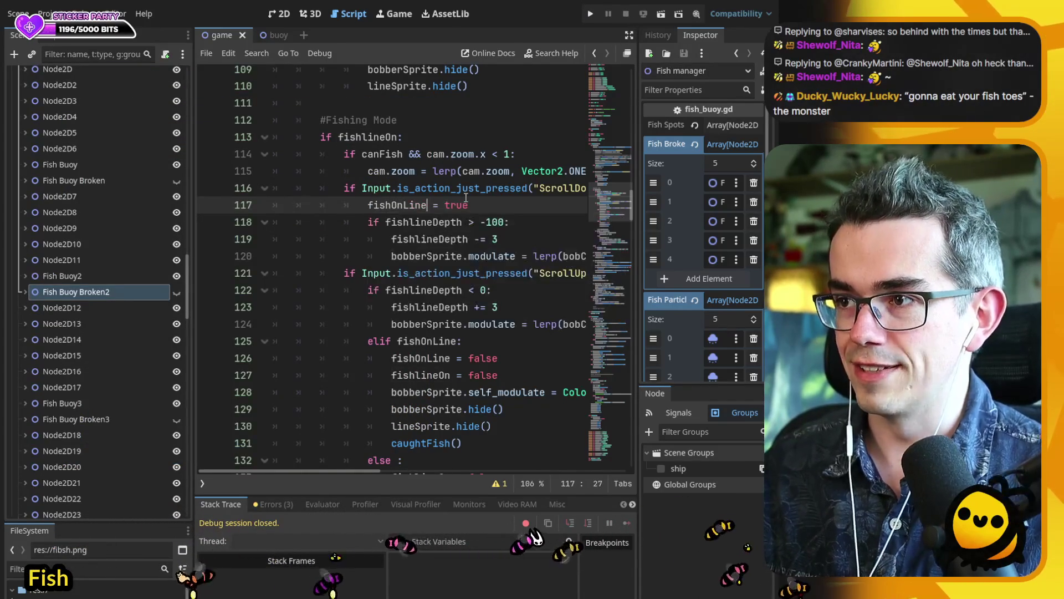
double_click(411, 206)
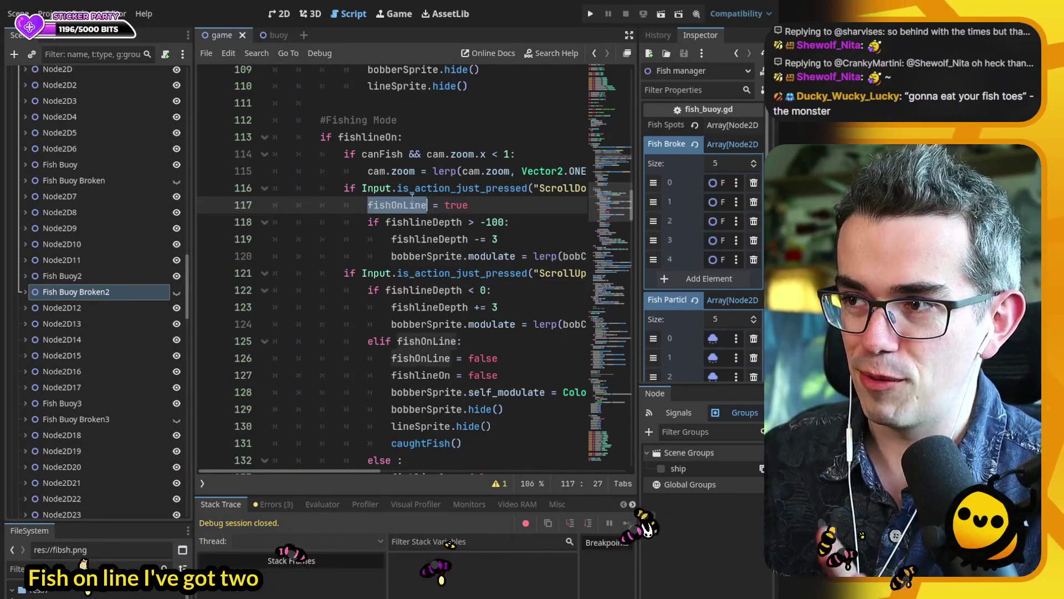
key(Up)
double_click(411, 206)
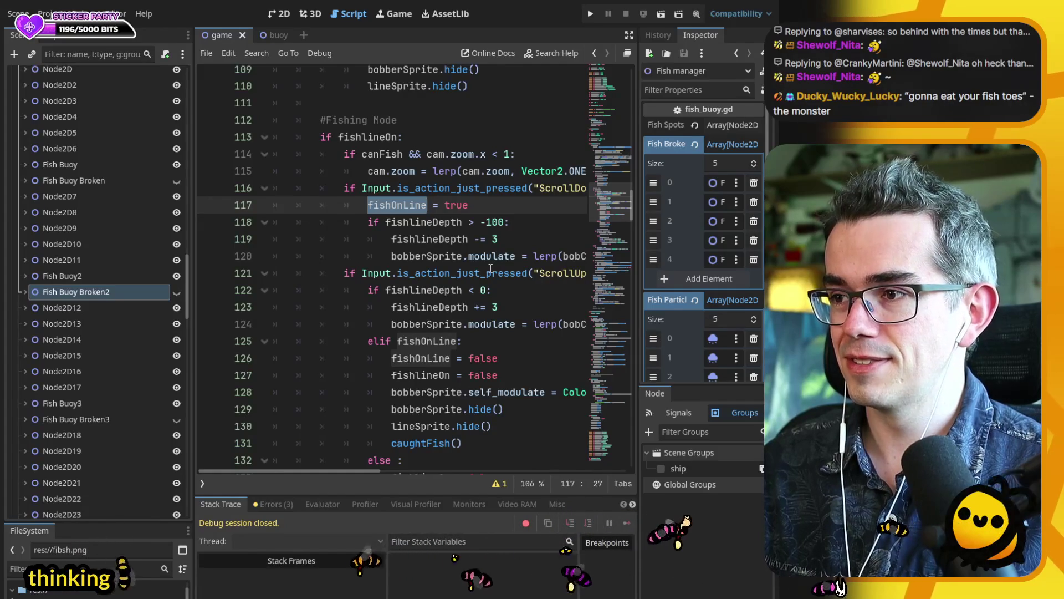
scroll(490, 269, up, 8)
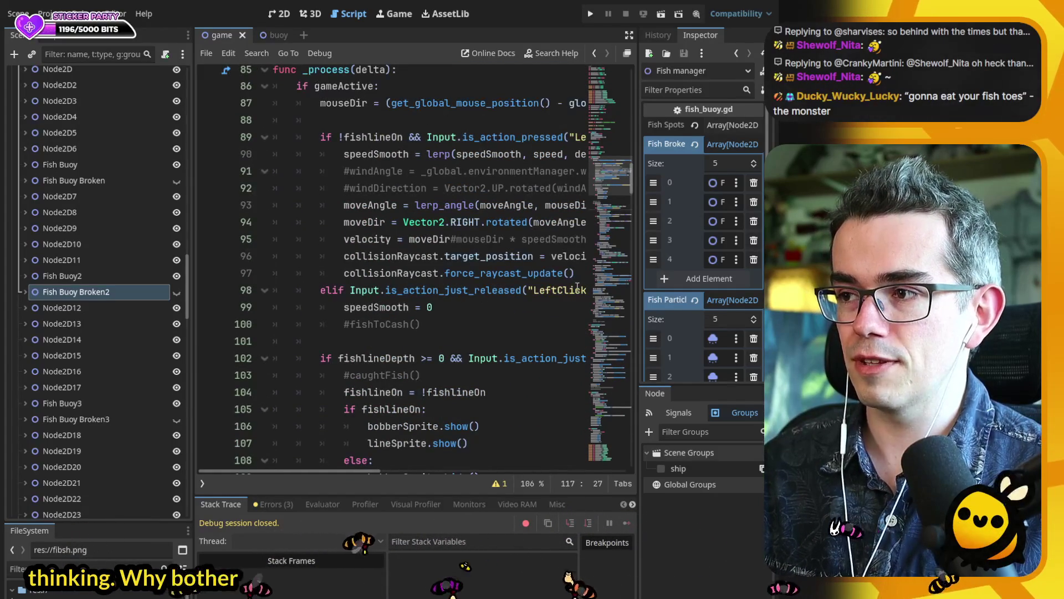
scroll(451, 312, down, 4)
- Replace RightClick on line 102 with the ScrollDown action taken from line 116
click(577, 393)
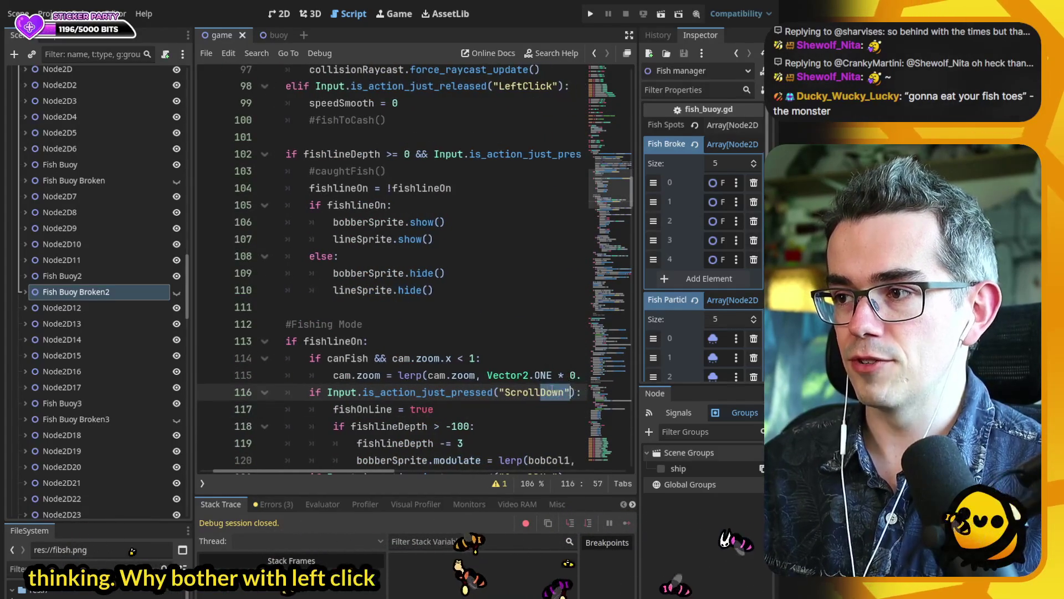
double_click(514, 392)
key(ctrl+c)
scroll(514, 354, down, 1)
scroll(513, 355, up, 4)
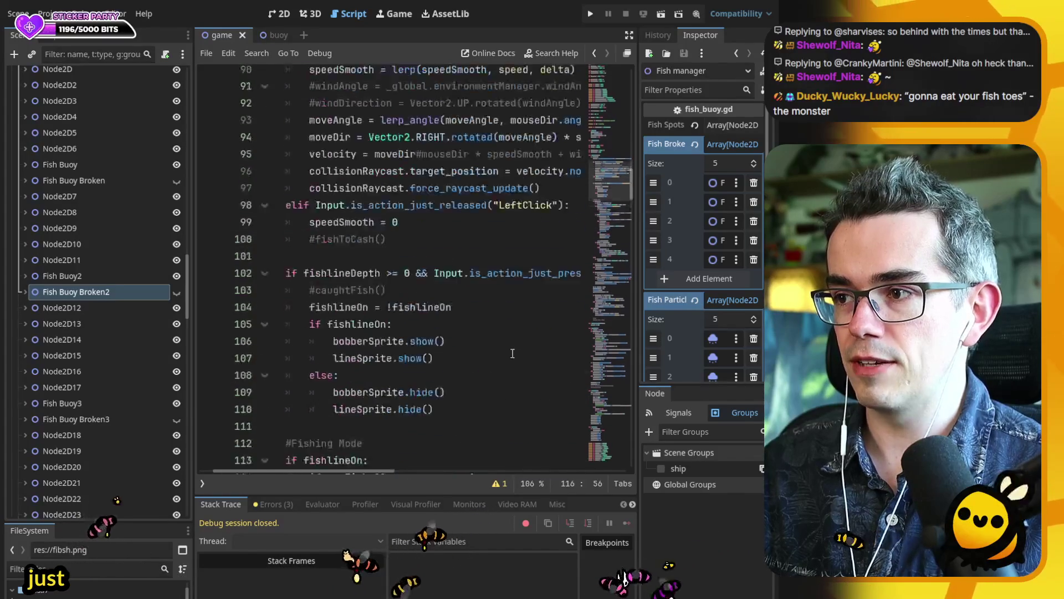
click(452, 308)
scroll(474, 315, right, 3)
double_click(536, 307)
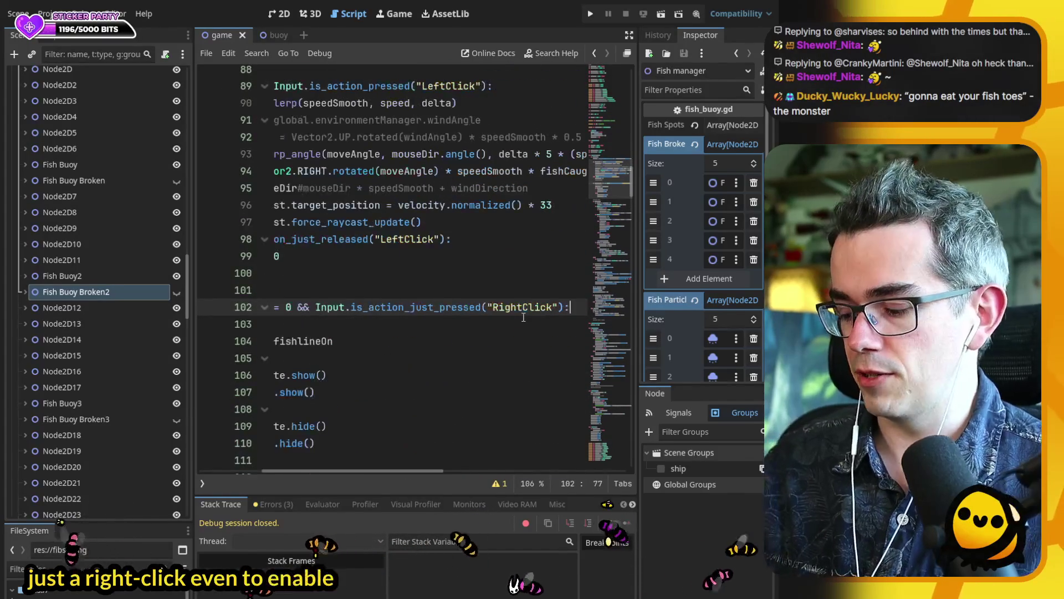
key(ctrl+v)
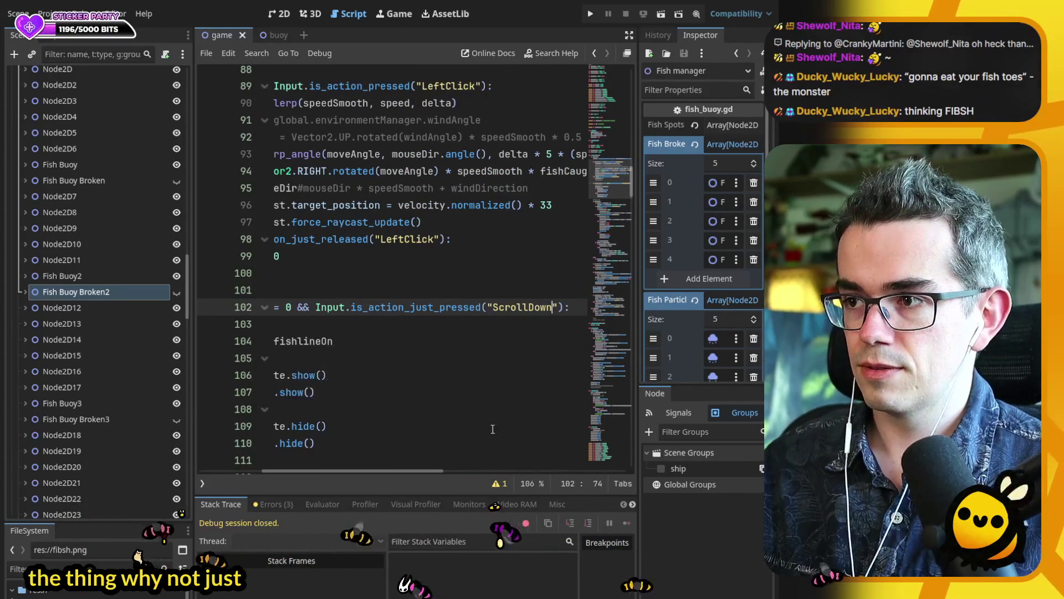
scroll(488, 215, left, 3)
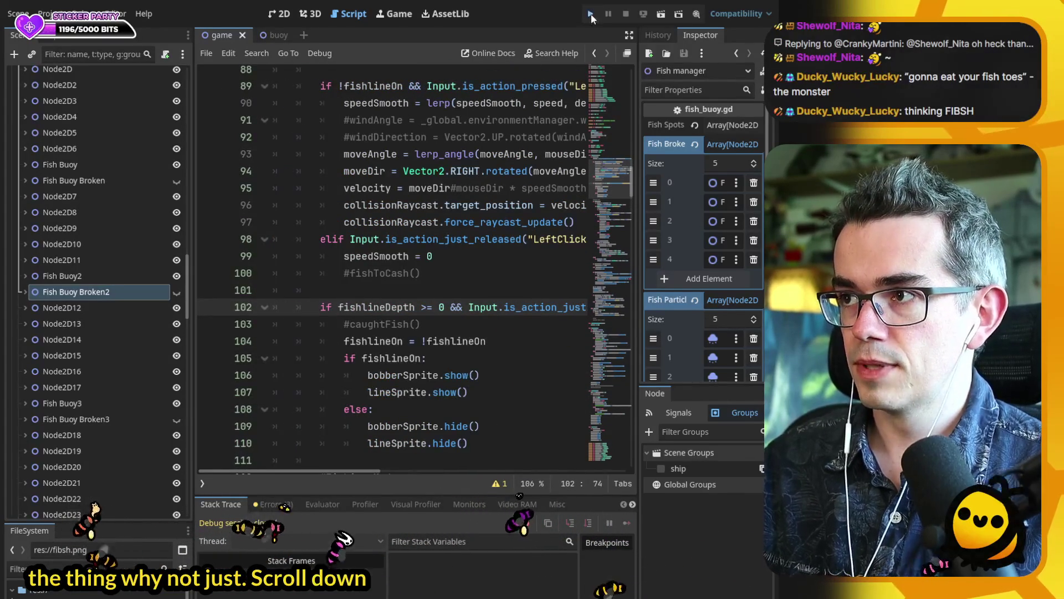
- Run the project, steer the boat around the buoys, and cast at a fish spot
click(591, 15)
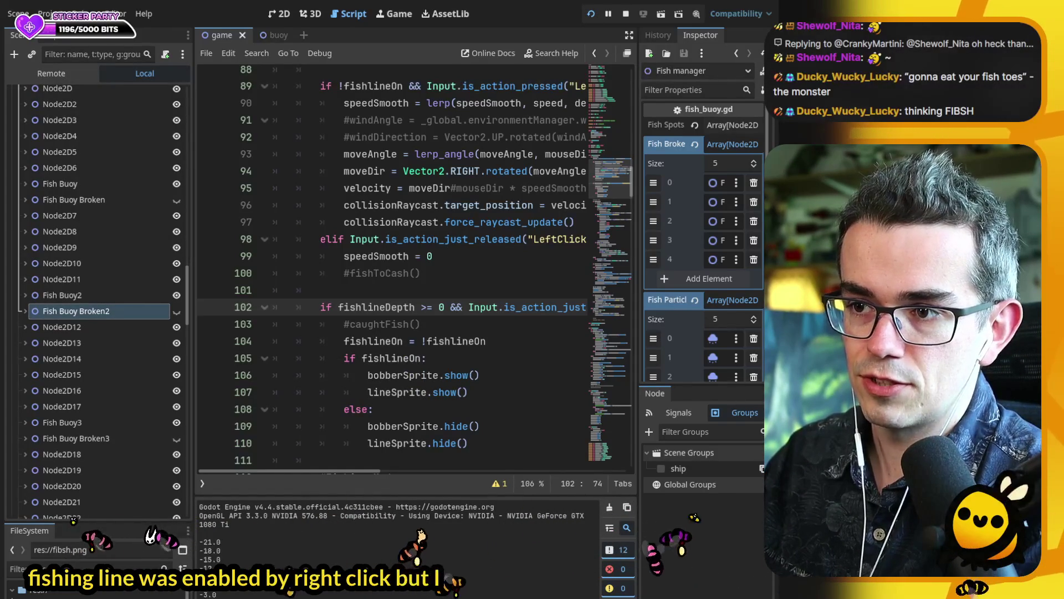
mouse_move(263, 344)
mouse_down()
mouse_move(254, 355)
mouse_move(361, 358)
mouse_move(377, 383)
mouse_move(146, 391)
mouse_move(322, 385)
mouse_move(313, 387)
mouse_move(375, 394)
mouse_move(353, 387)
mouse_move(287, 276)
mouse_move(294, 291)
mouse_move(271, 330)
mouse_move(241, 346)
mouse_move(171, 271)
mouse_move(186, 241)
mouse_move(225, 222)
mouse_move(277, 222)
mouse_move(299, 255)
mouse_move(279, 305)
mouse_up()
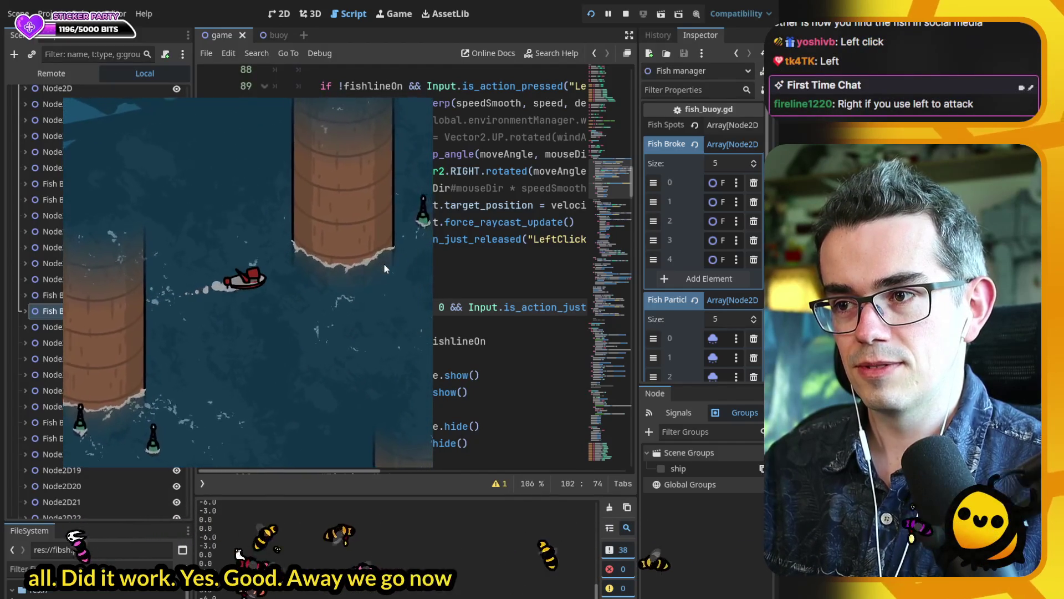
mouse_move(383, 264)
mouse_down()
mouse_move(275, 215)
mouse_move(313, 227)
mouse_move(237, 234)
mouse_move(320, 257)
mouse_move(285, 272)
mouse_up()
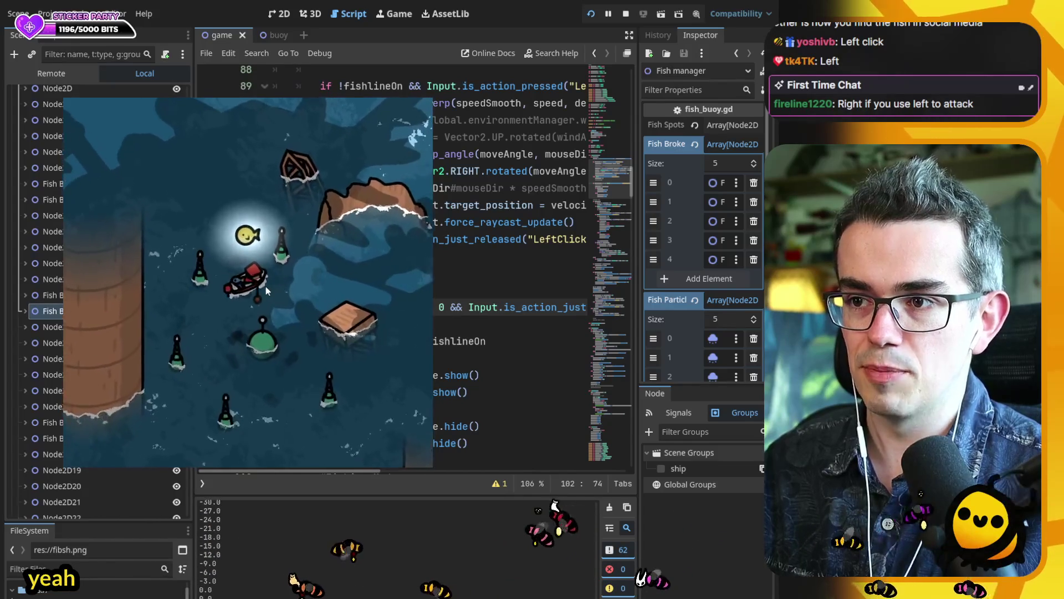
click(265, 286)
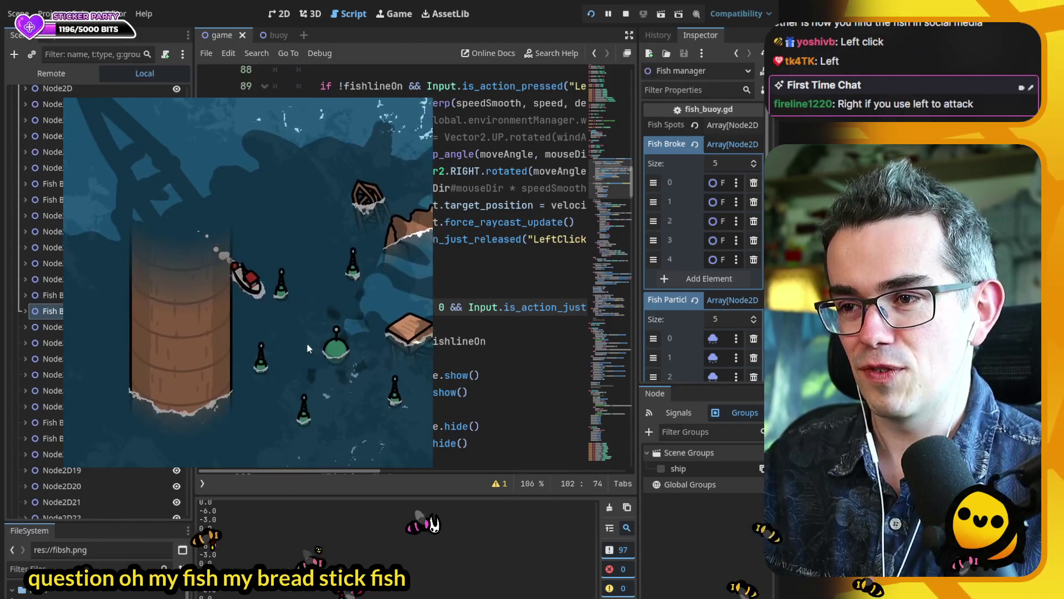
- Cast near a buoy to hook a fish, then sail up and to the left
click(258, 298)
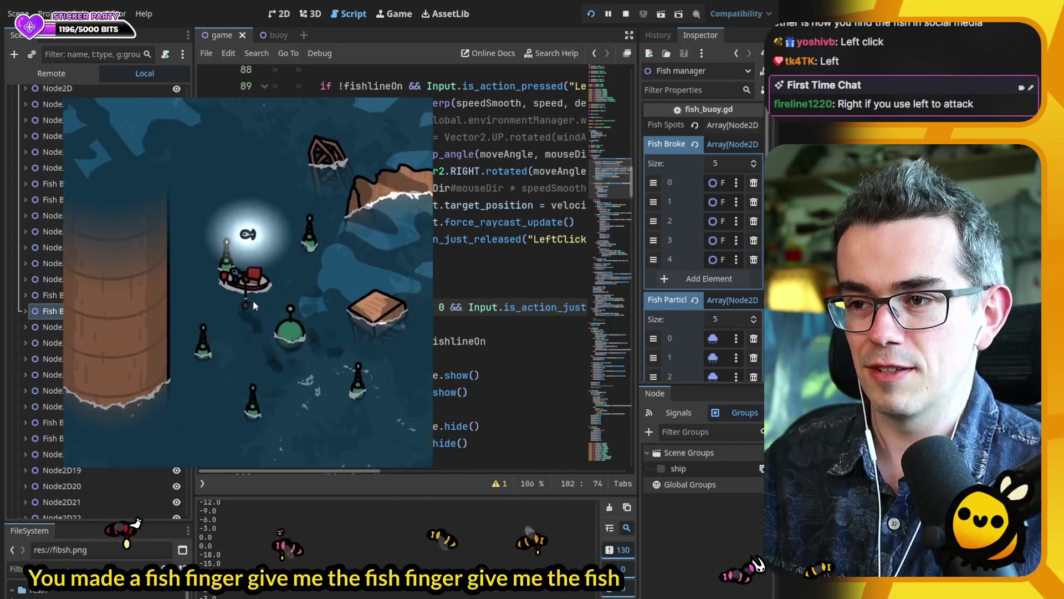
drag(163, 177, 85, 206)
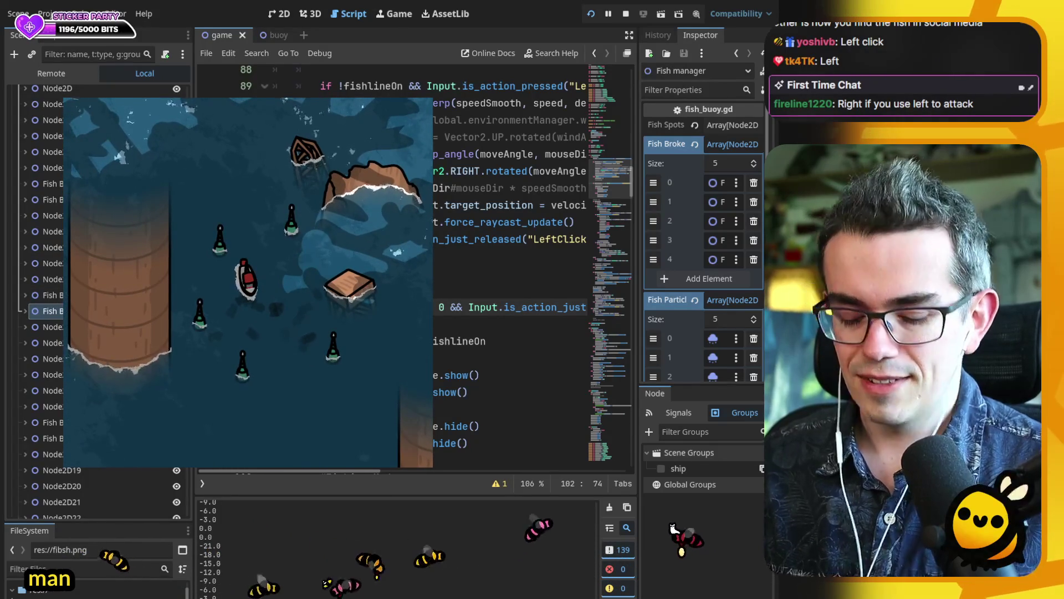
- Return to fish_buoy.gd and scroll to the breakFishSpot code
key(ctrl+backslash)
key(alt+F1)
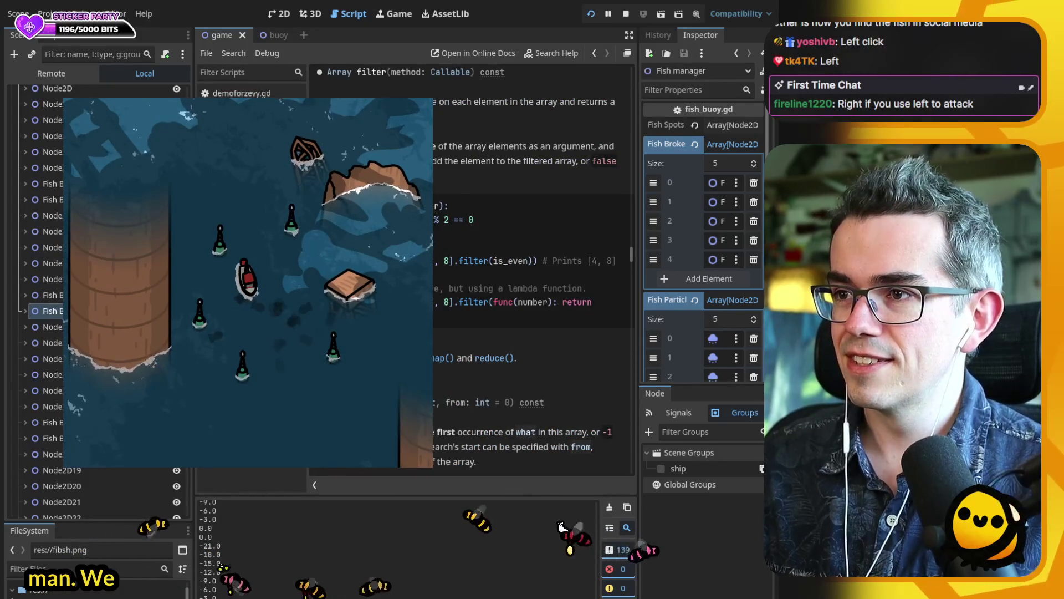
key(alt+Left)
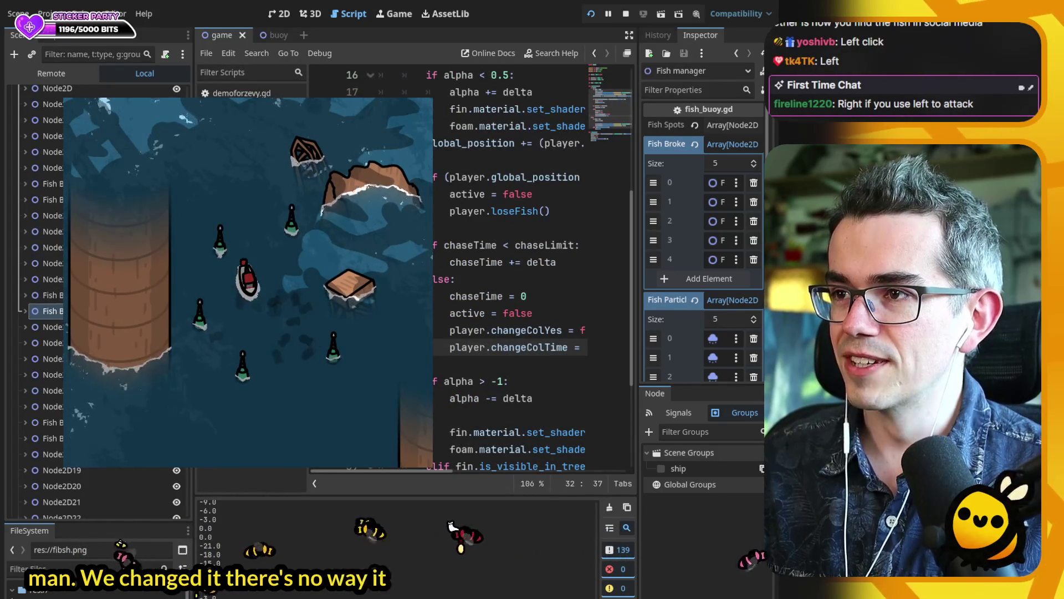
key(alt+Left)
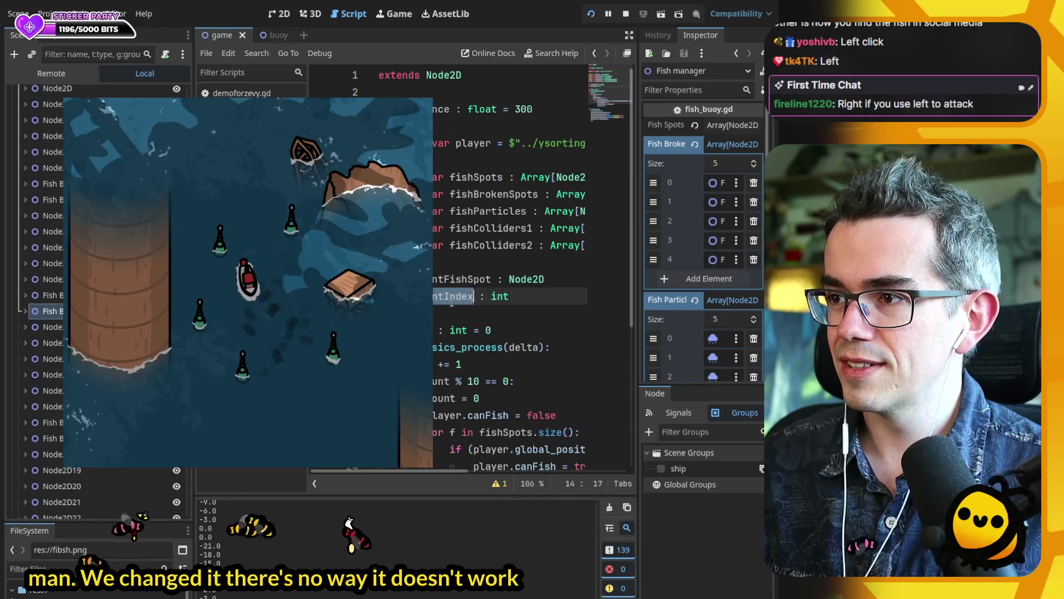
scroll(452, 303, down, 3)
scroll(448, 446, down, 1)
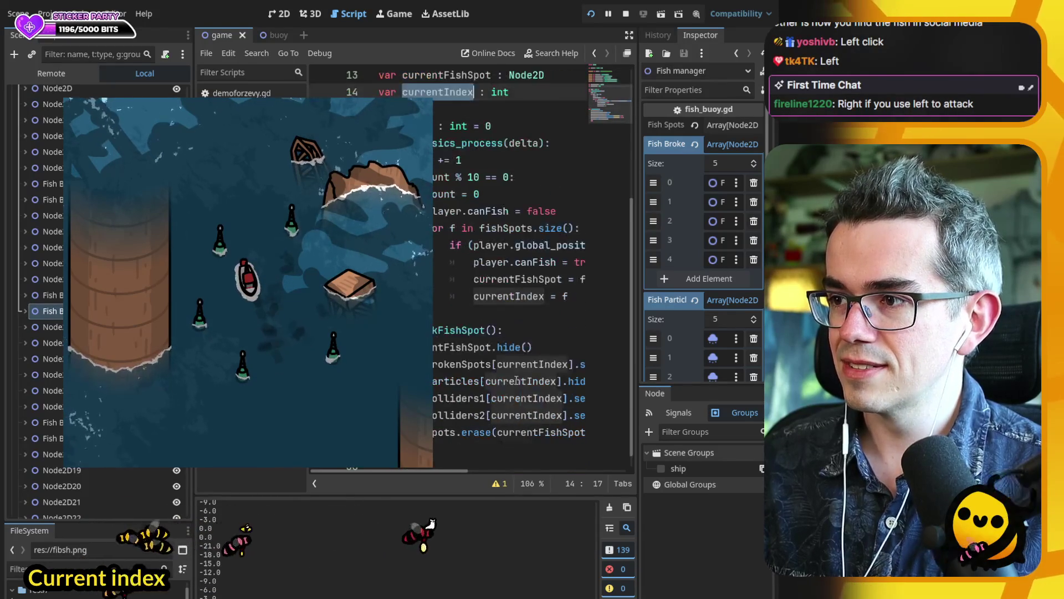
scroll(444, 471, right, 1)
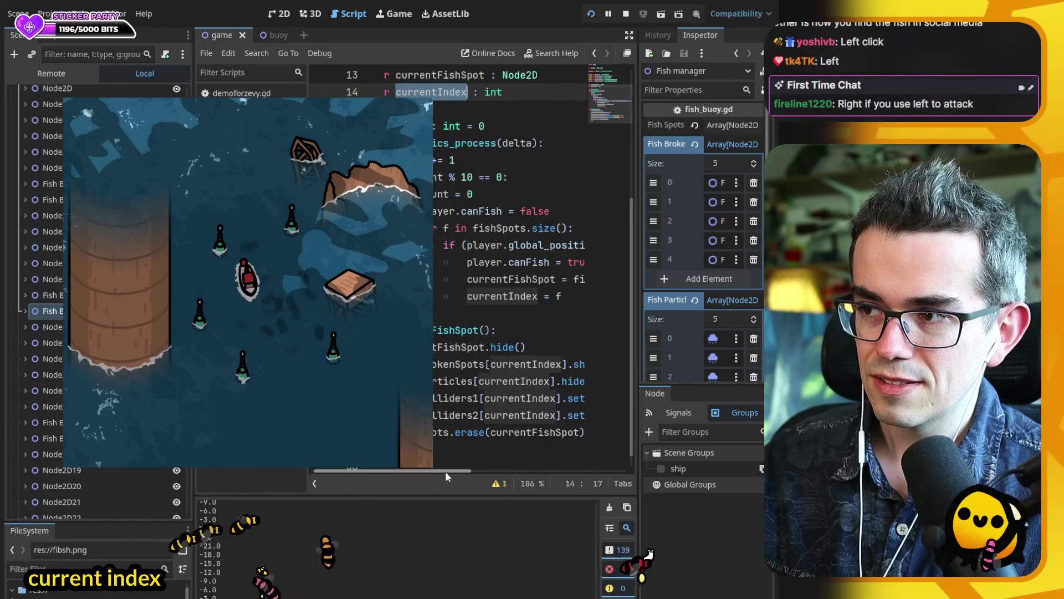
mouse_move(445, 473)
mouse_down()
mouse_move(490, 474)
mouse_move(446, 473)
mouse_up()
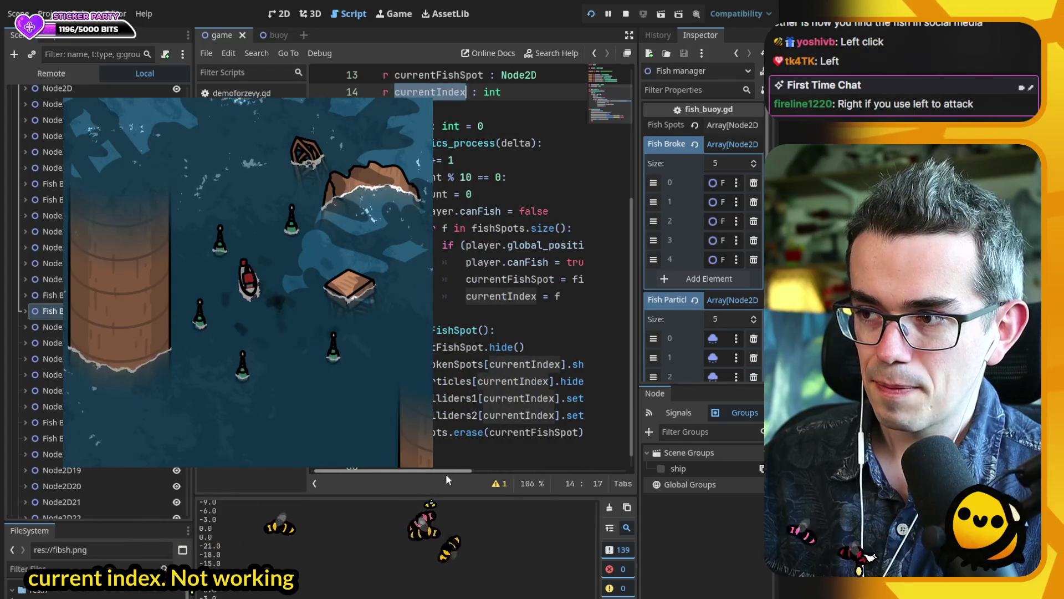
drag(446, 473, 447, 474)
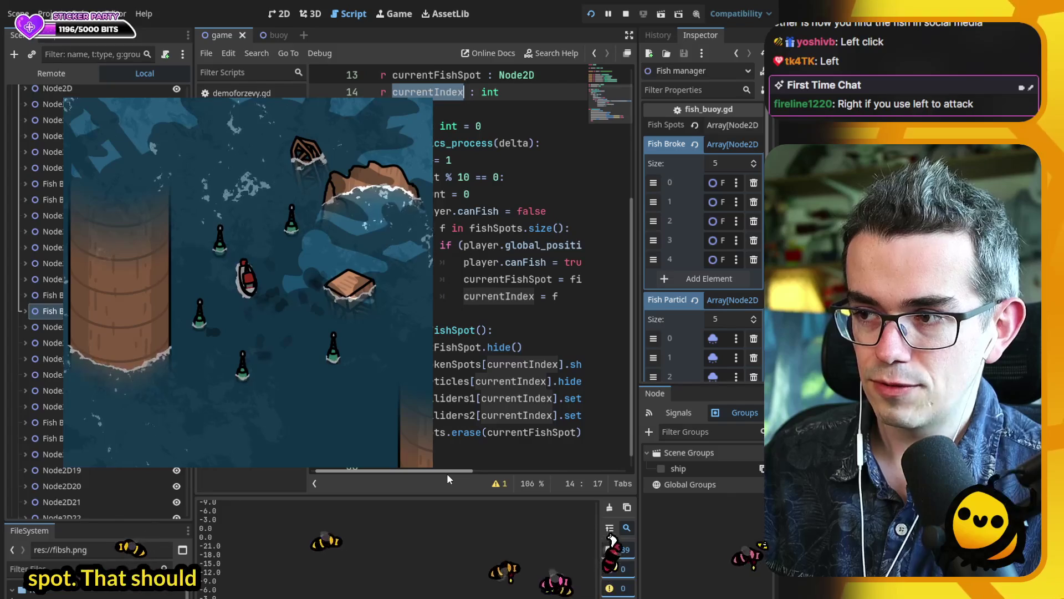
- Add print(currentIndex) on a new line after currentFishSpot.hide()
click(542, 344)
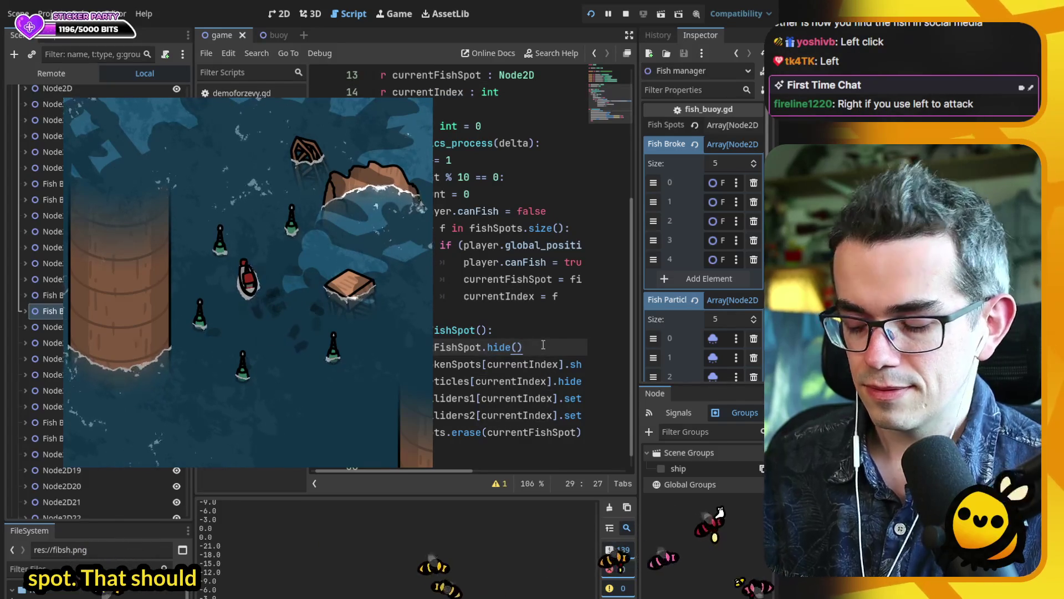
key(Return)
text(p)
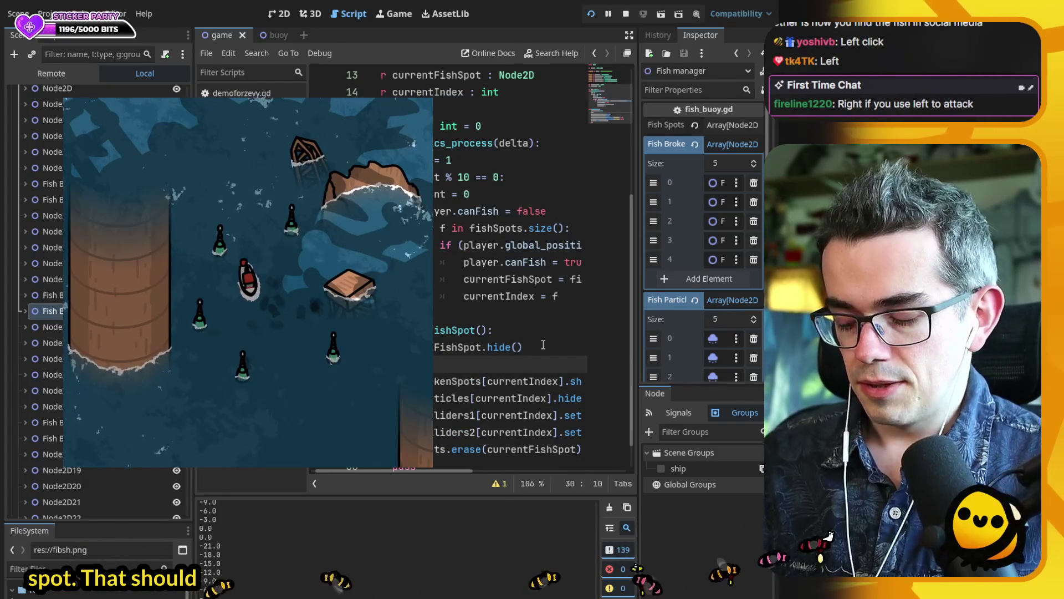
text(scrollDown()
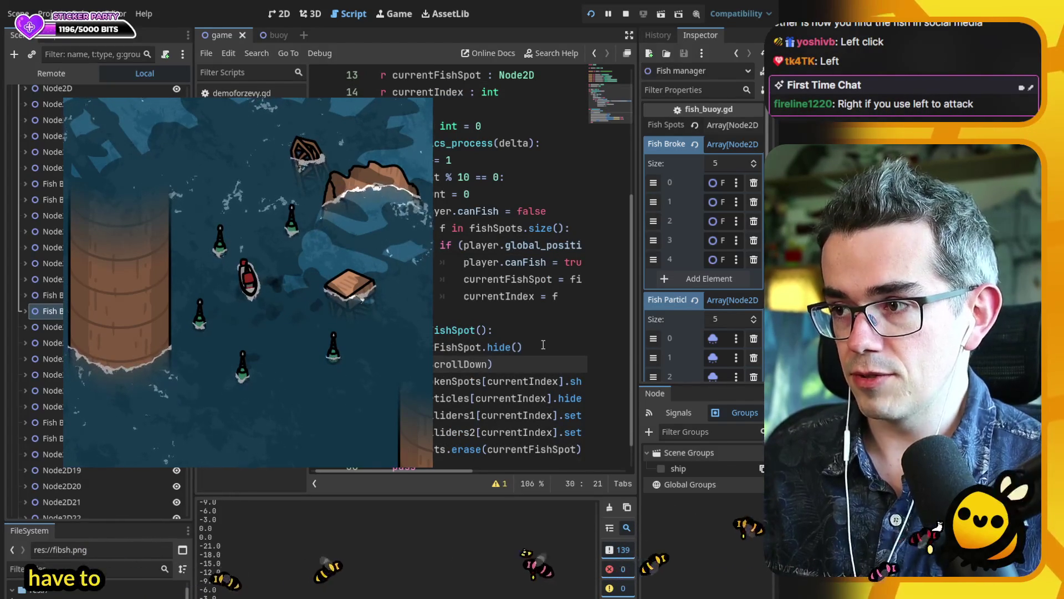
click(476, 364)
text(urrentIndex)
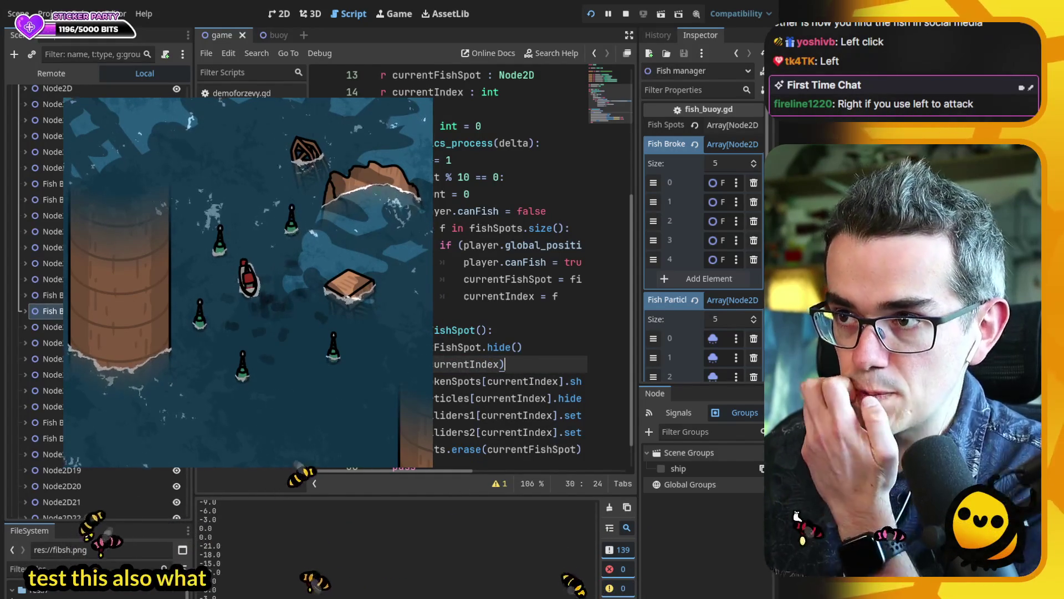
scroll(438, 264, down, 15)
- Search the player script for 'print' calls and run the game again
click(437, 262)
key(ctrl+f)
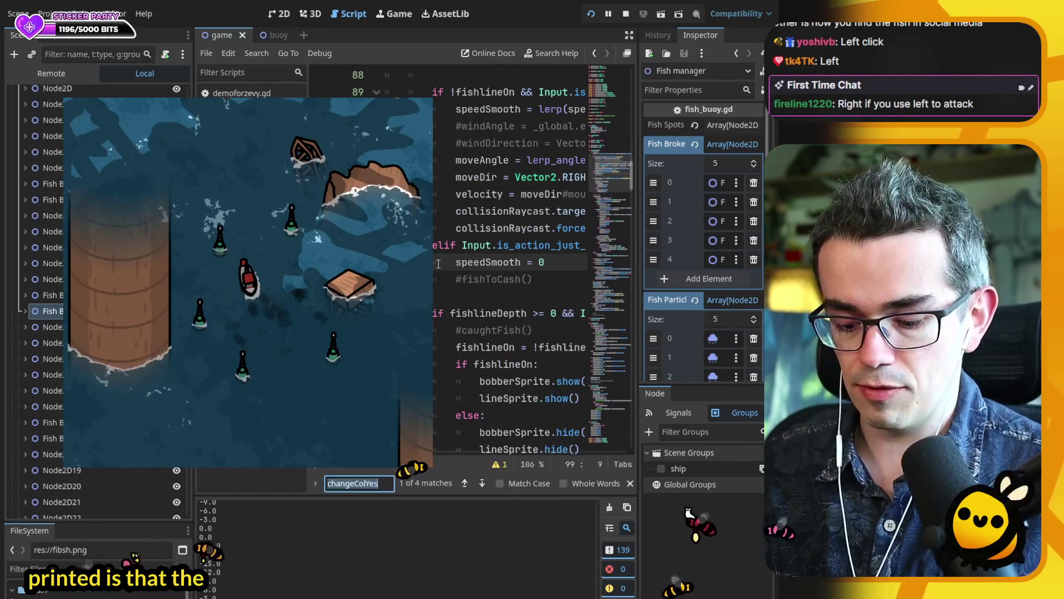
text(print)
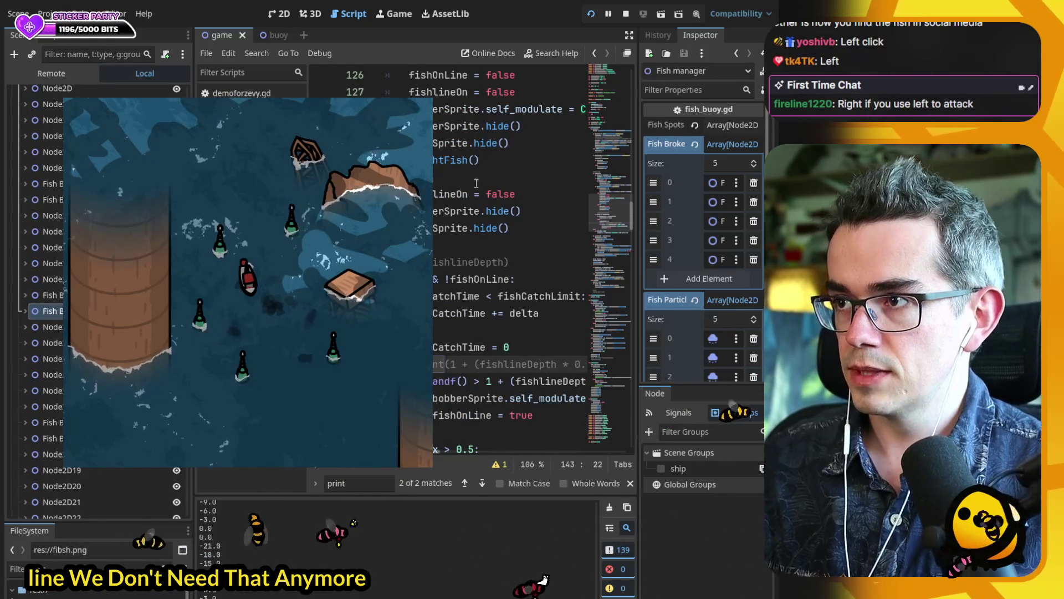
click(607, 14)
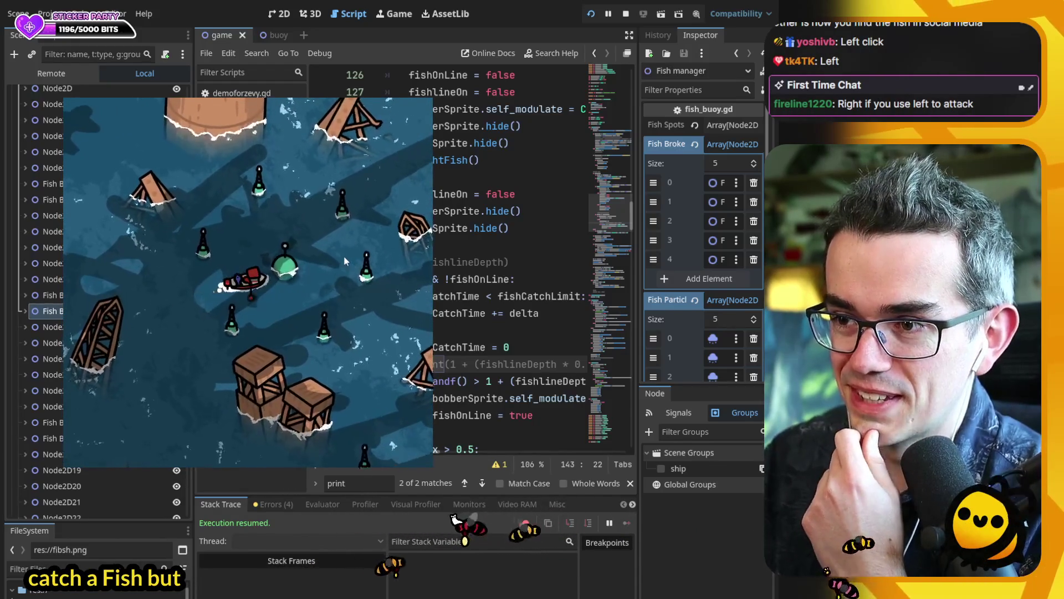
- Sail the boat left until it is alongside the large ship
key(a)
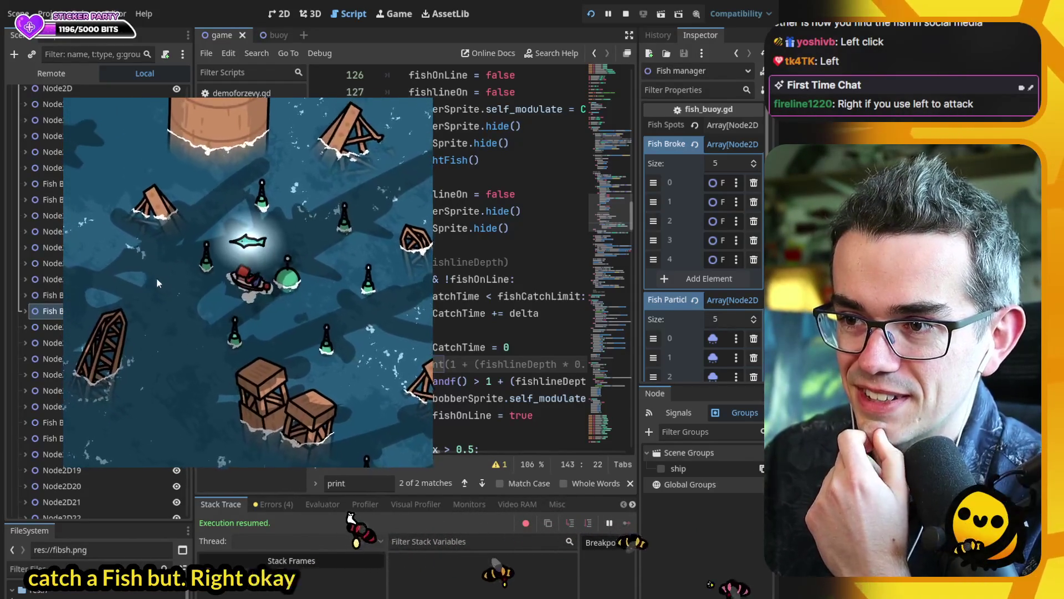
key(a)
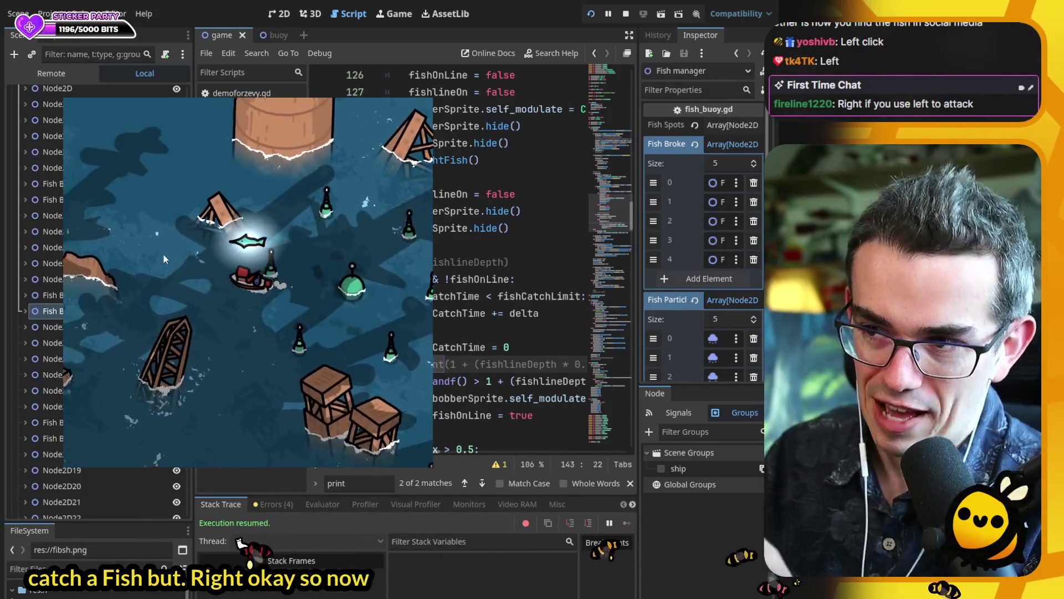
key(a)
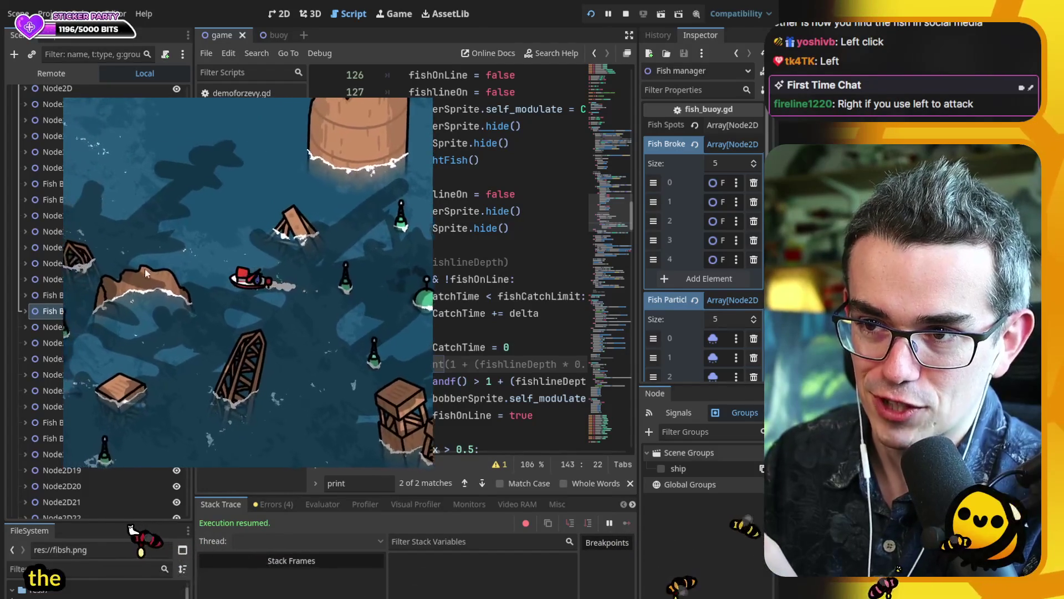
key(a)
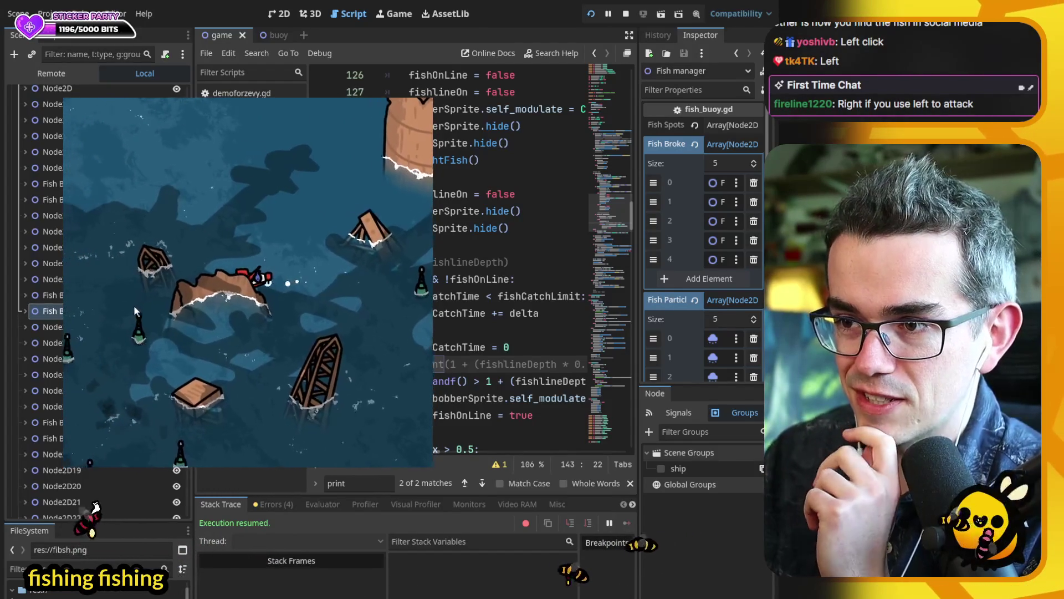
key(a)
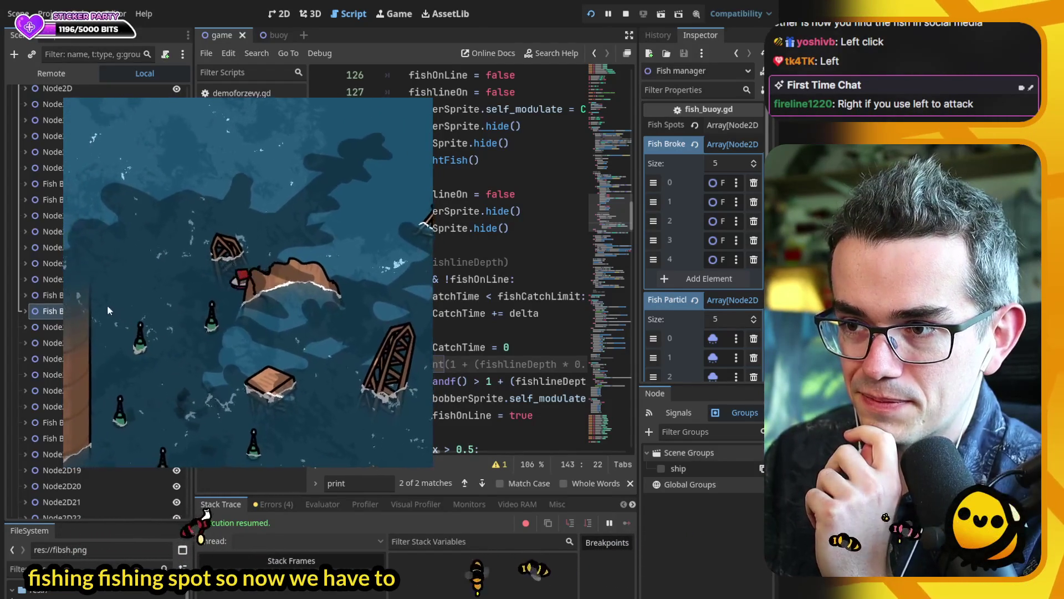
key(a)
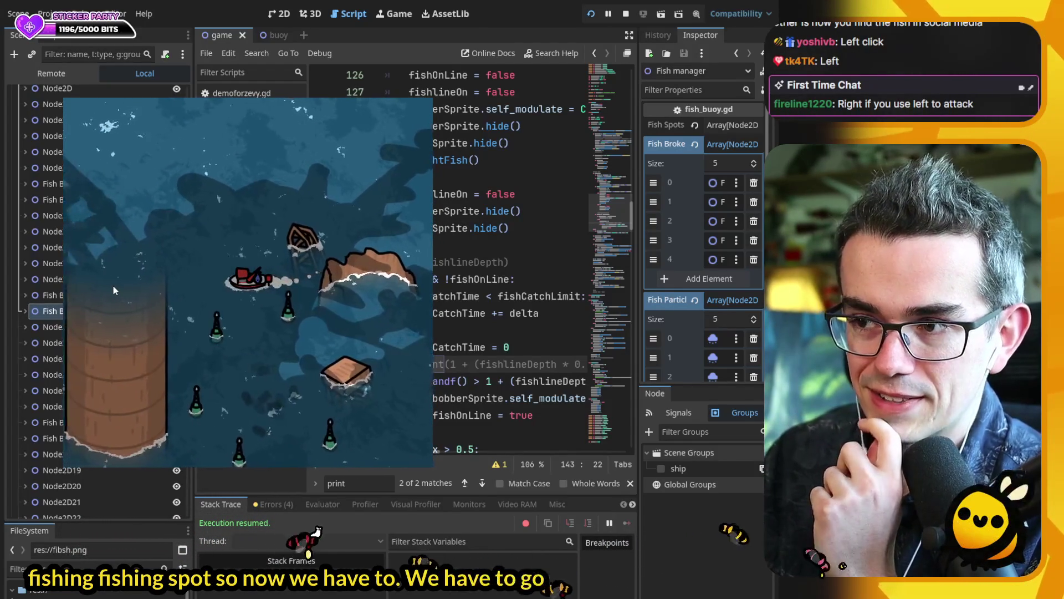
key(a)
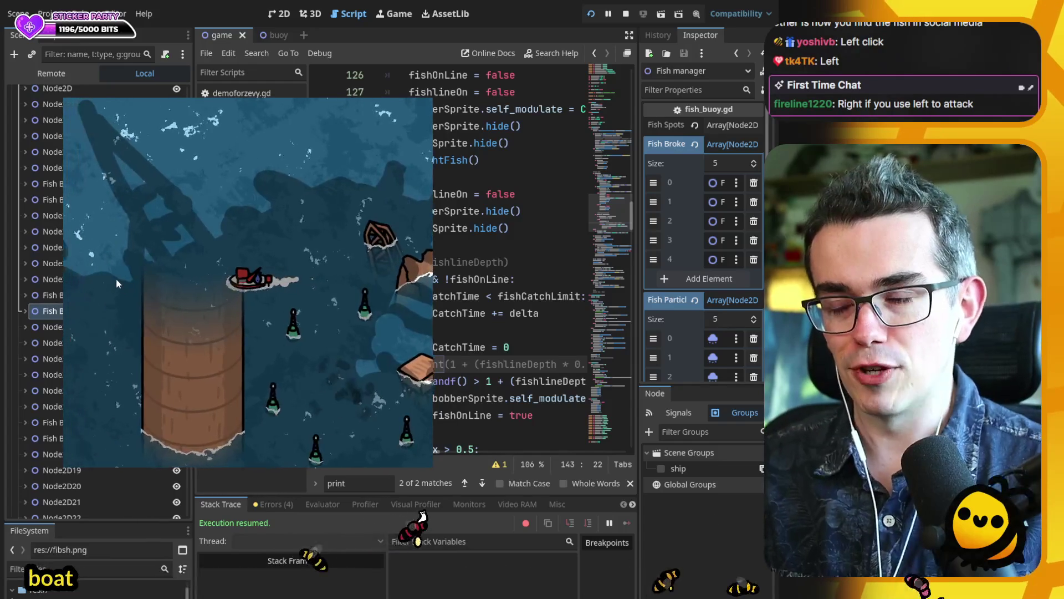
key(a)
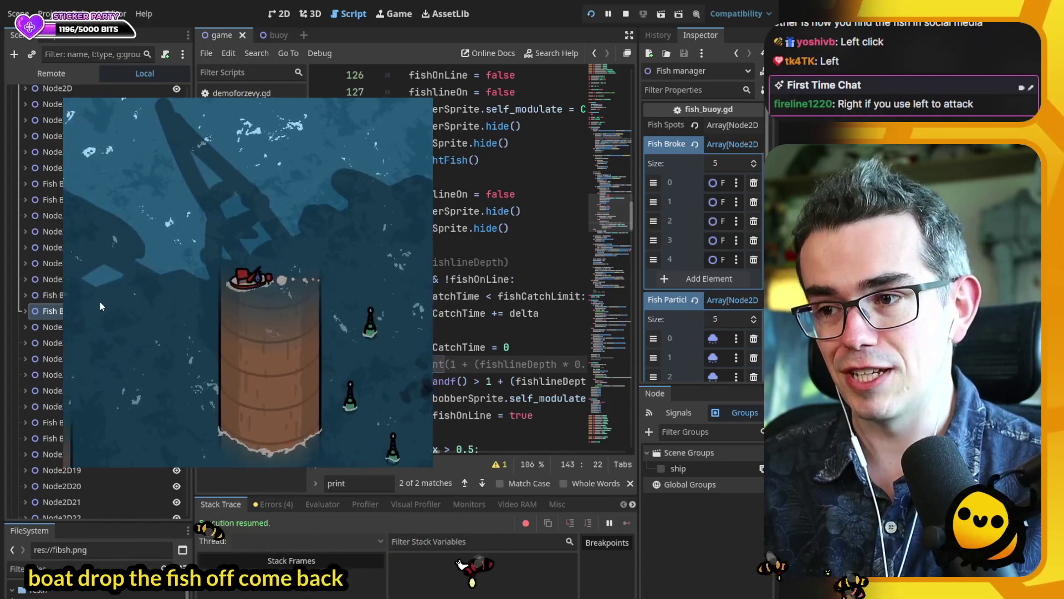
key(a)
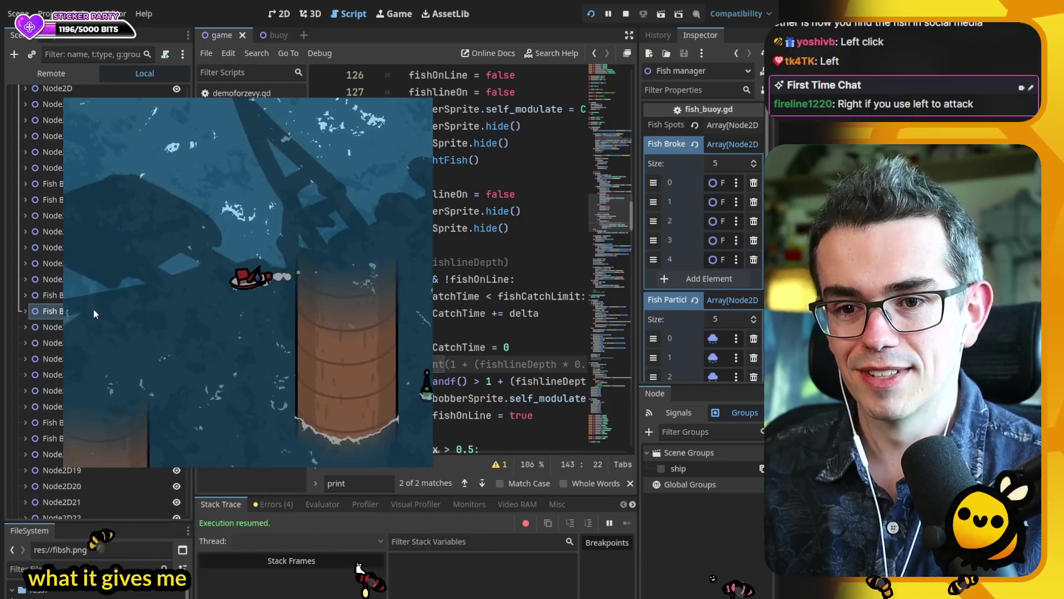
key(a)
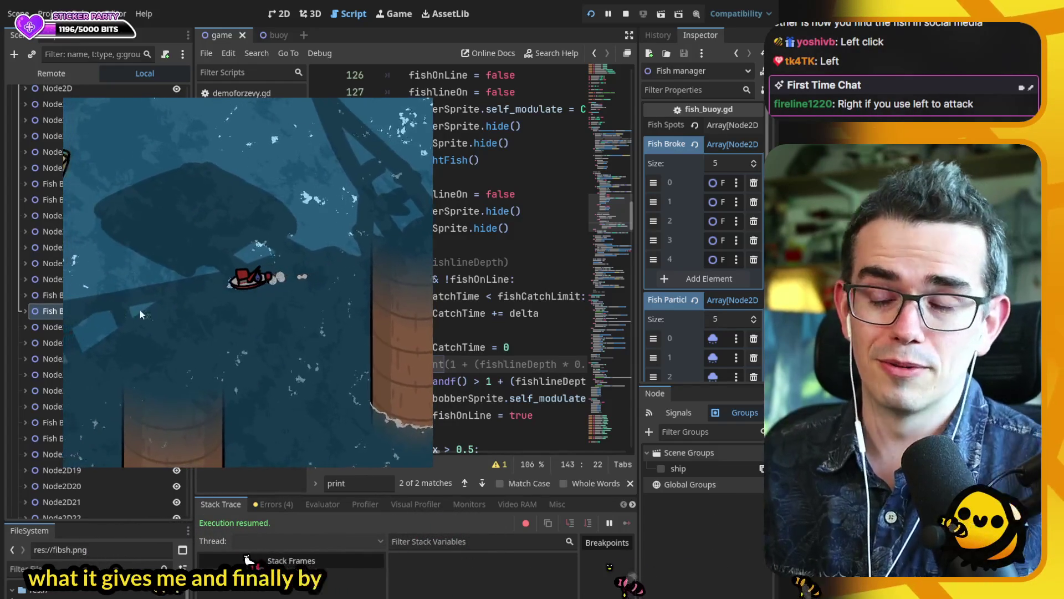
key(a)
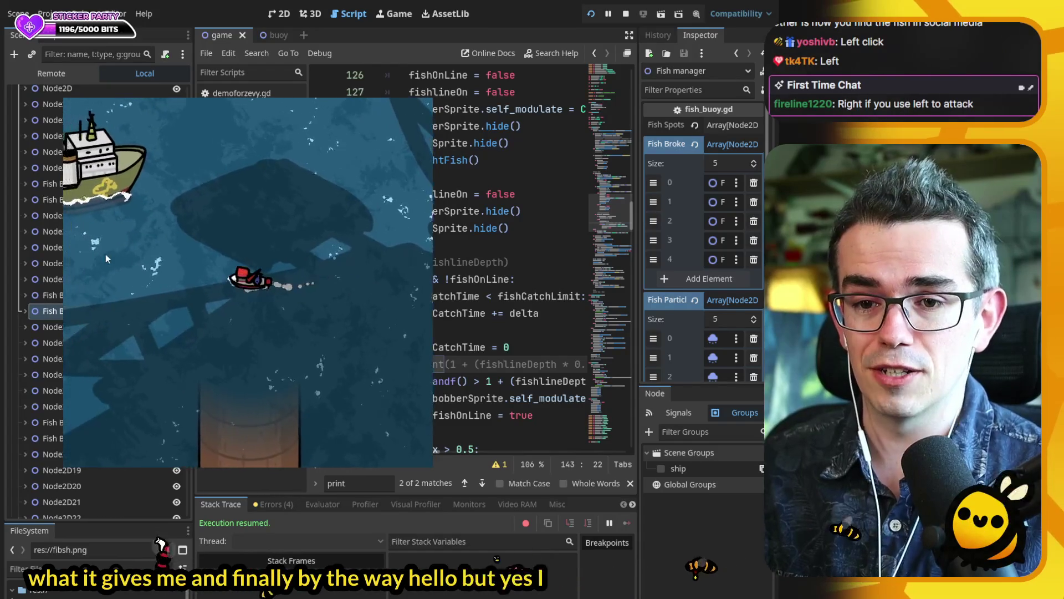
key(a)
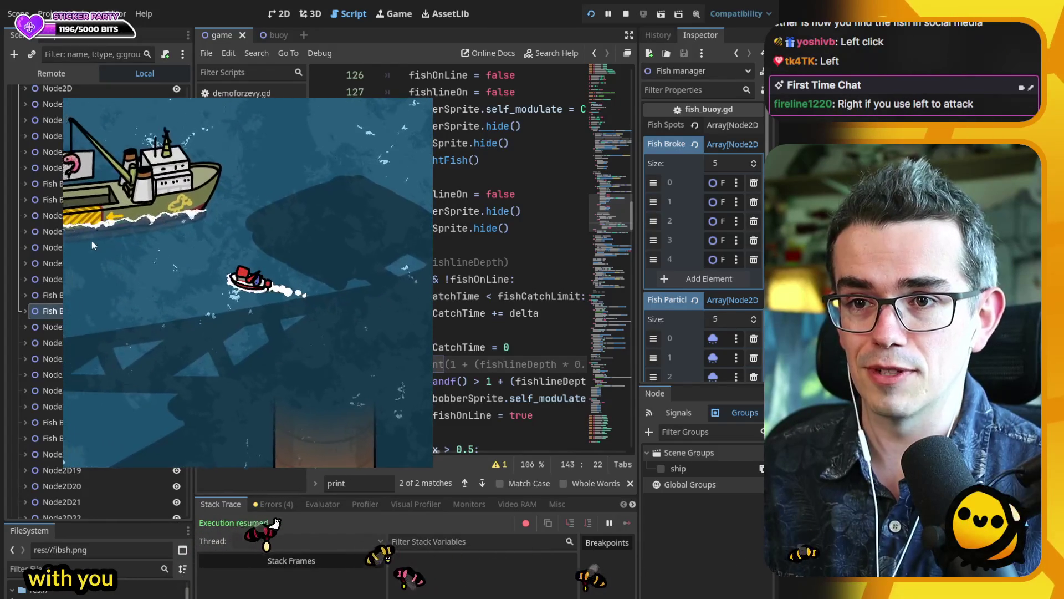
key(a)
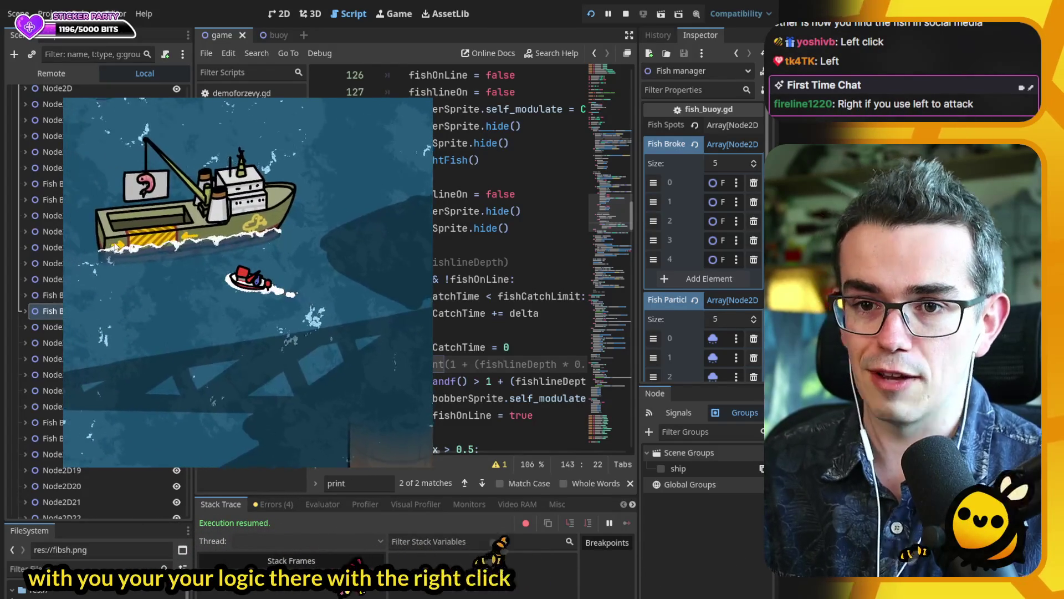
key(a)
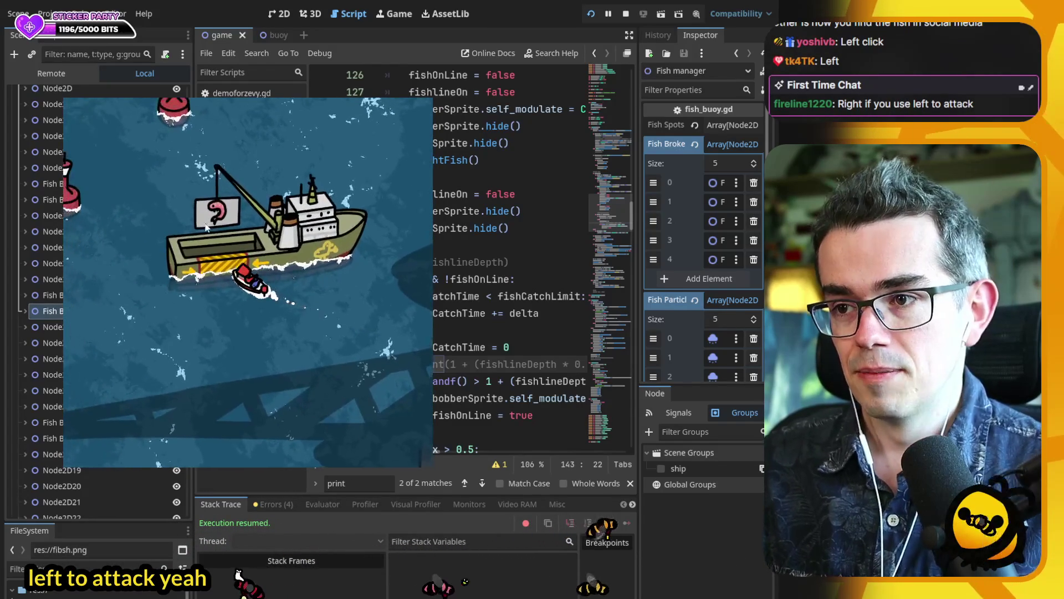
- Sail back right among the buoys, then show the Output log of printed values
key(d)
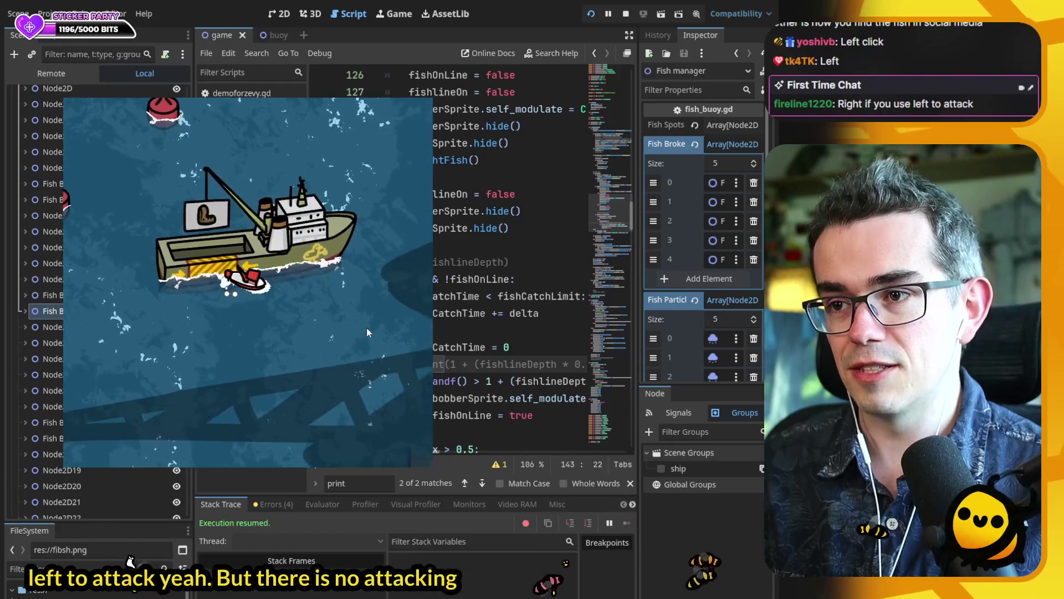
key(d)
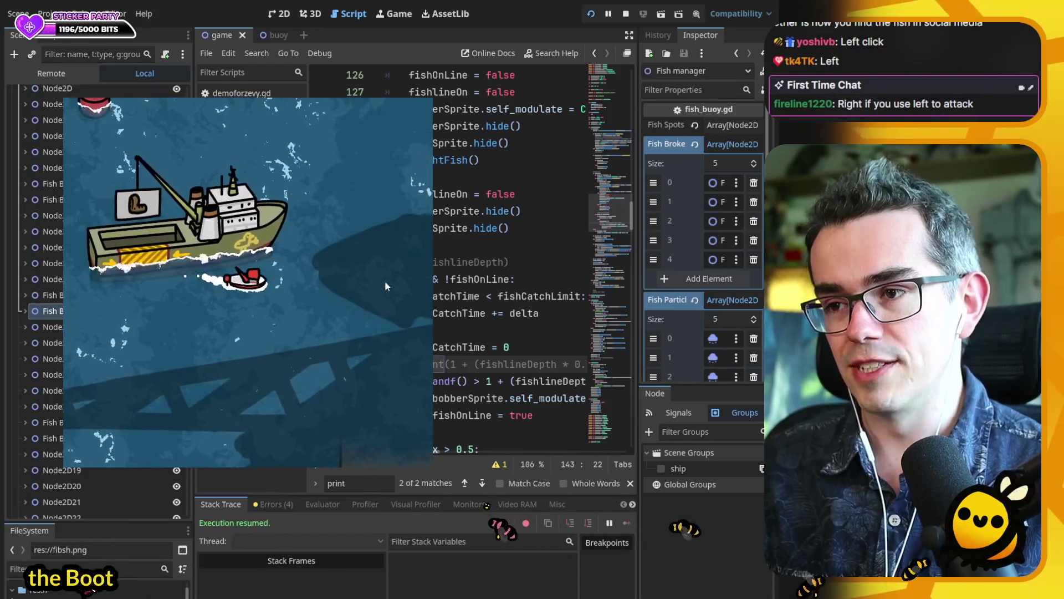
key(d)
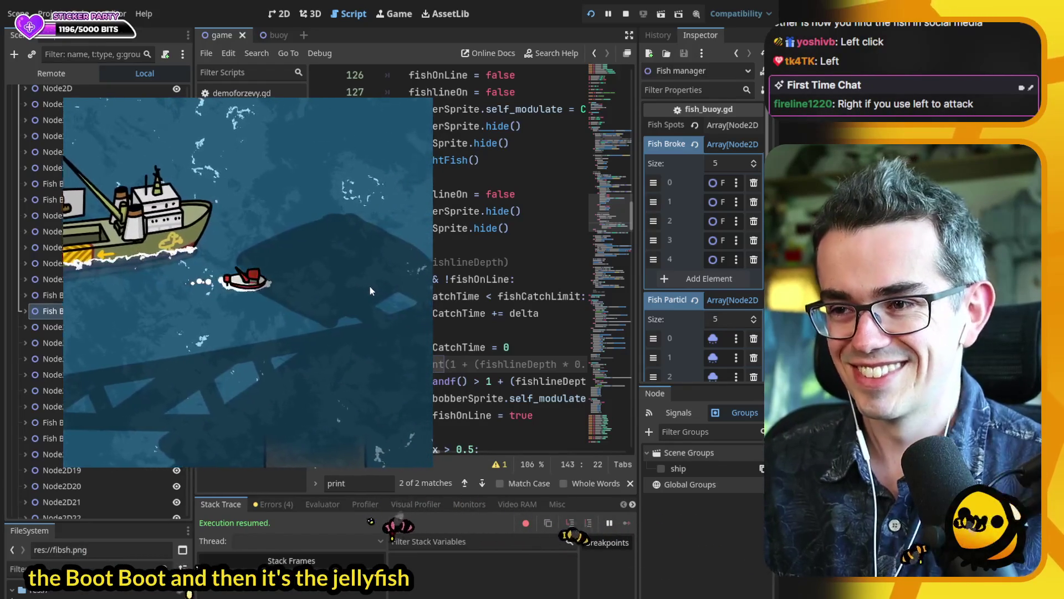
key(d)
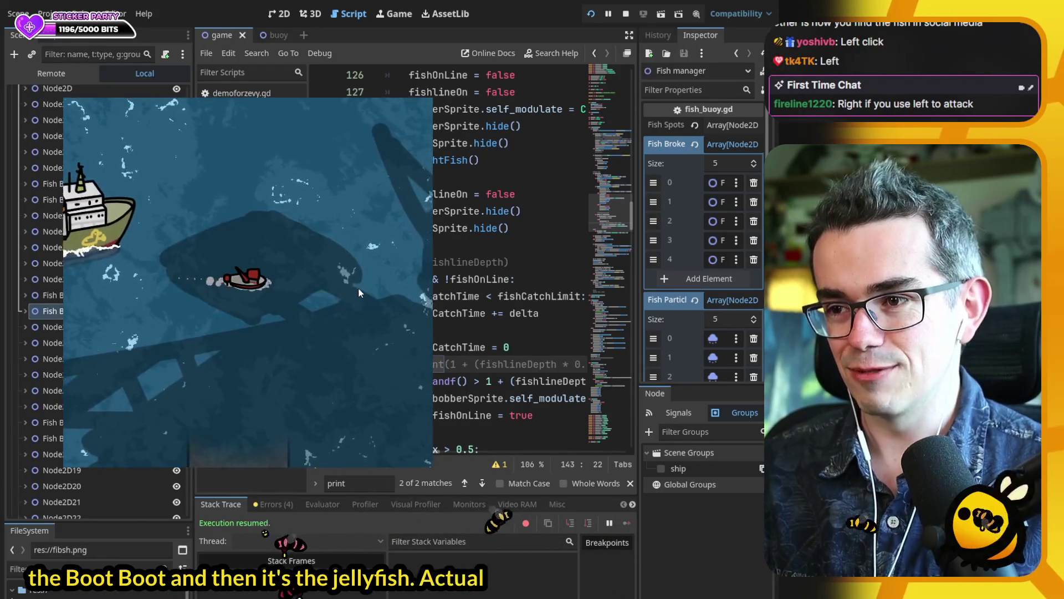
key(d)
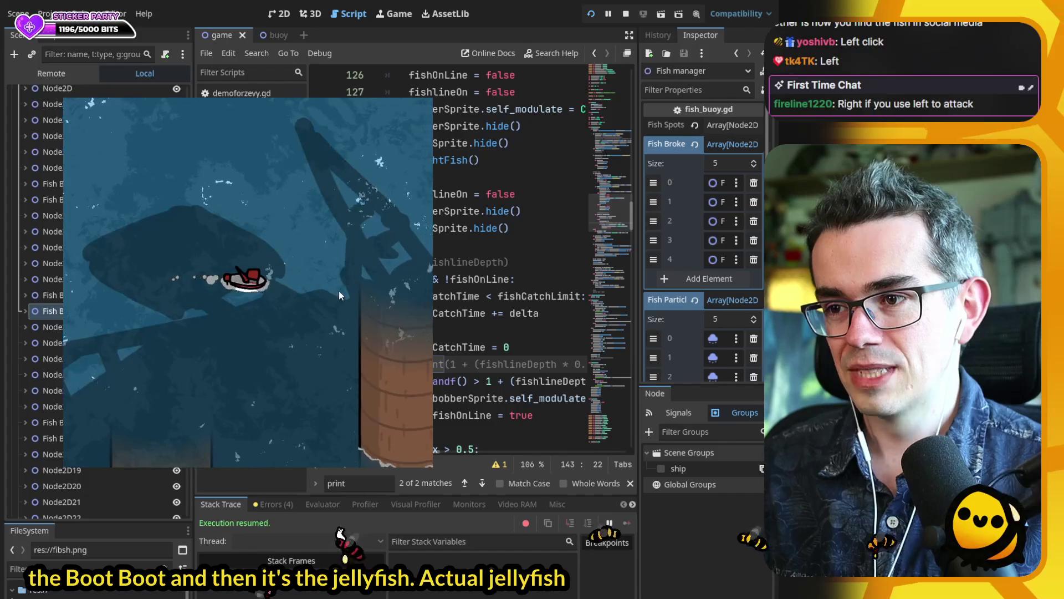
key(d)
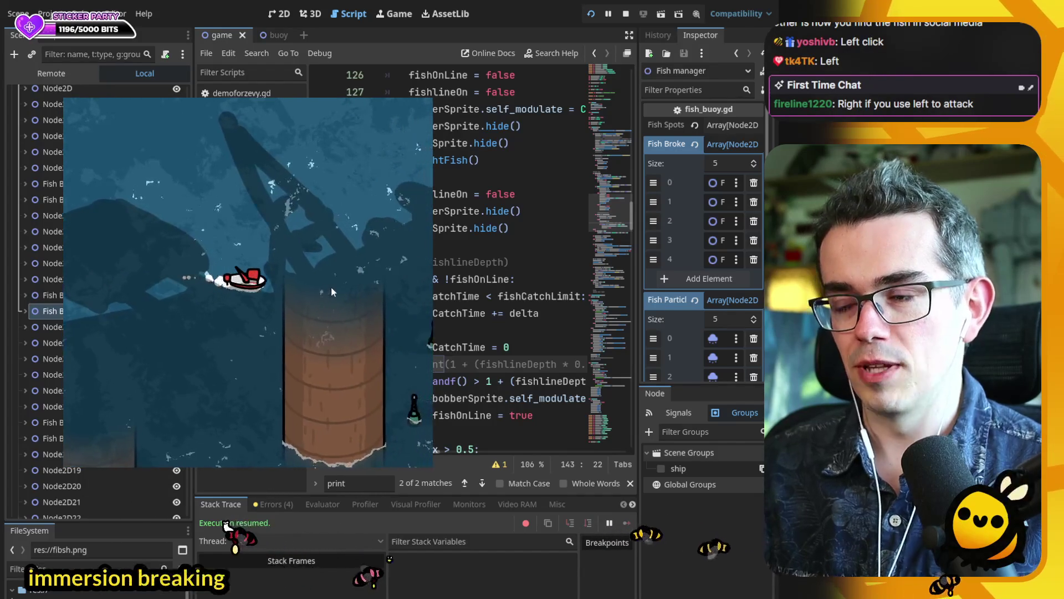
key(d)
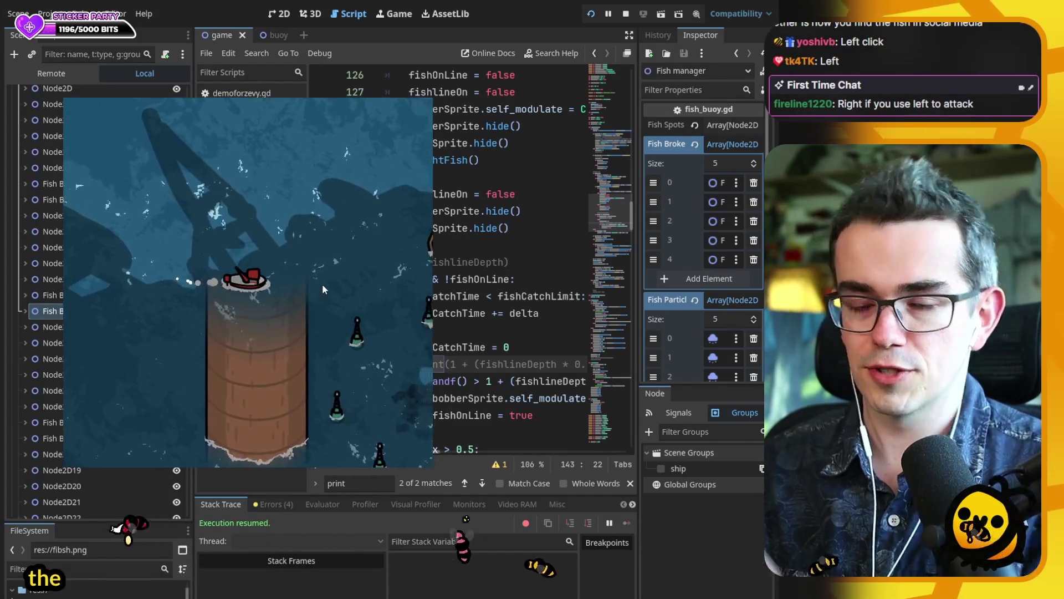
key(d)
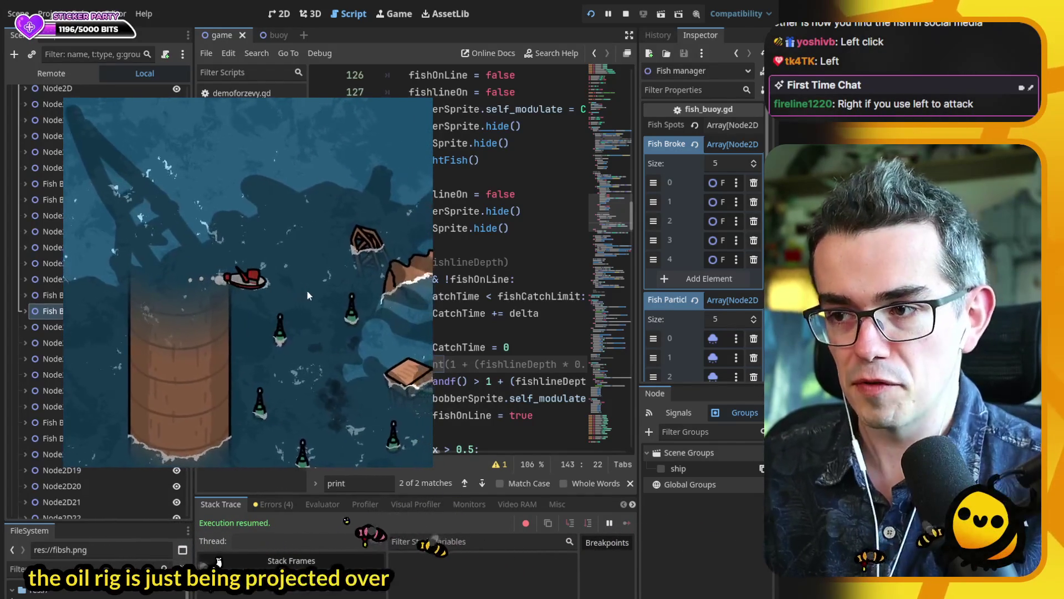
key(d)
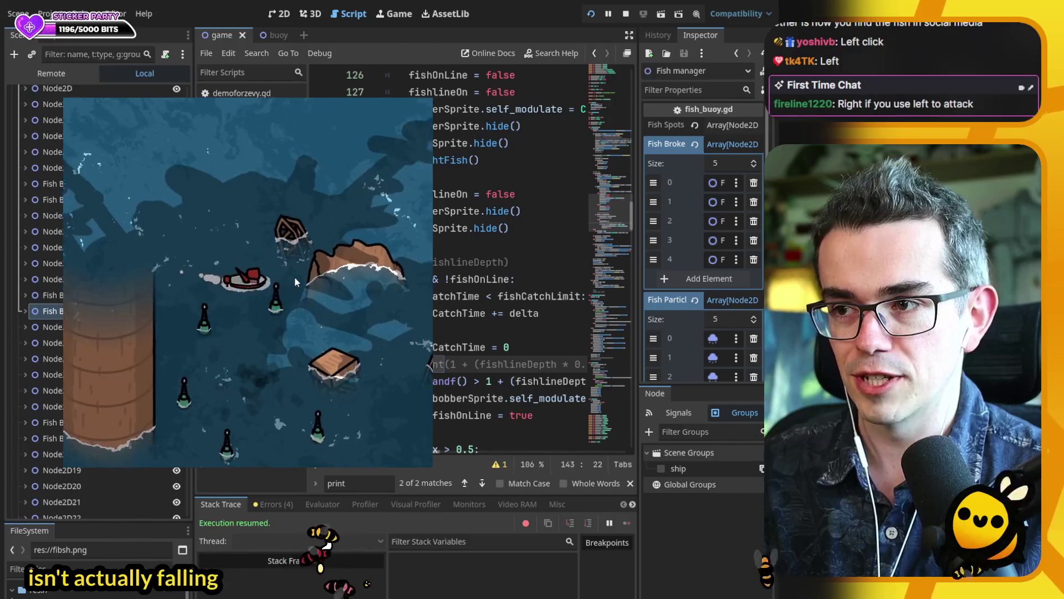
key(d)
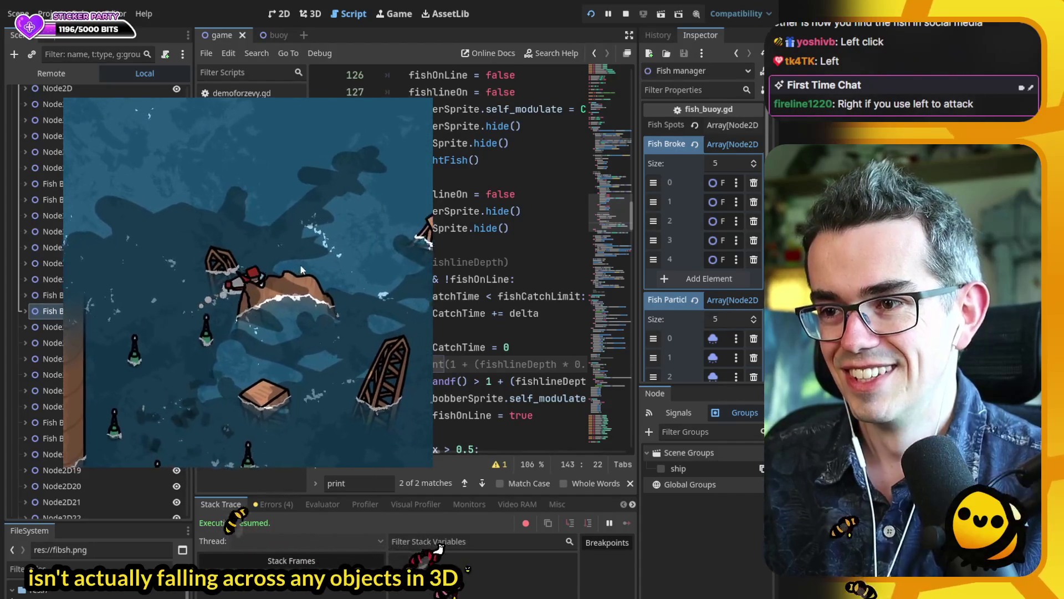
key(d)
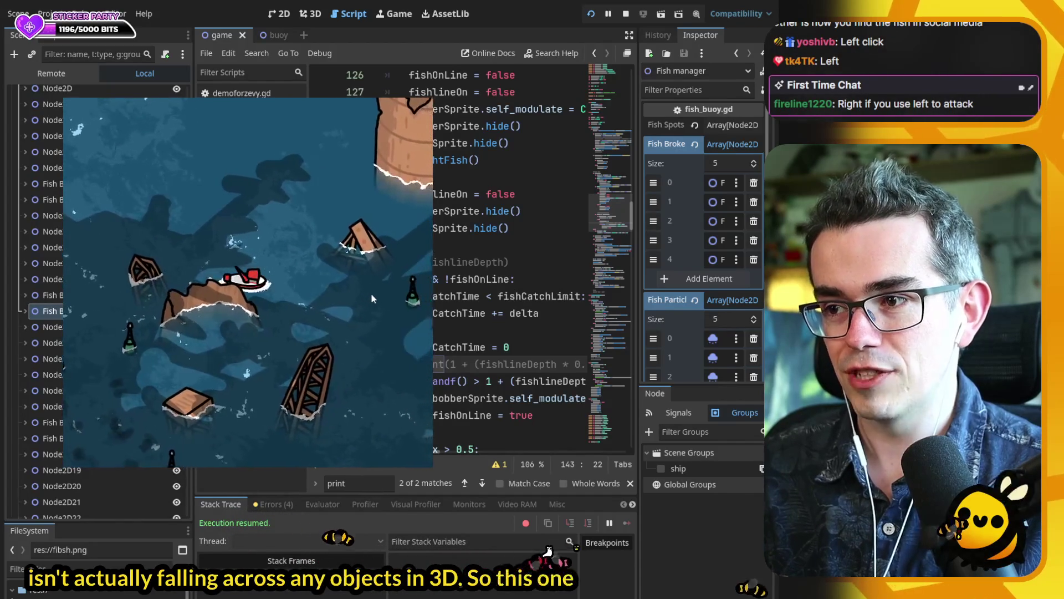
key(d)
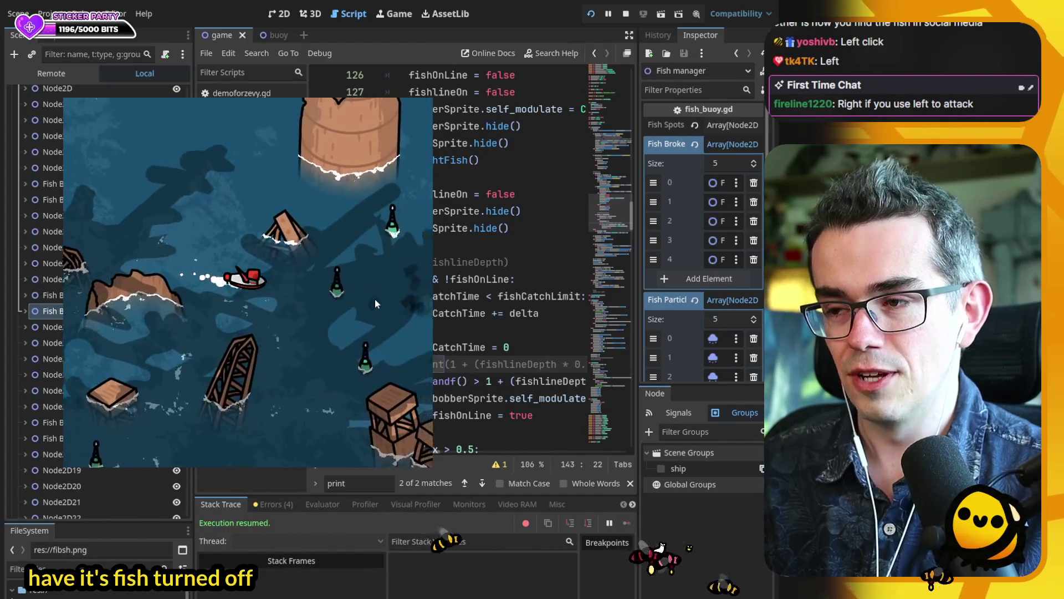
key(d)
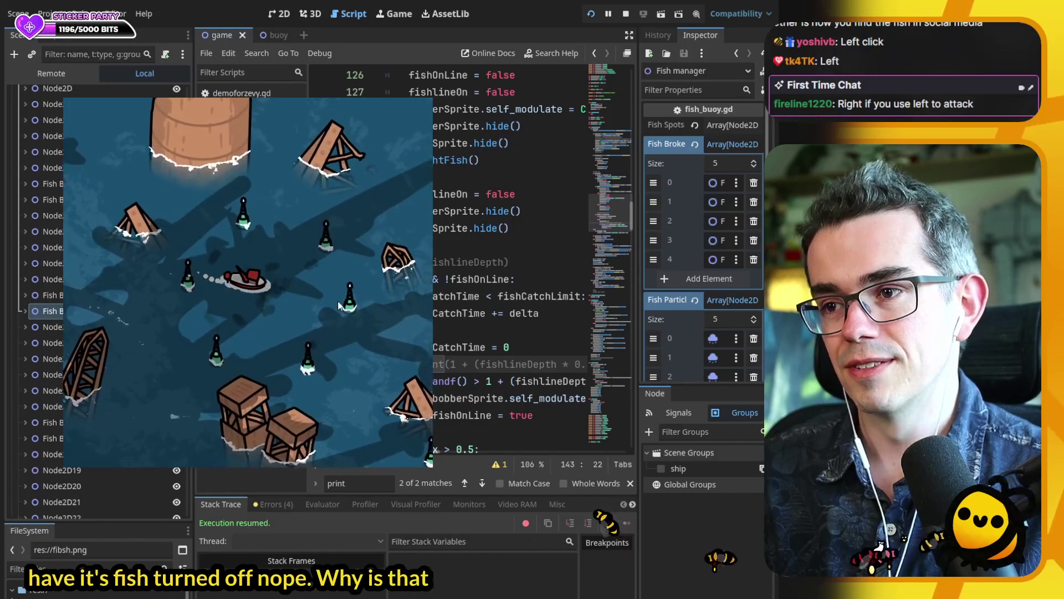
key(w)
key(s)
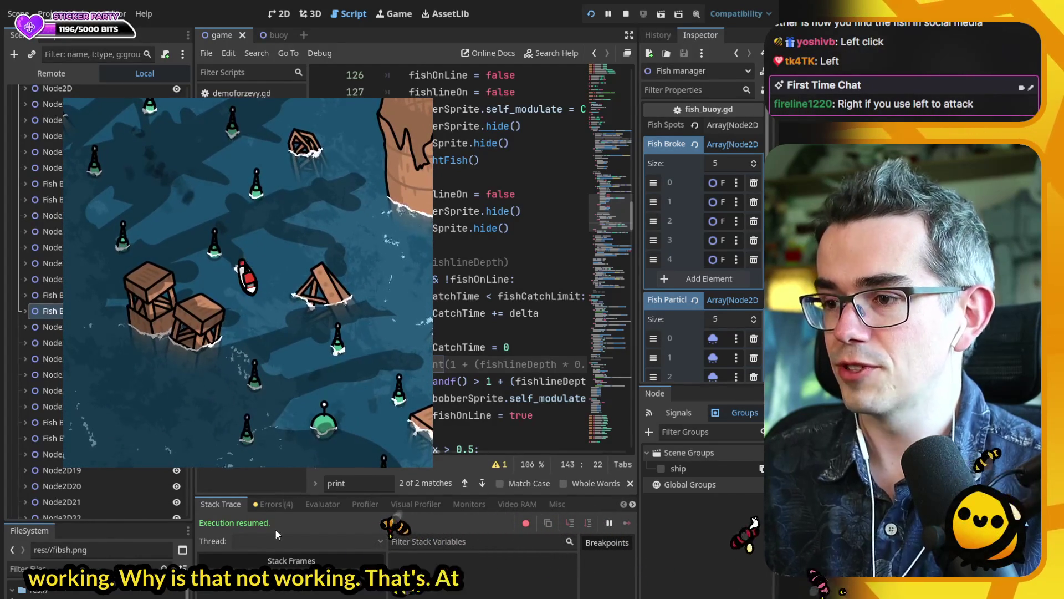
key(alt+o)
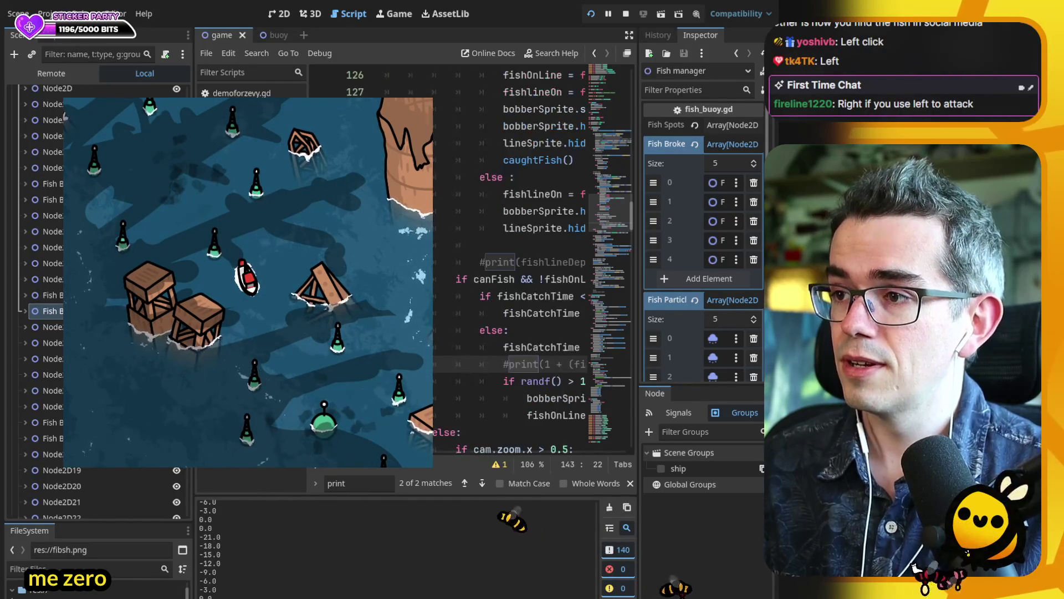
click(594, 53)
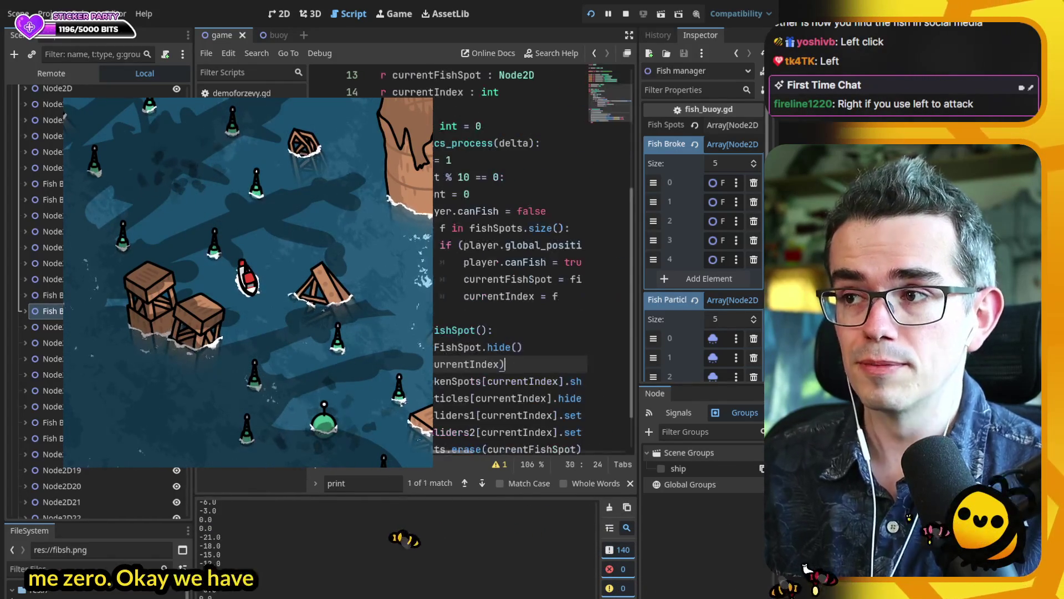
key(F8)
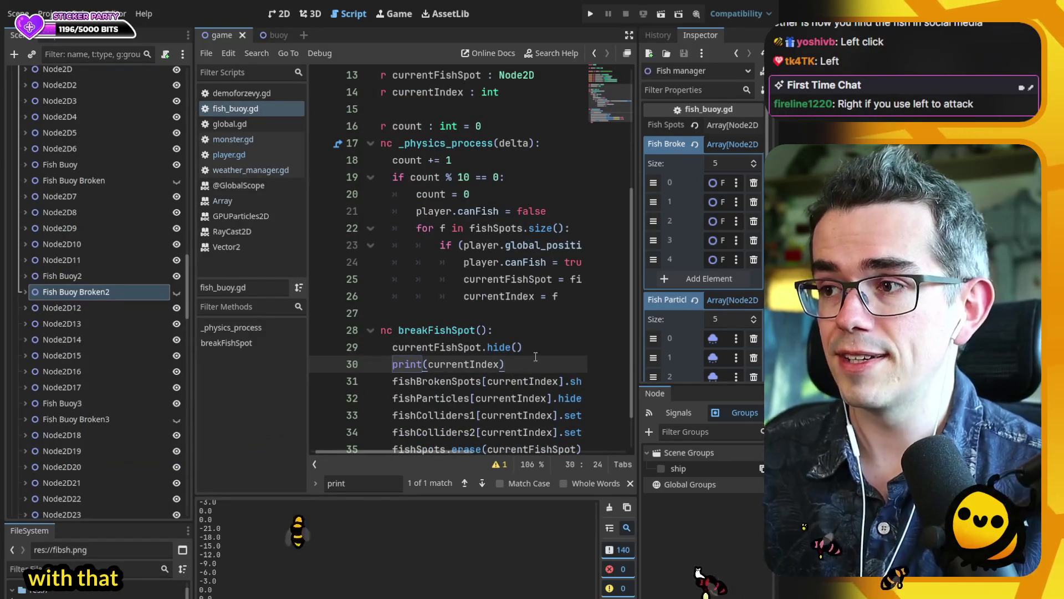
double_click(525, 296)
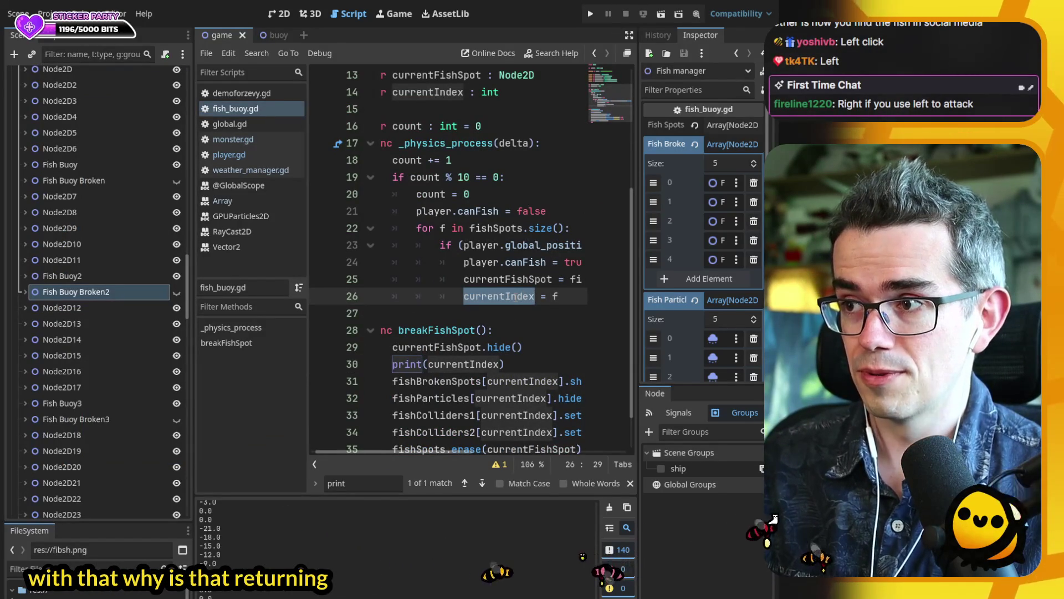
mouse_move(405, 454)
mouse_down()
mouse_move(546, 452)
mouse_move(419, 449)
mouse_up()
double_click(498, 261)
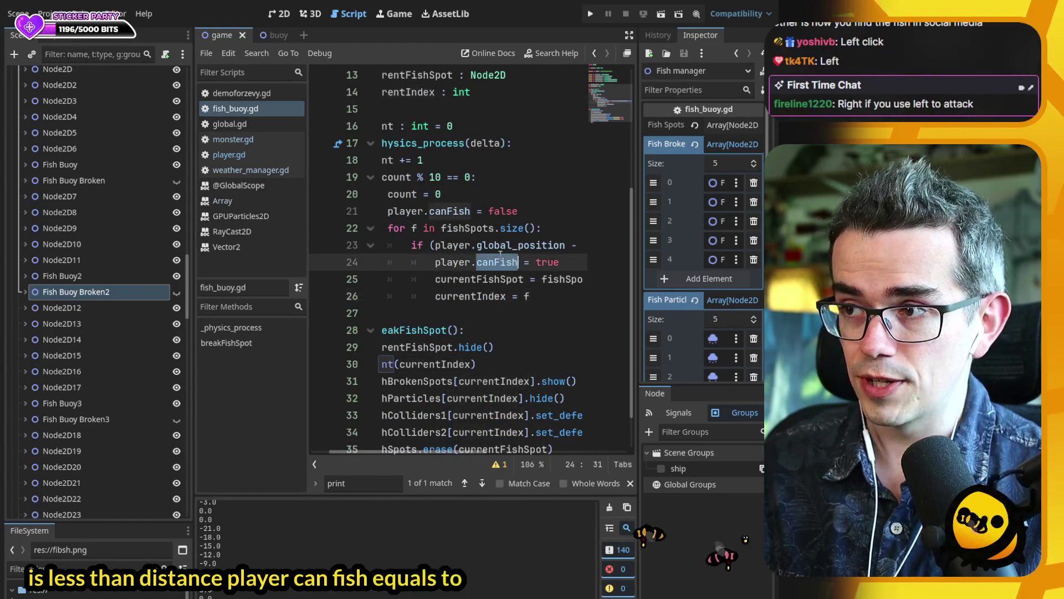
double_click(479, 279)
double_click(474, 296)
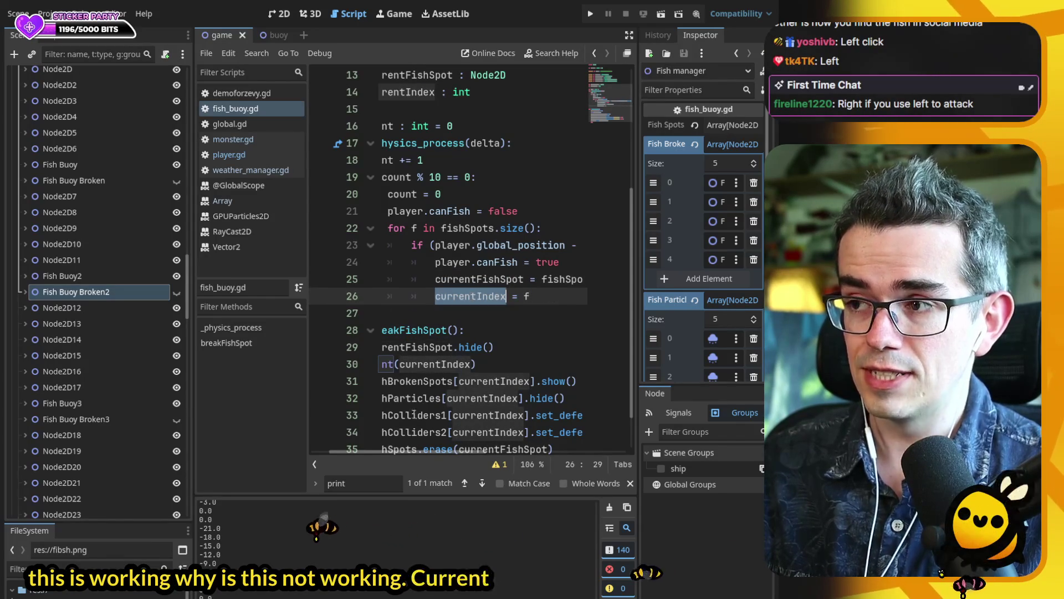
drag(409, 451, 397, 451)
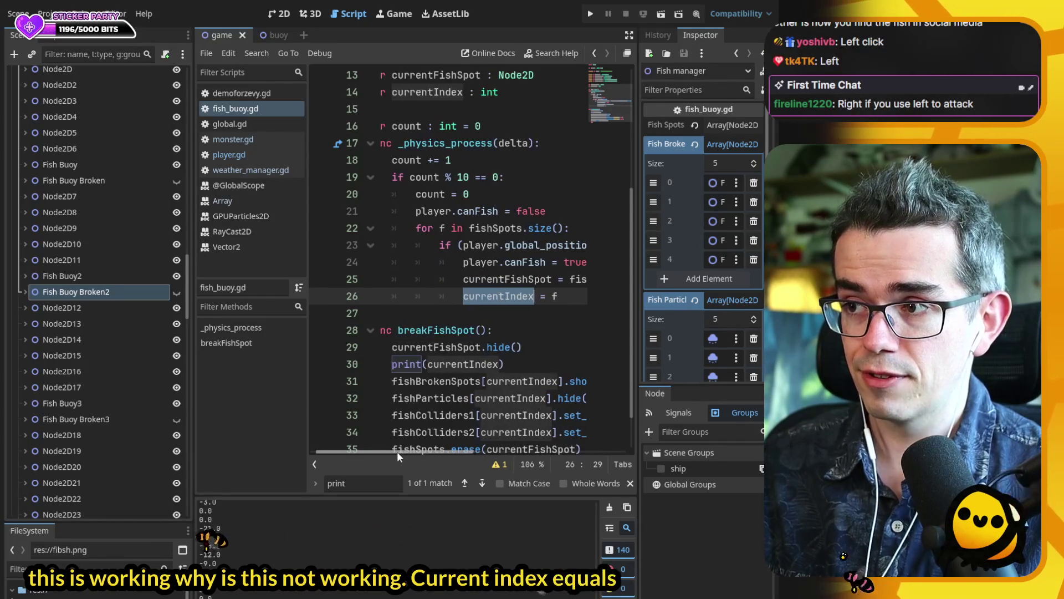
scroll(429, 333, down, 1)
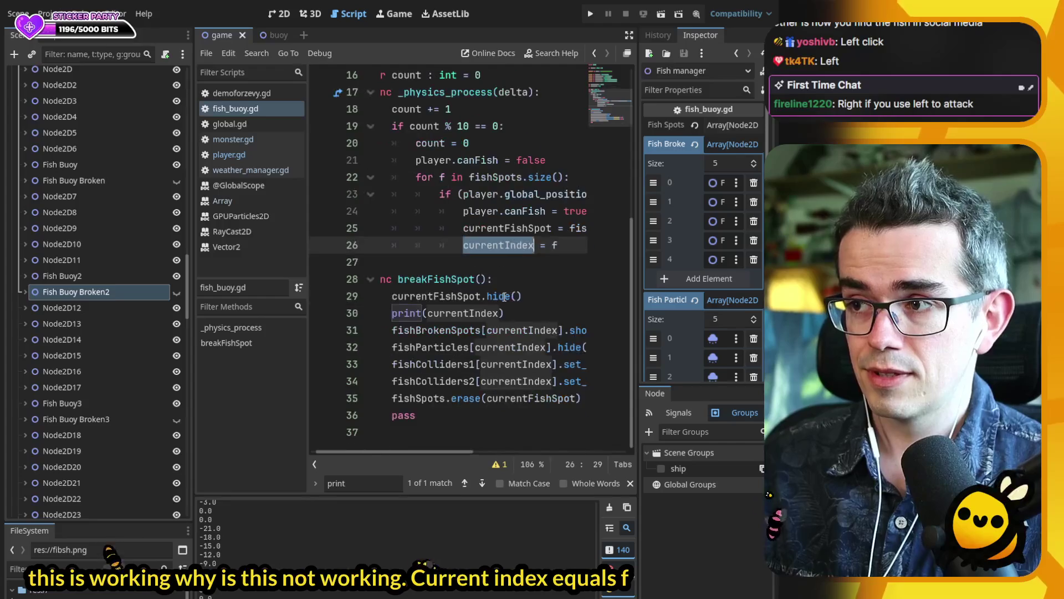
click(430, 279)
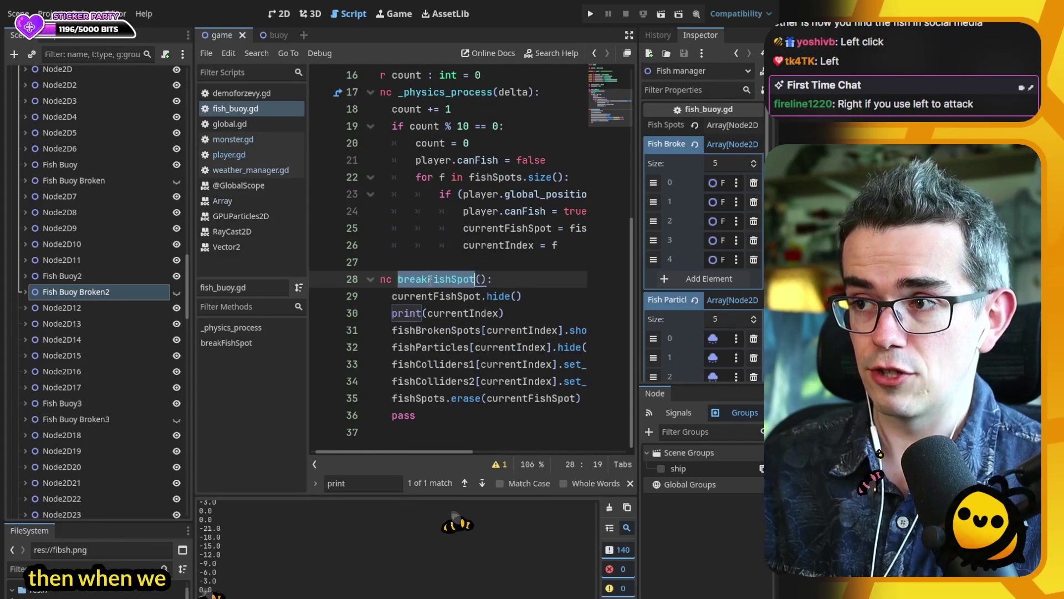
double_click(430, 296)
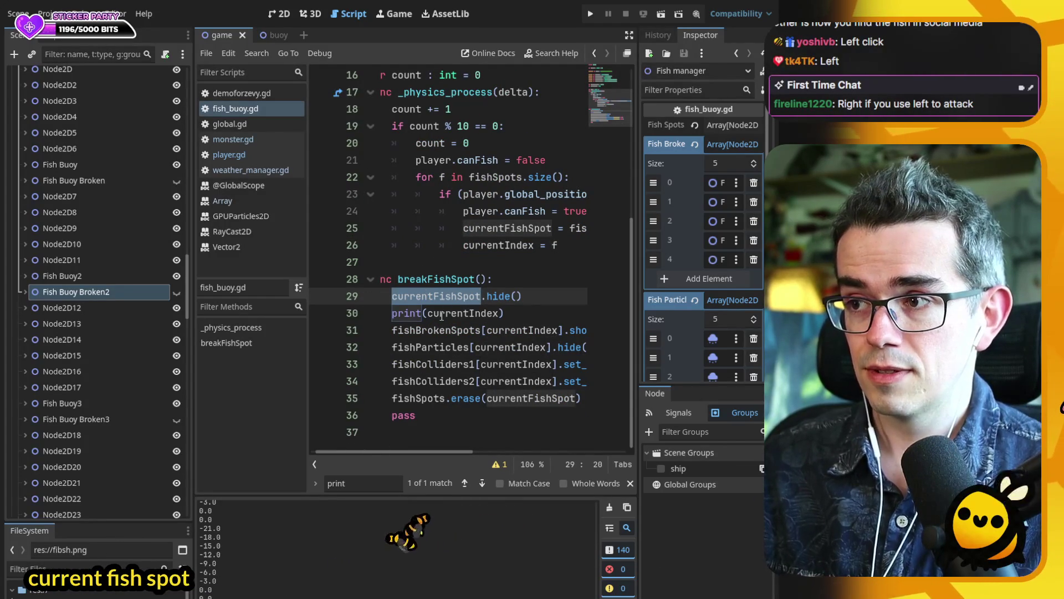
double_click(442, 314)
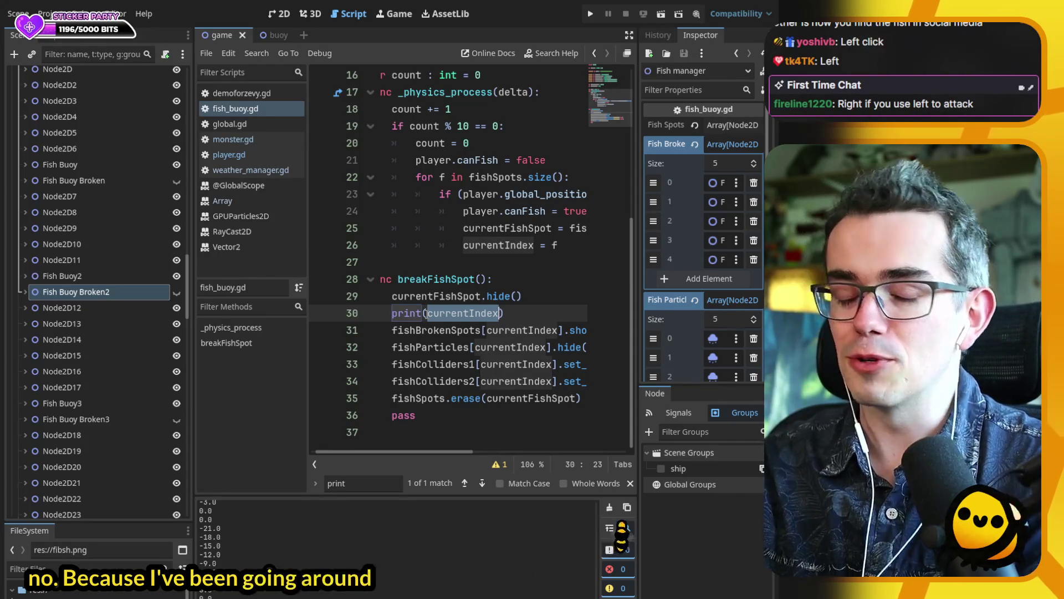
- Delete the print(currentIndex) debug line from breakFishSpot
click(535, 309)
key(shift+Up)
key(BackSpace)
- Add fishBrokenSpots.remove_at(currentIndex) after the fishSpots.erase line
click(448, 314)
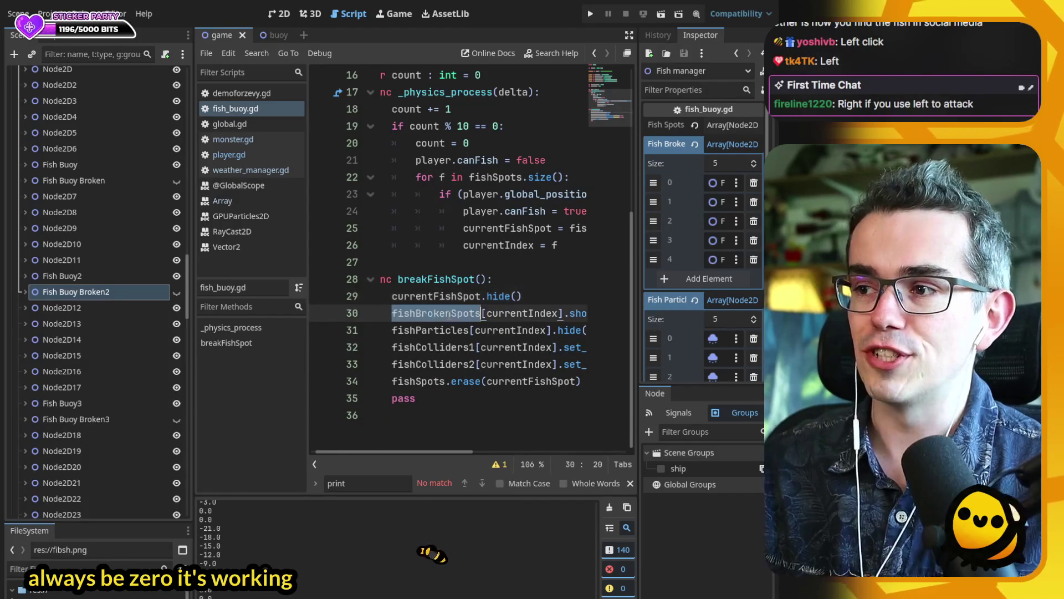
click(393, 382)
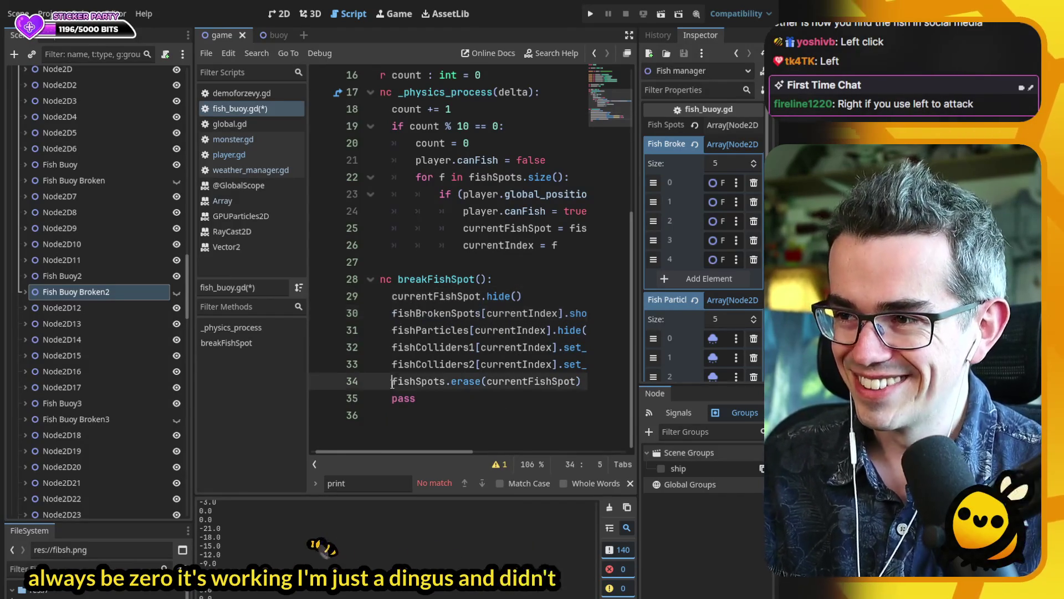
key(End)
key(Return)
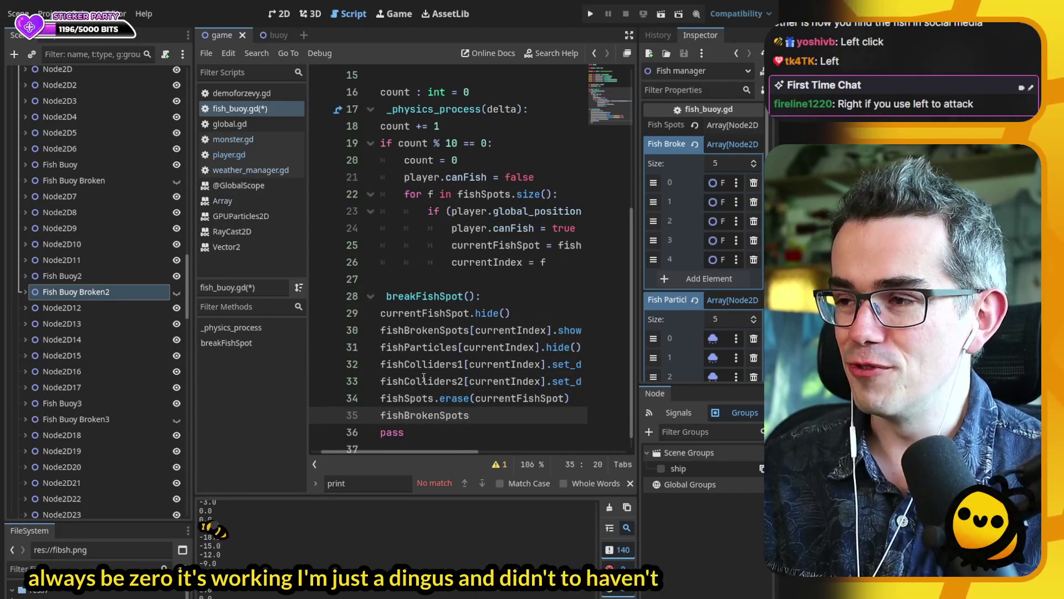
double_click(437, 332)
double_click(442, 415)
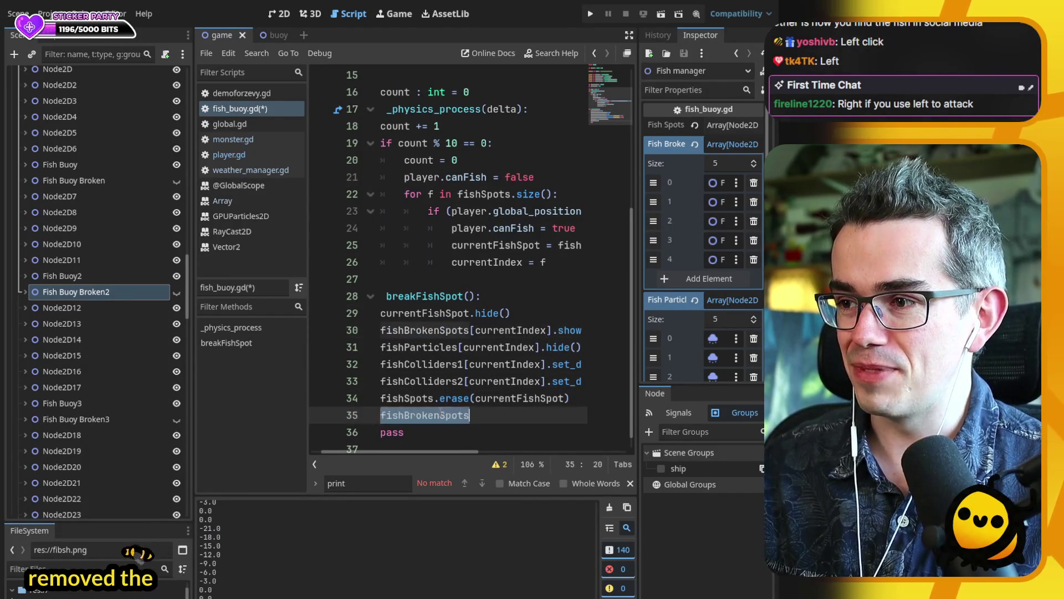
double_click(432, 348)
double_click(436, 417)
text(.era)
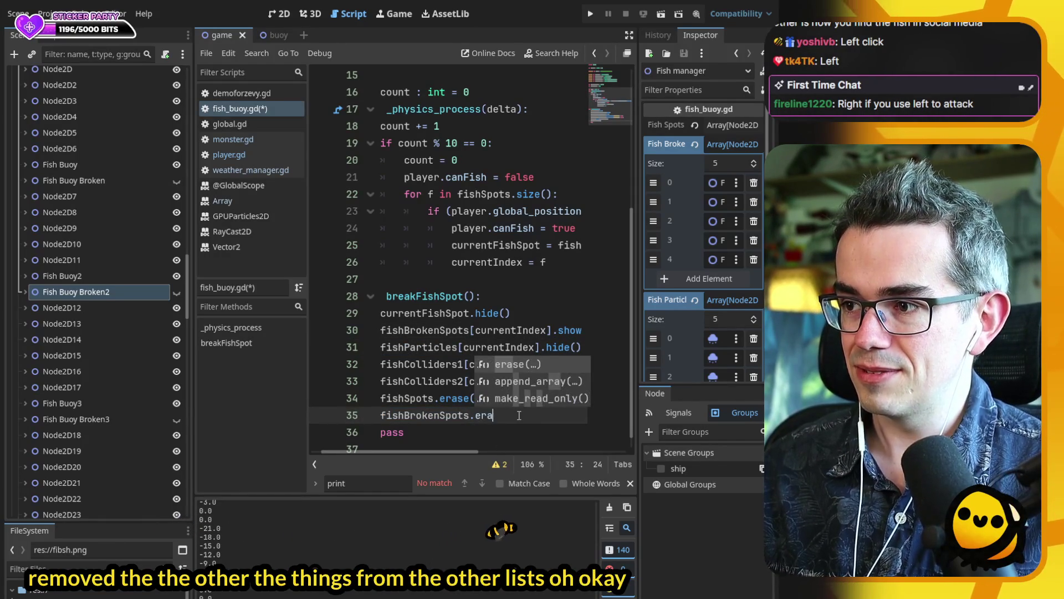
key(BackSpace)
key(BackSpace)
key(BackSpace)
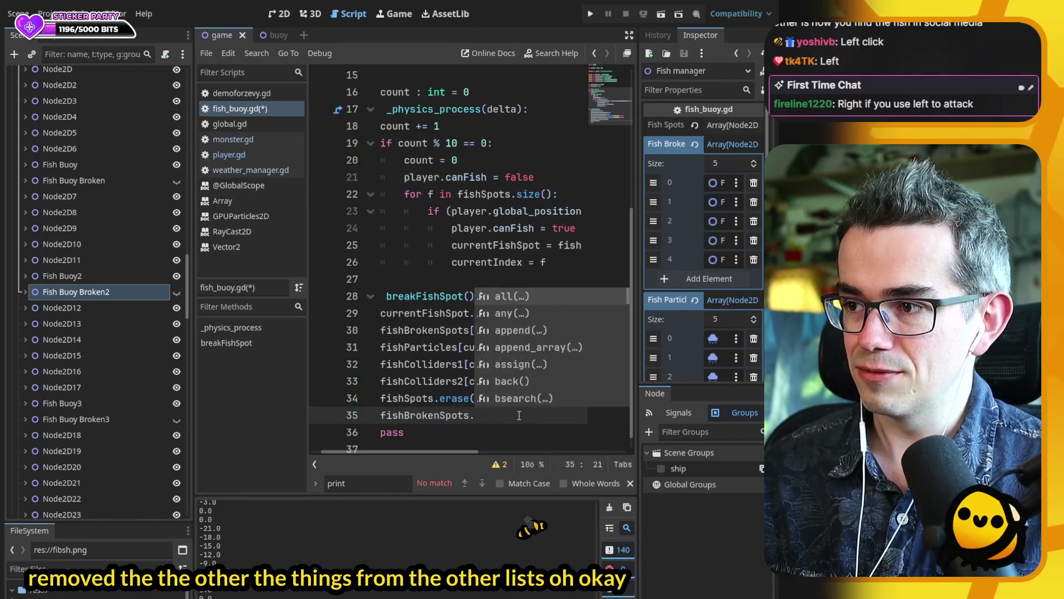
text(remove_at()
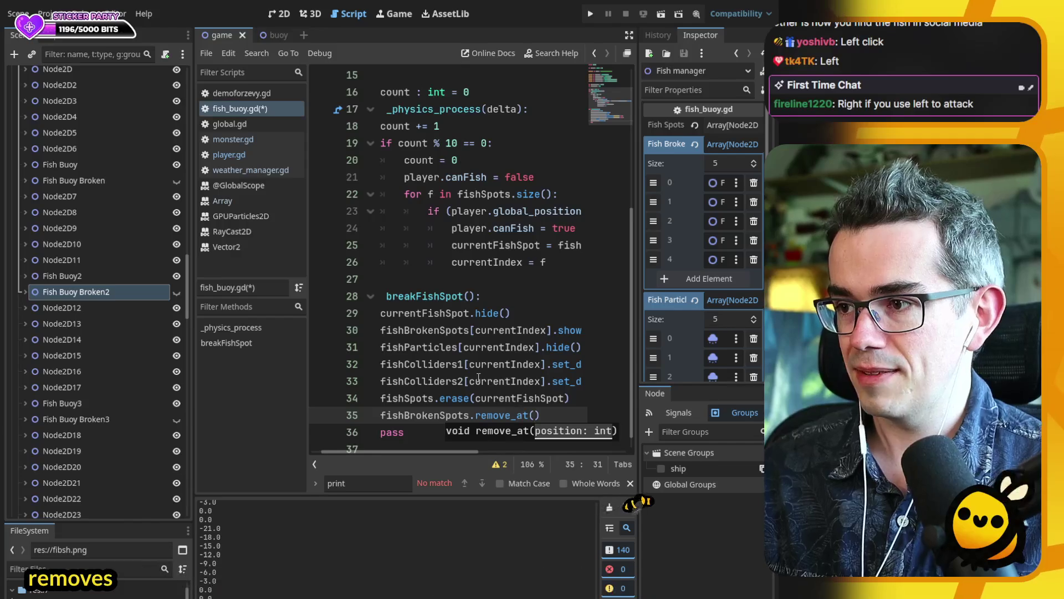
click(536, 415)
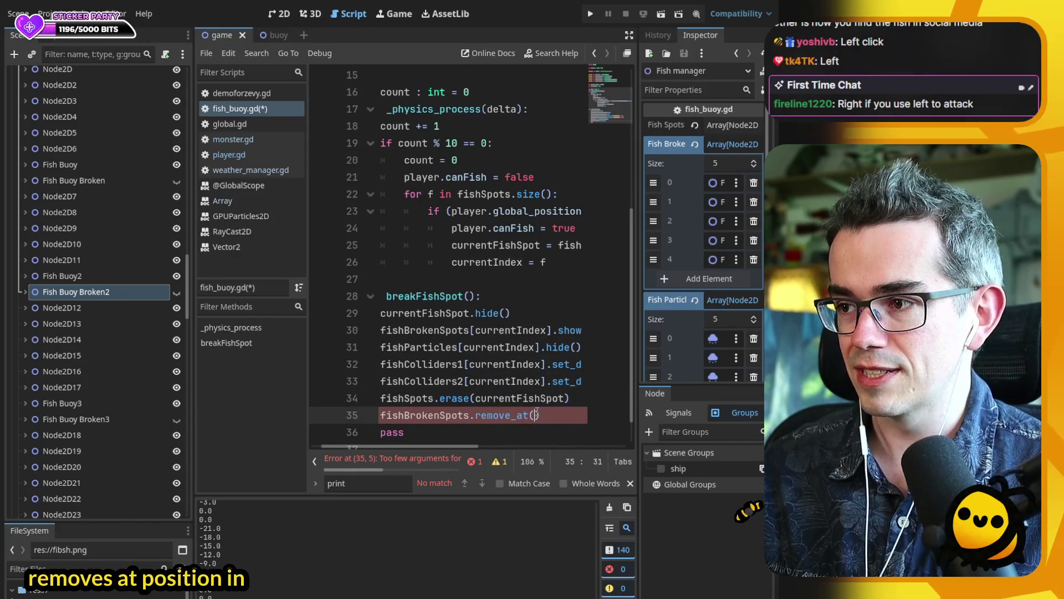
text(currentIndex))
- Duplicate the remove_at line and make the first copy target fishParticles
key(ctrl+shift+d)
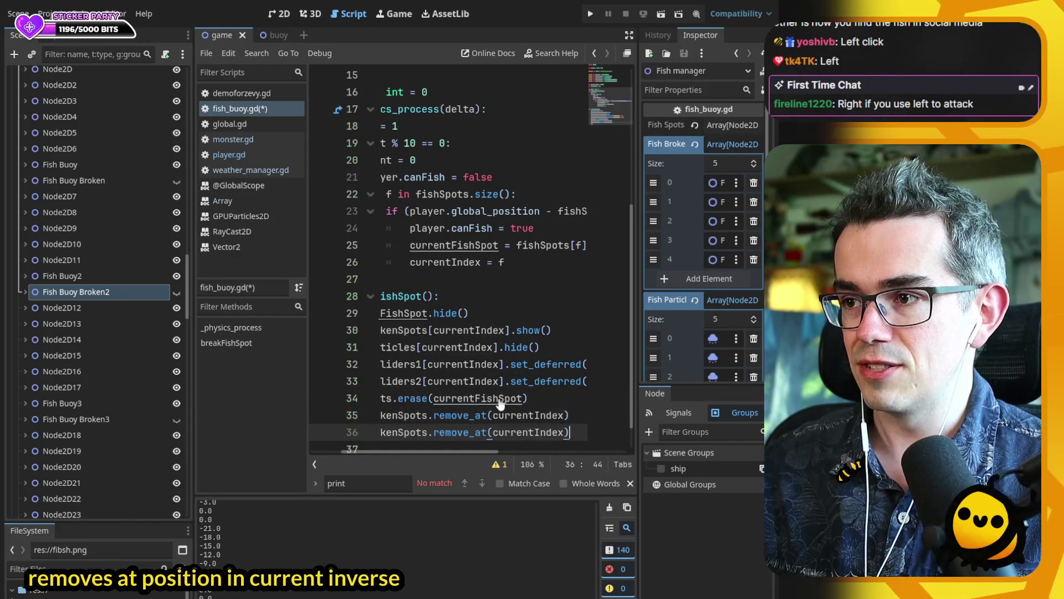
key(ctrl+d)
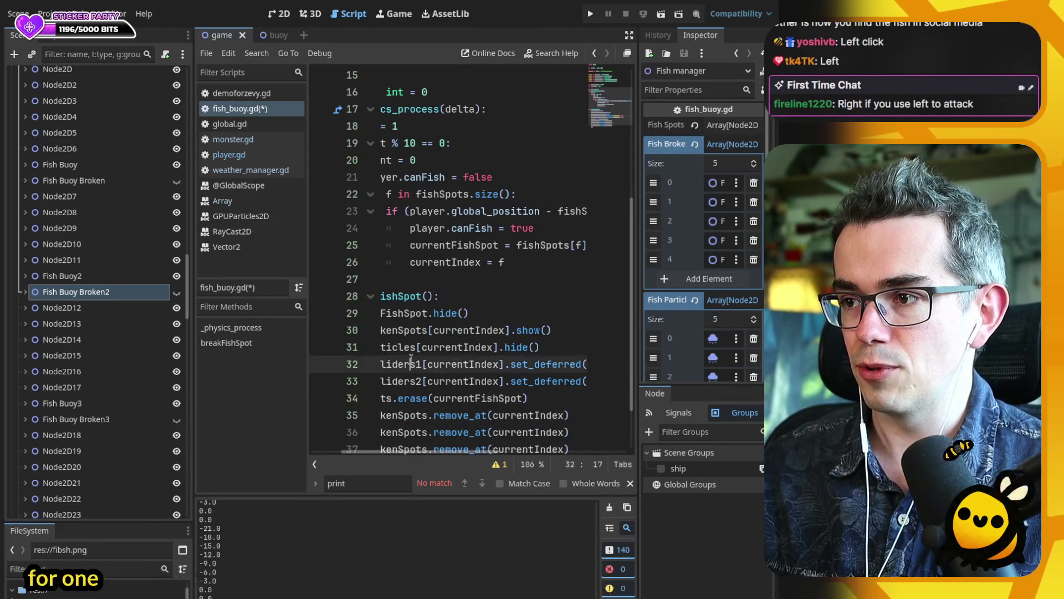
double_click(391, 347)
click(438, 431)
double_click(438, 431)
scroll(504, 360, down, 1)
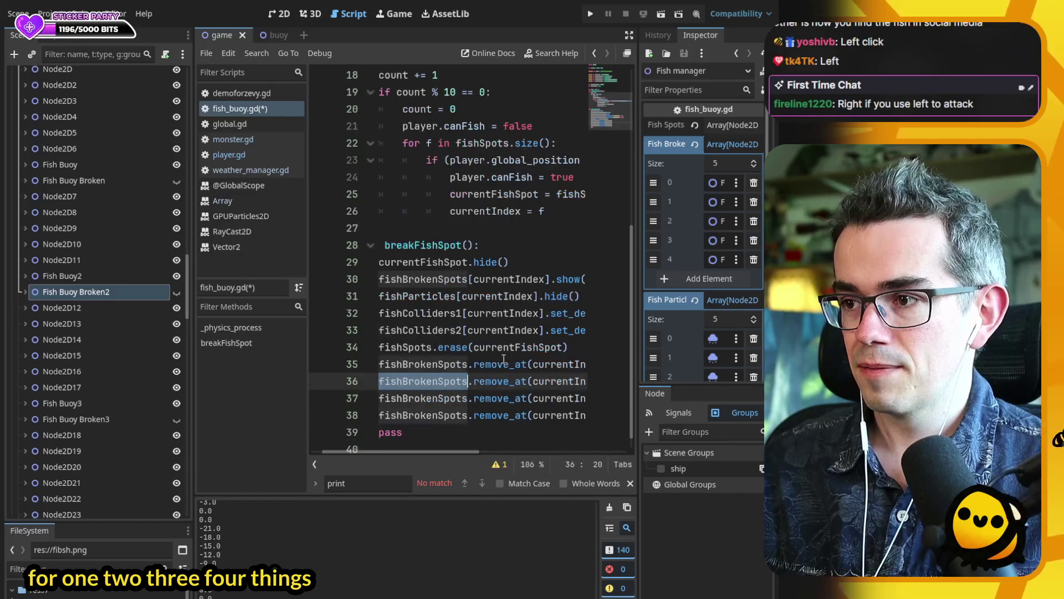
text(fishParticles)
- Point the remaining copies at fishColliders1 and fishColliders2, save, and run the game
double_click(434, 312)
key(ctrl+c)
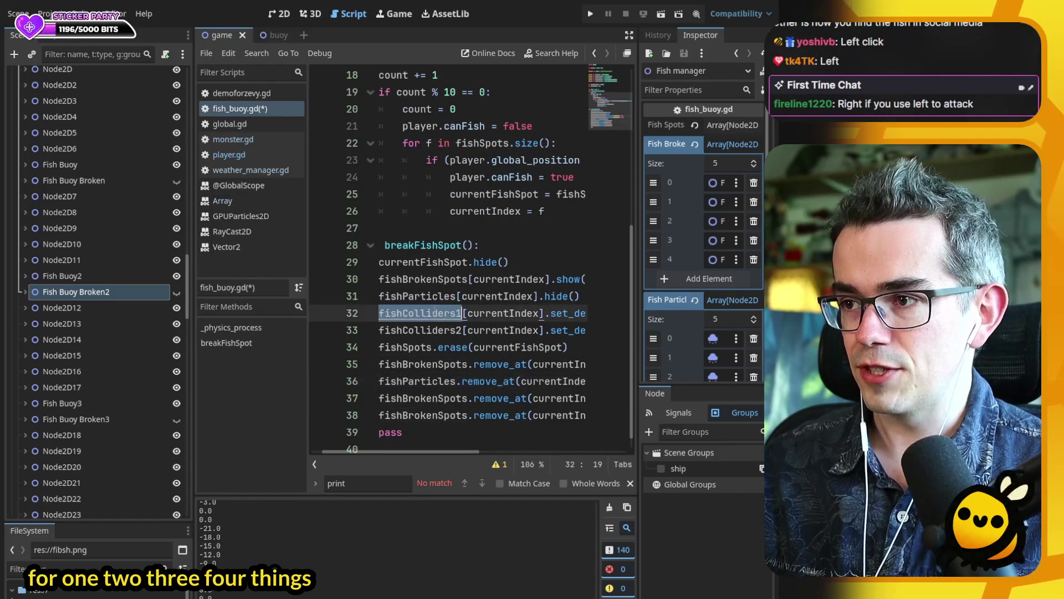
double_click(444, 398)
key(ctrl+v)
click(444, 329)
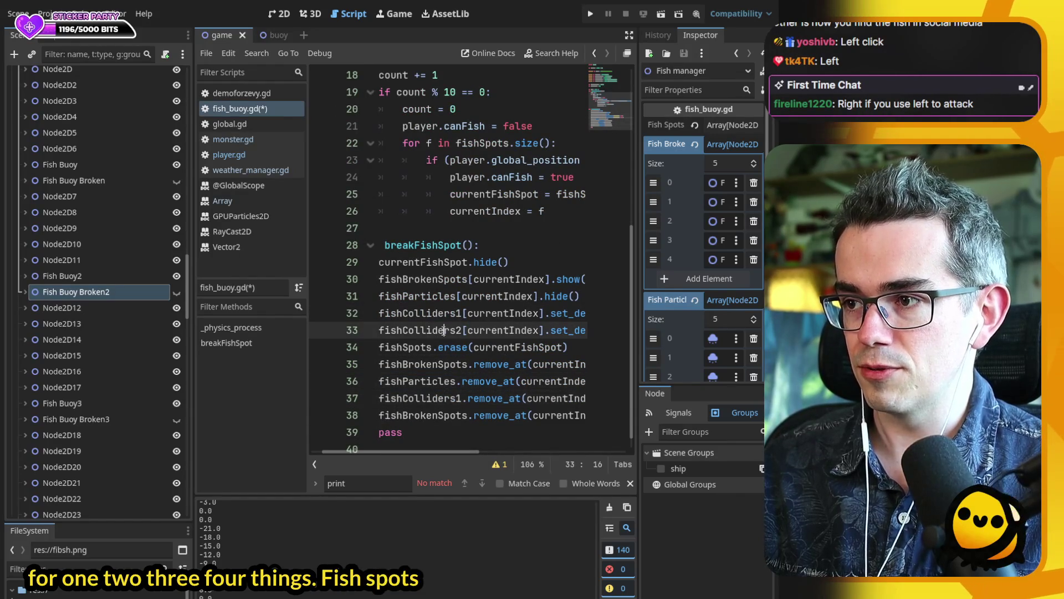
key(ctrl+c)
double_click(452, 415)
key(ctrl+v)
key(ctrl+s)
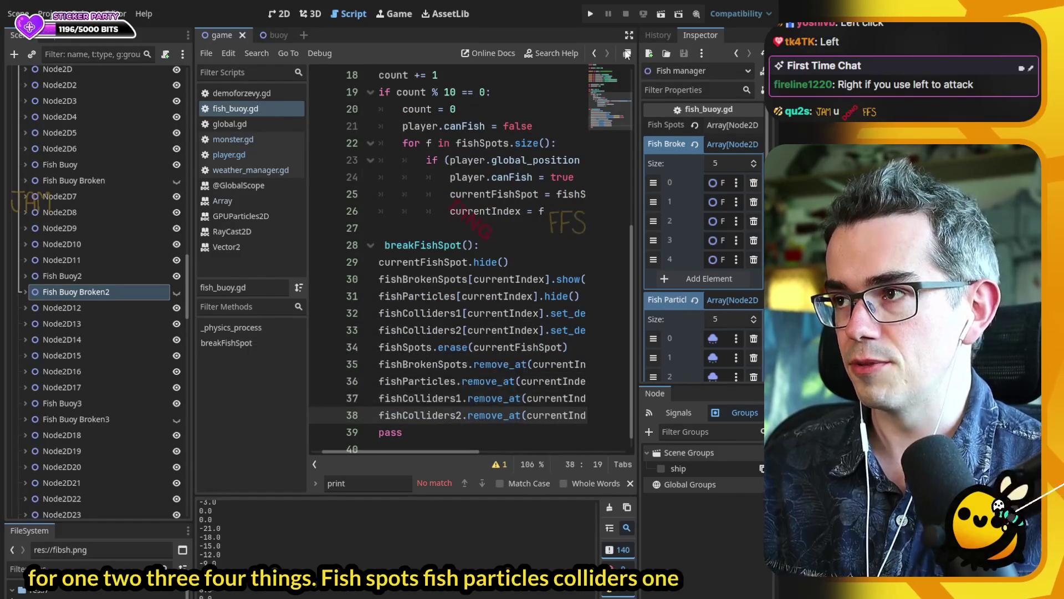
key(F5)
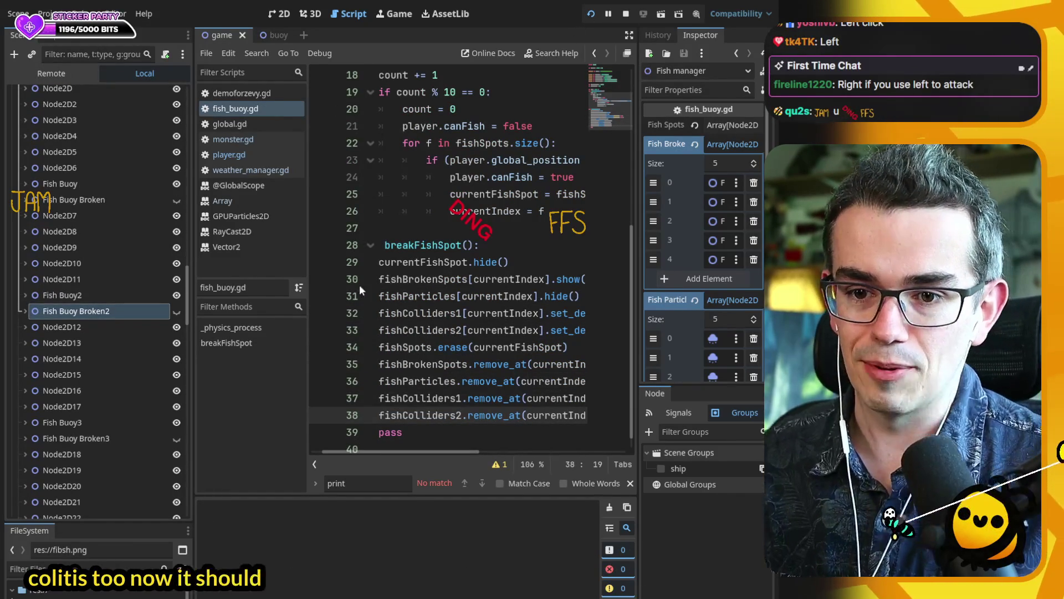